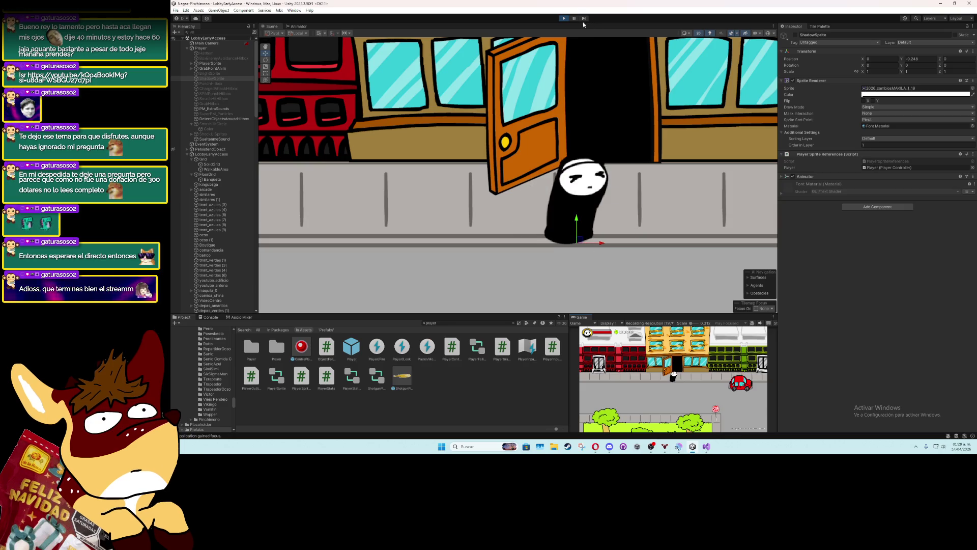
Stop Play mode and open the Player prefab from Prefabs in Prefab Mode
{"action": "left_click", "coordinate": [563, 18]}
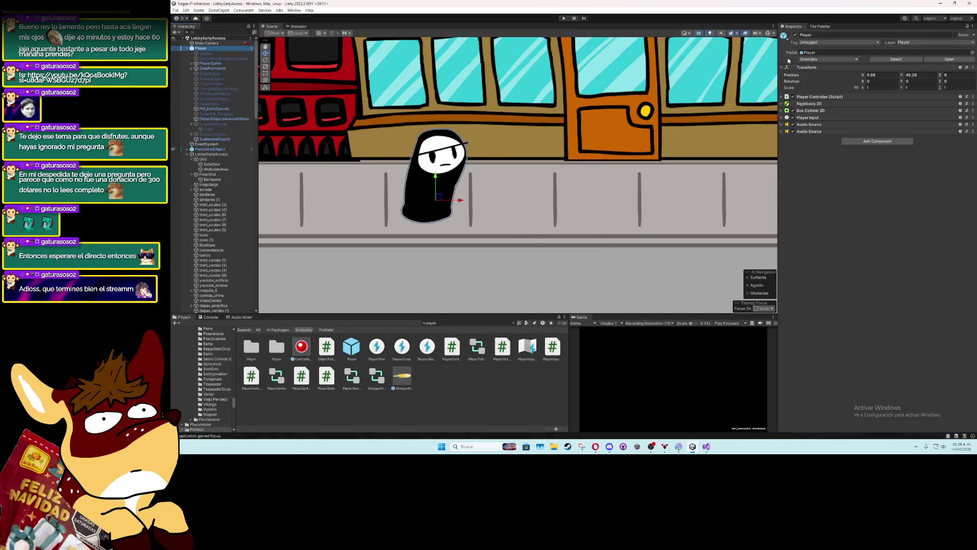
{"action": "left_click", "coordinate": [896, 59]}
{"action": "double_click", "coordinate": [514, 346]}
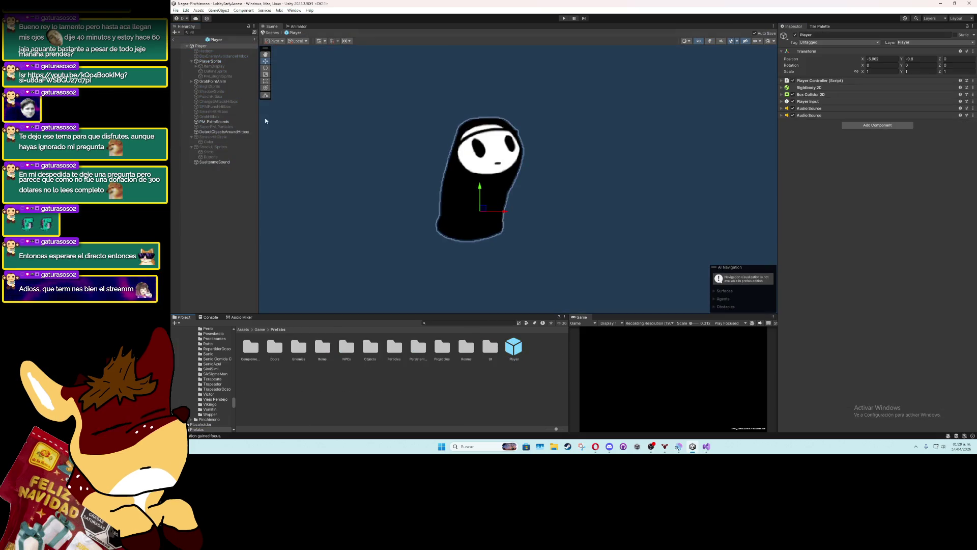
Select PlayerSprite and drag BrightSprite under PM_BrightSprite in the prefab hierarchy
{"action": "left_click", "coordinate": [220, 61]}
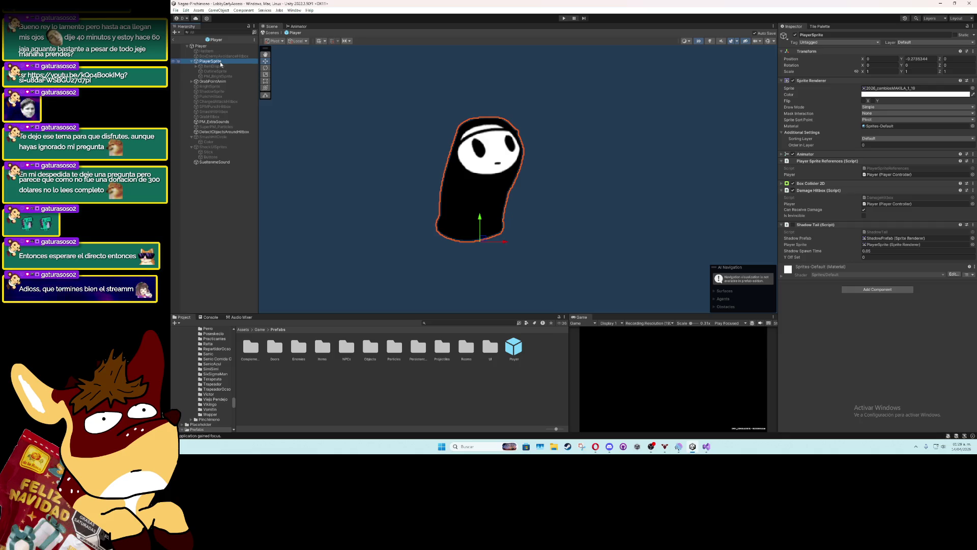
{"action": "scroll", "coordinate": [461, 216], "scroll_direction": "down", "scroll_amount": 2}
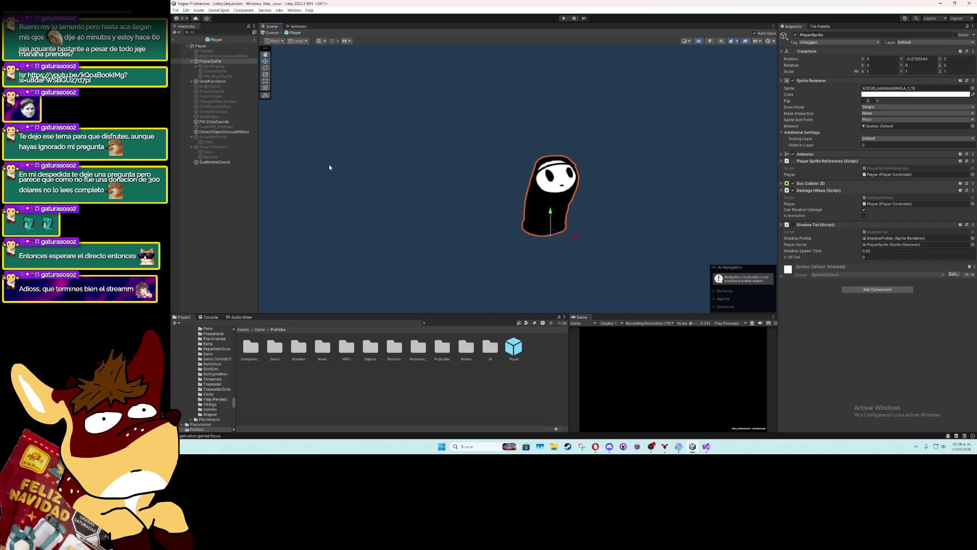
{"action": "left_click", "coordinate": [211, 61]}
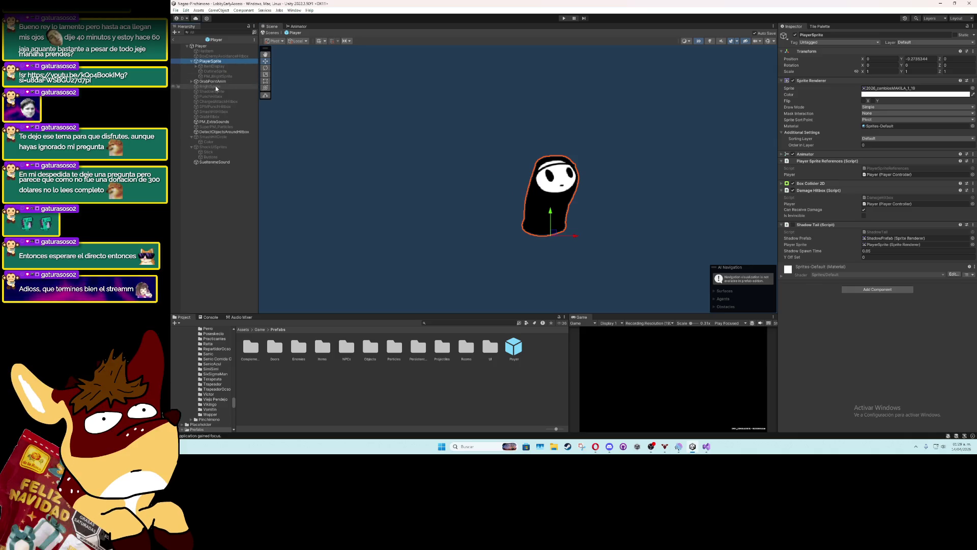
{"action": "left_click_drag", "start_coordinate": [215, 86], "coordinate": [210, 81]}
{"action": "left_click", "coordinate": [880, 185]}
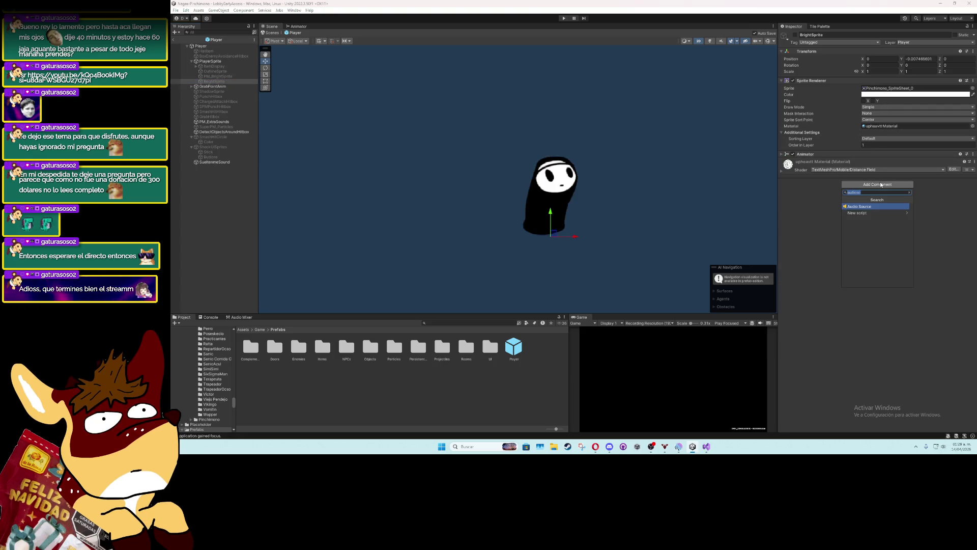
Add a Sprite Mask component to BrightSprite via the 'mask' search and activate the object
{"action": "type", "text": "mask"}
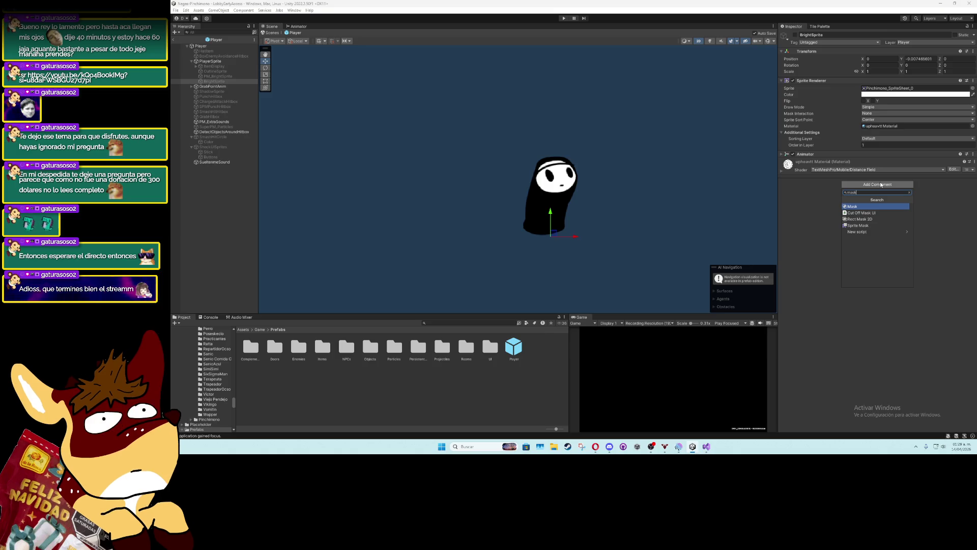
{"action": "key", "text": "Down"}
{"action": "key", "text": "Down"}
{"action": "key", "text": "Down"}
{"action": "key", "text": "Return"}
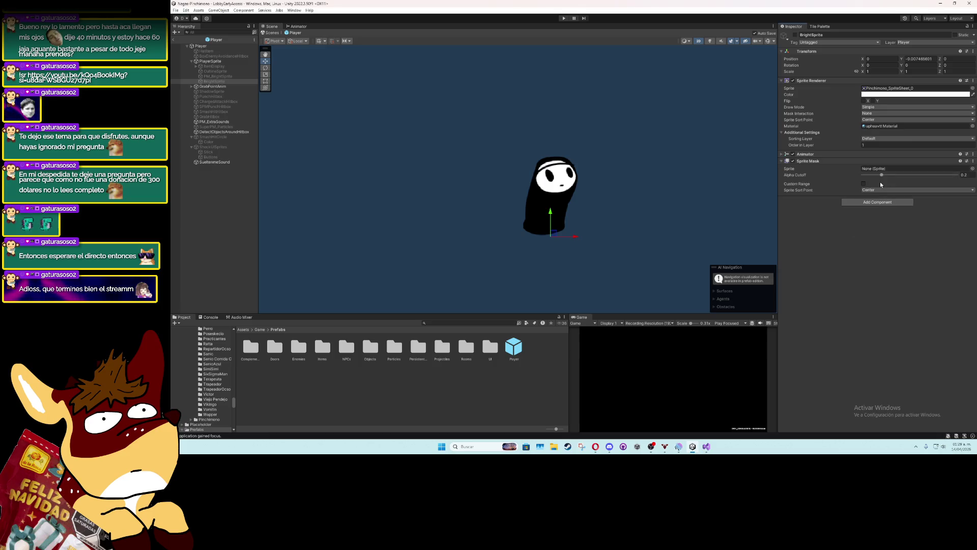
{"action": "left_click", "coordinate": [795, 34]}
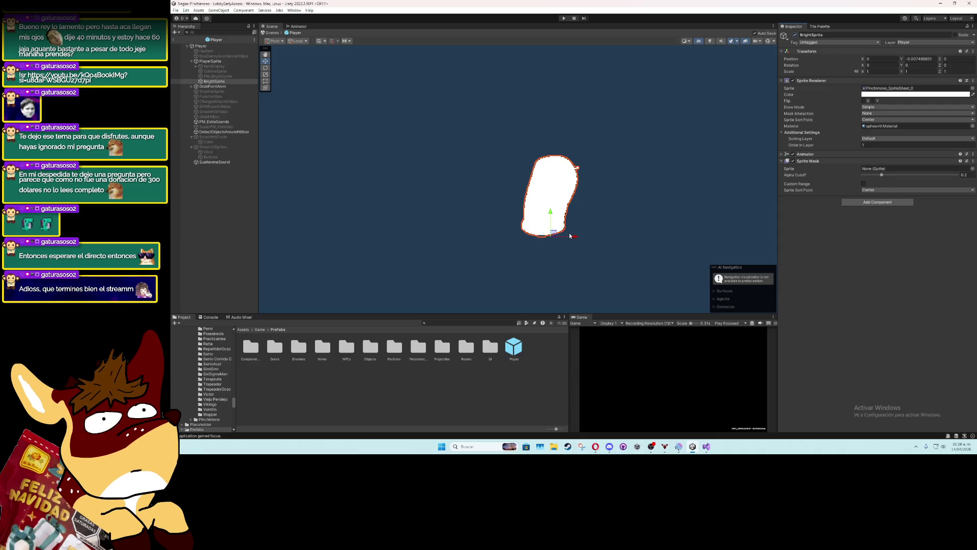
Shift BrightSprite left to X -0.145 and set the mask's Sprite Sort Point to Pivot
{"action": "left_click_drag", "start_coordinate": [571, 236], "coordinate": [561, 236]}
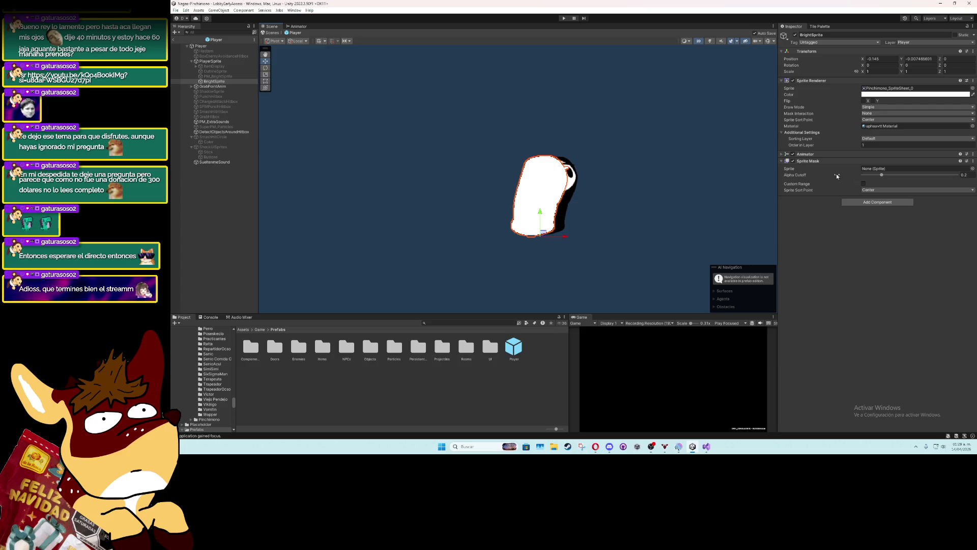
{"action": "mouse_move", "coordinate": [214, 81]}
{"action": "left_mouse_down"}
{"action": "mouse_move", "coordinate": [219, 63]}
{"action": "mouse_move", "coordinate": [885, 169]}
{"action": "left_mouse_up"}
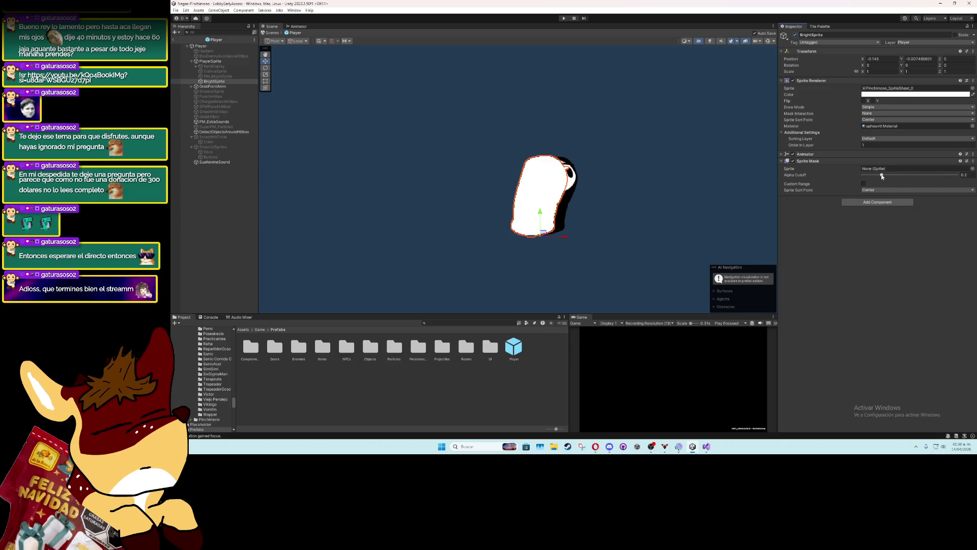
{"action": "left_click", "coordinate": [872, 191]}
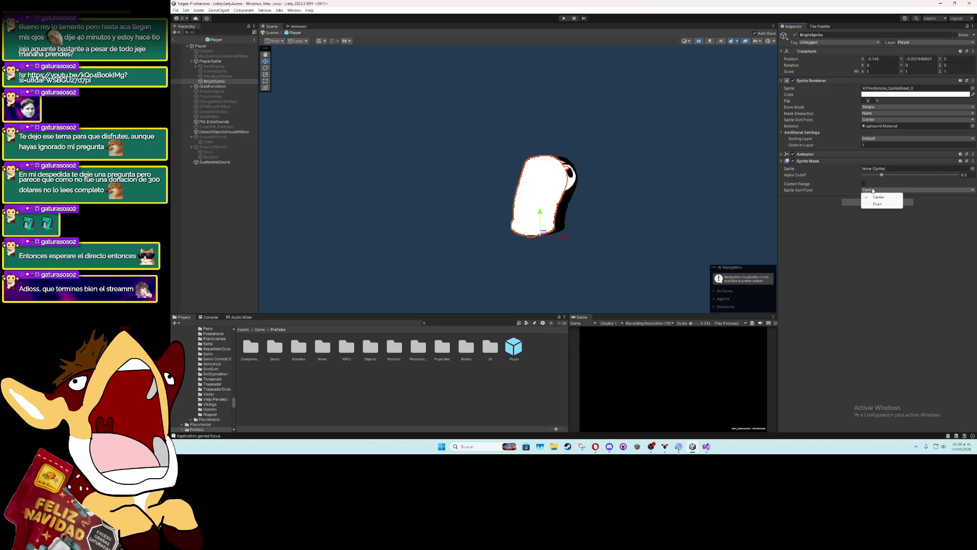
{"action": "left_click", "coordinate": [870, 200]}
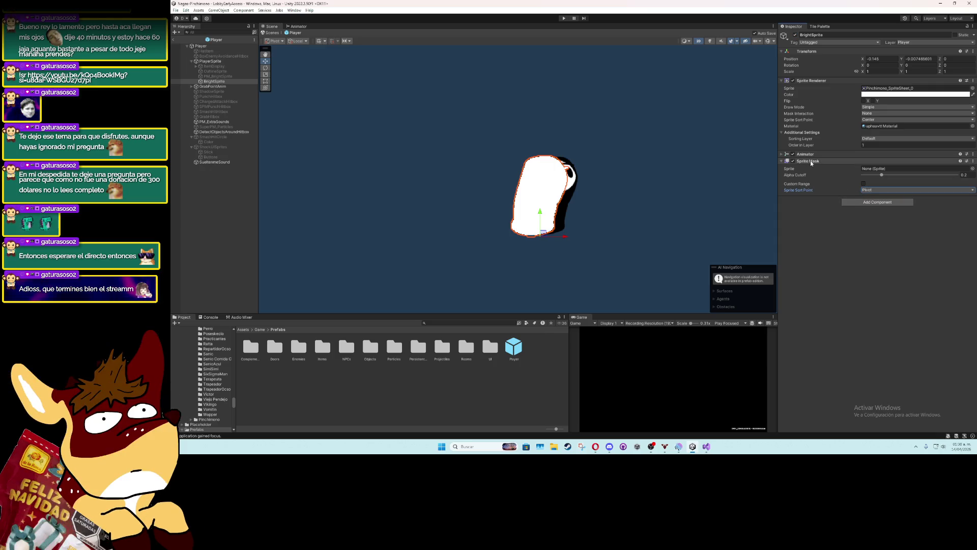
Assign 2026_cambiosMAKILA_1_14 as the mask sprite and raise Alpha Cutoff to about 0.45
{"action": "left_click", "coordinate": [972, 169]}
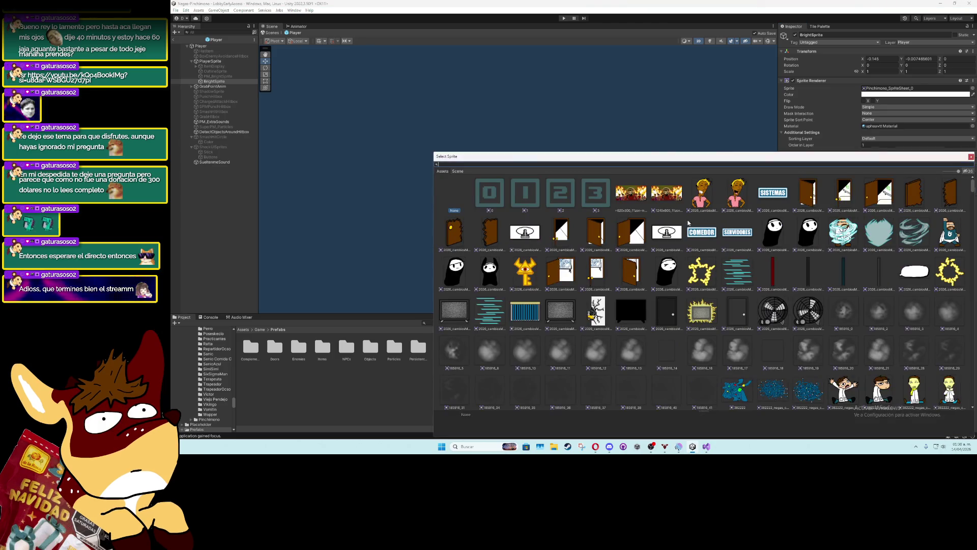
{"action": "double_click", "coordinate": [678, 230]}
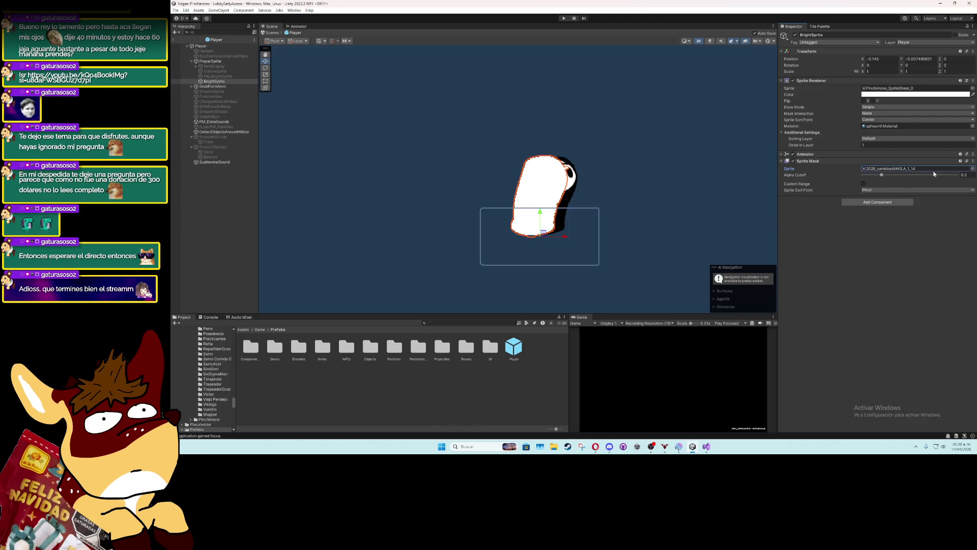
{"action": "mouse_move", "coordinate": [884, 175]}
{"action": "left_mouse_down"}
{"action": "mouse_move", "coordinate": [919, 179]}
{"action": "mouse_move", "coordinate": [841, 177]}
{"action": "mouse_move", "coordinate": [906, 177]}
{"action": "left_mouse_up"}
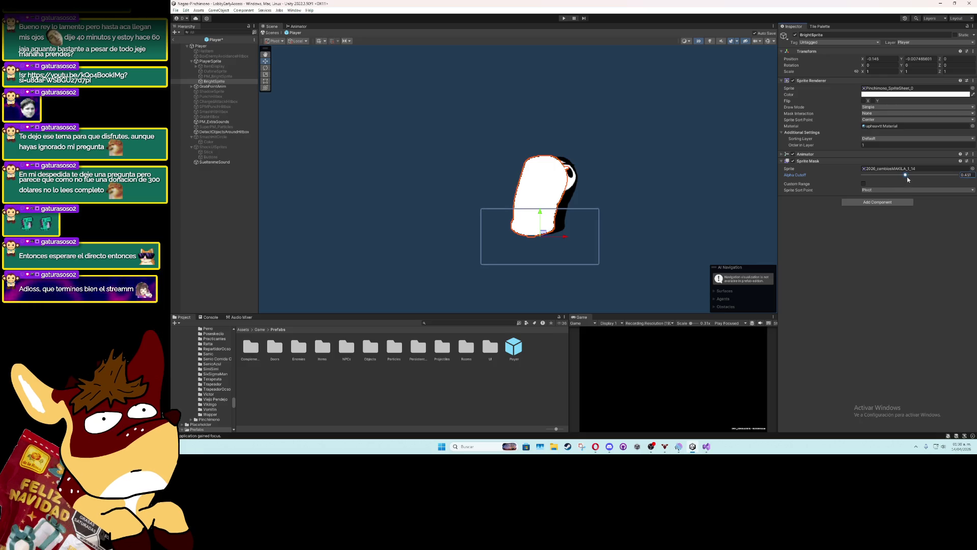
{"action": "left_click", "coordinate": [863, 185]}
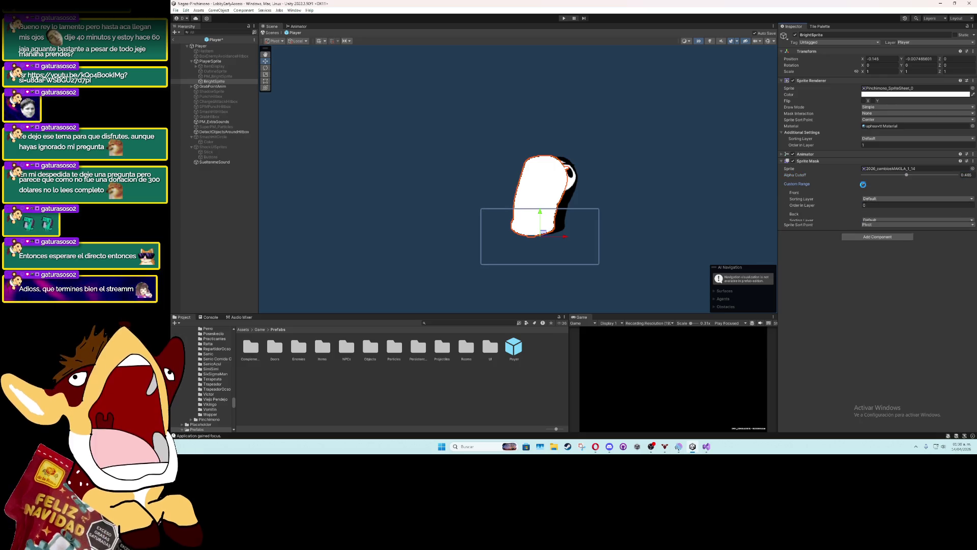
{"action": "left_click", "coordinate": [863, 184]}
{"action": "right_click", "coordinate": [957, 163]}
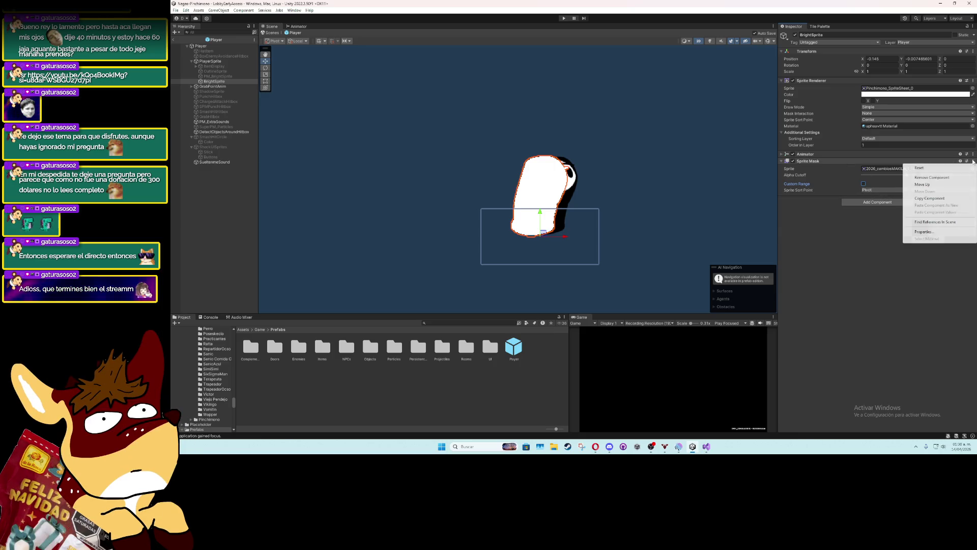
Remove the Sprite Mask, then add and remove a Mask component on BrightSprite
{"action": "left_click", "coordinate": [916, 176]}
{"action": "left_click", "coordinate": [883, 185]}
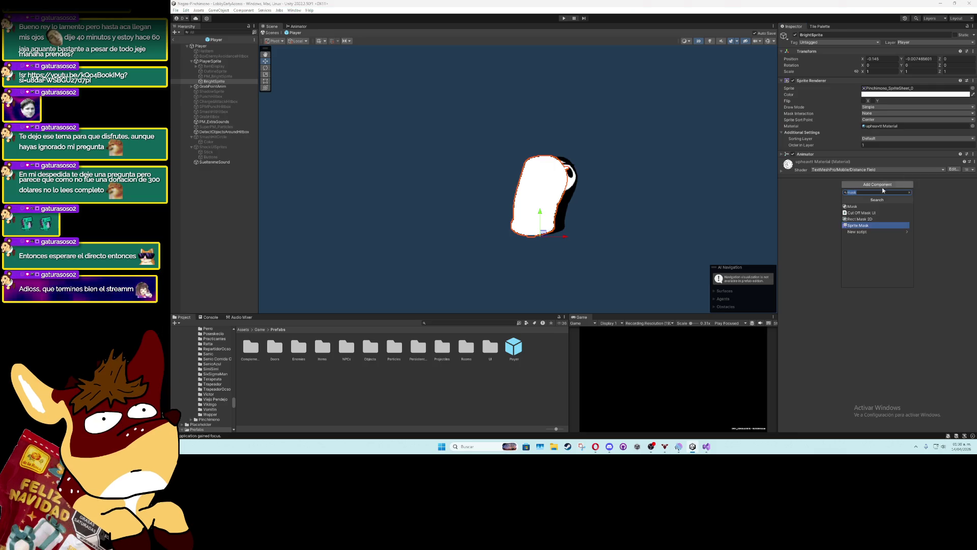
{"action": "left_click", "coordinate": [878, 207]}
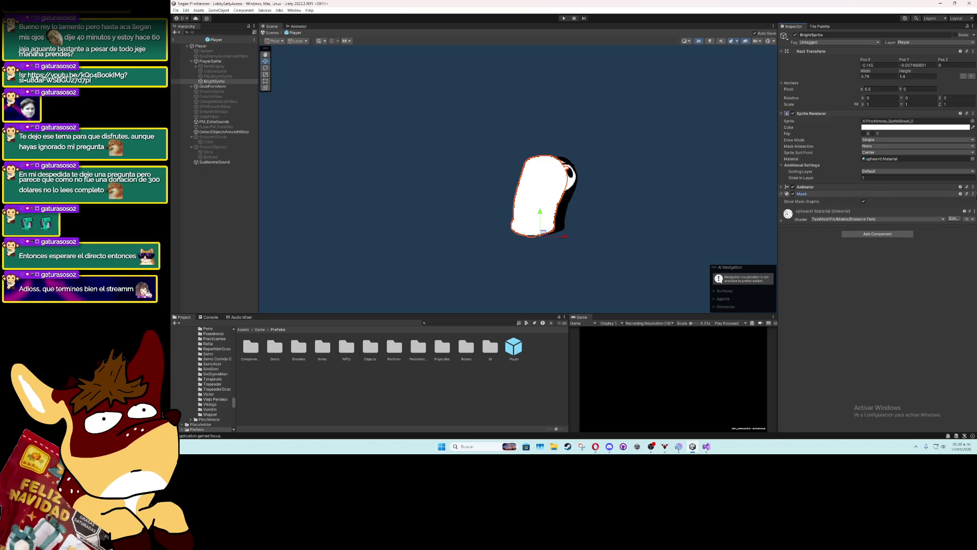
{"action": "left_click", "coordinate": [973, 194]}
{"action": "left_click", "coordinate": [917, 211]}
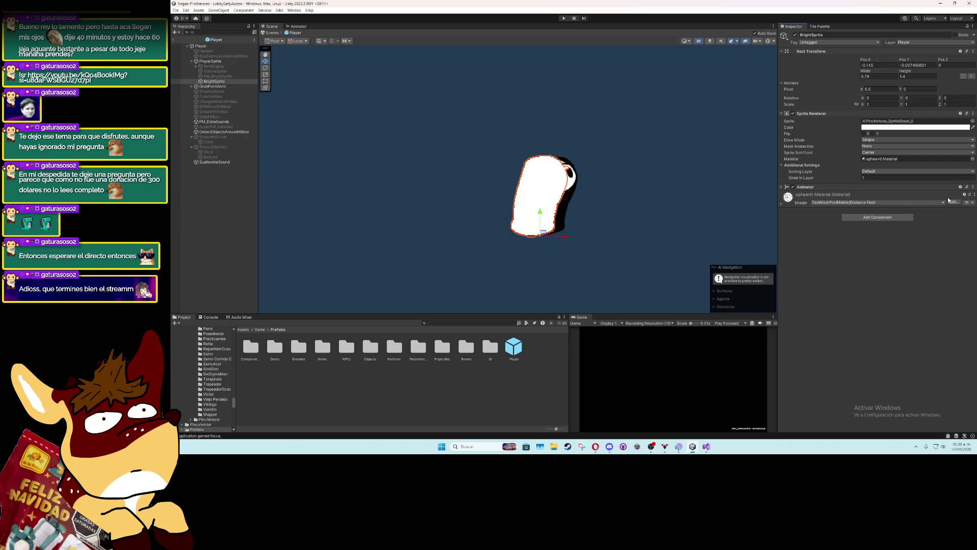
Try a Rect Mask 2D component, inspect its padding, then remove it again
{"action": "left_click", "coordinate": [908, 218]}
{"action": "left_click", "coordinate": [869, 253]}
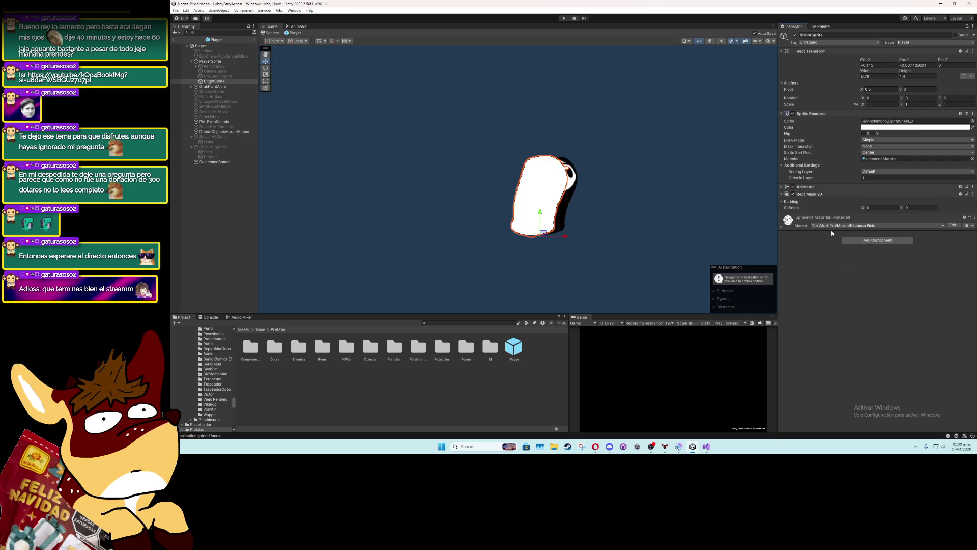
{"action": "left_click", "coordinate": [798, 203]}
{"action": "left_click", "coordinate": [798, 203]}
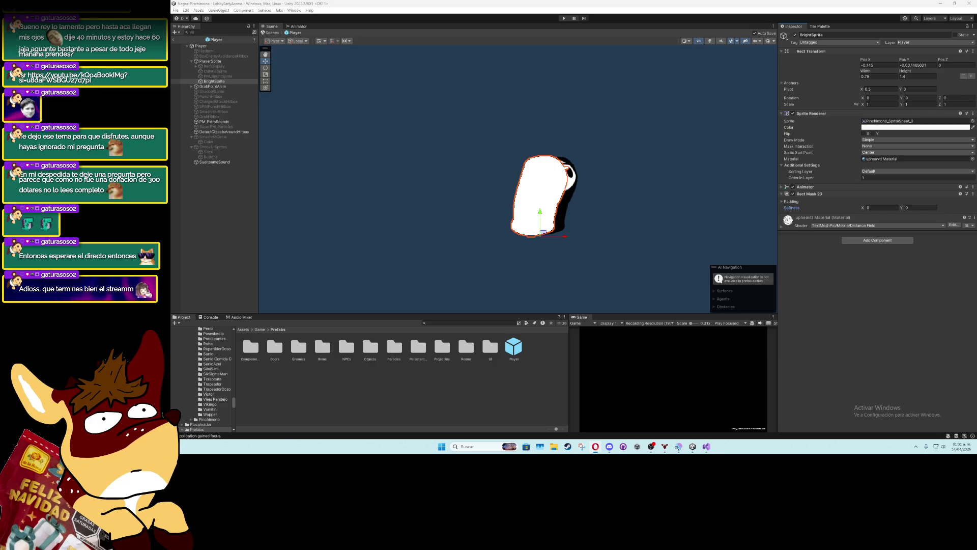
{"action": "left_click", "coordinate": [973, 194]}
{"action": "left_click", "coordinate": [947, 209]}
{"action": "left_click", "coordinate": [877, 217]}
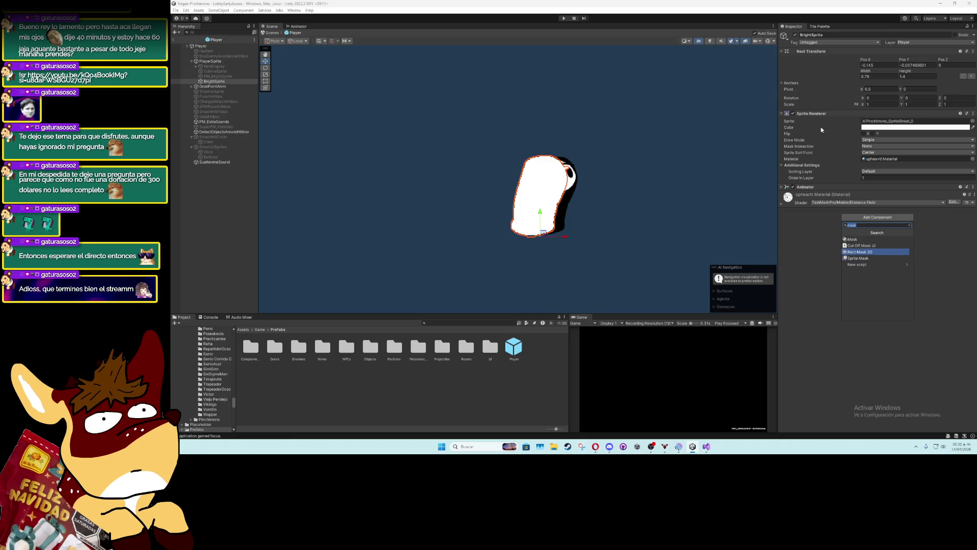
Add a Sprite Mask to BrightSprite again and browse scene sprites without assigning one
{"action": "left_click", "coordinate": [861, 258]}
{"action": "left_click", "coordinate": [972, 204]}
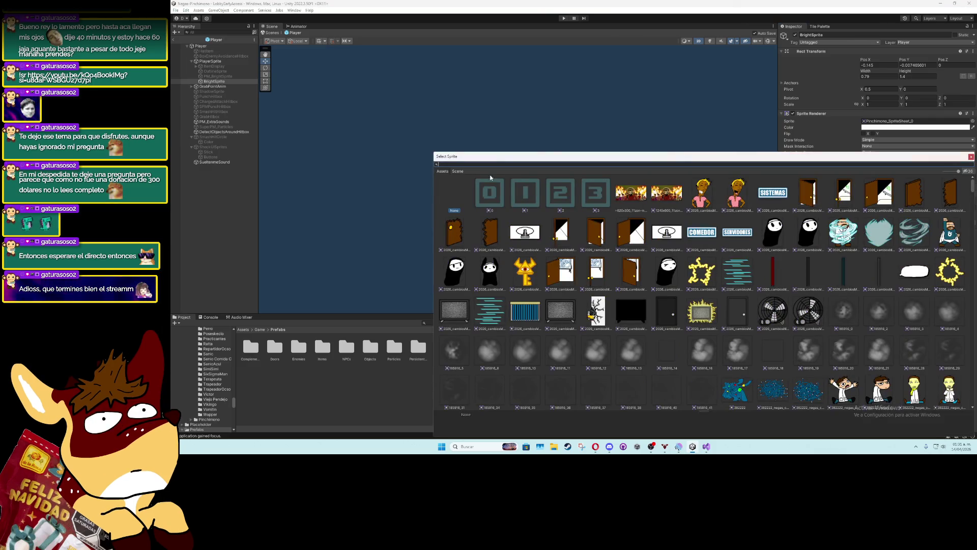
{"action": "left_click", "coordinate": [458, 172]}
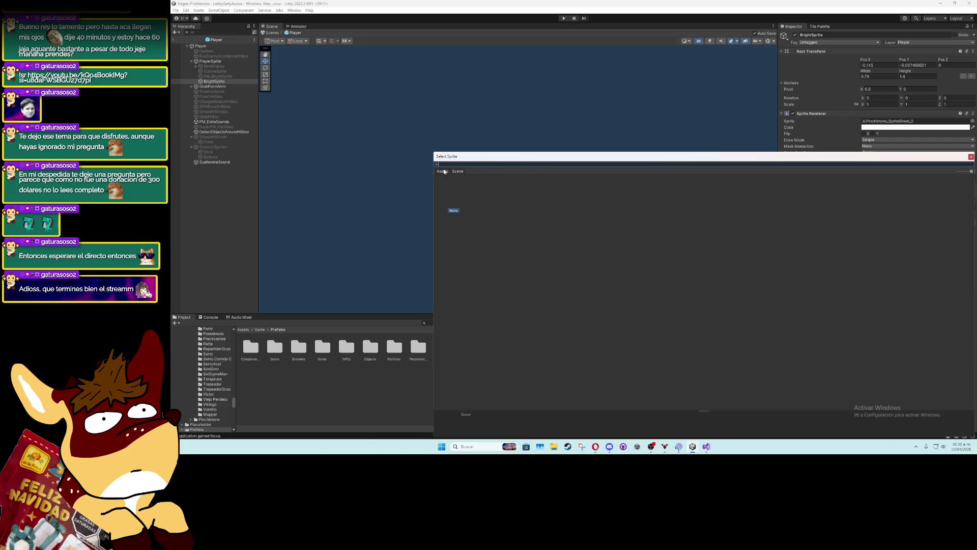
{"action": "left_click", "coordinate": [972, 157]}
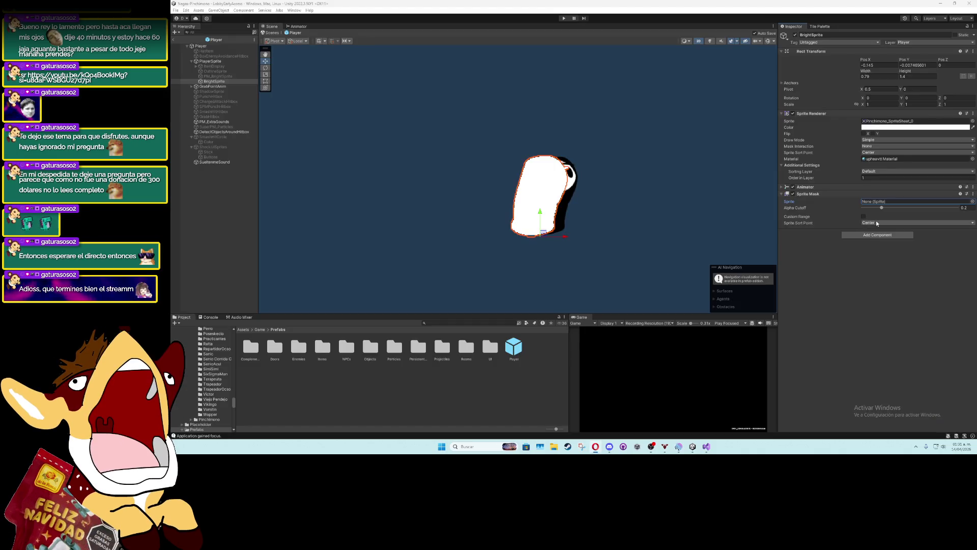
Toggle the mask's Custom Range on and off, then remove the Sprite Mask component
{"action": "left_click", "coordinate": [863, 216]}
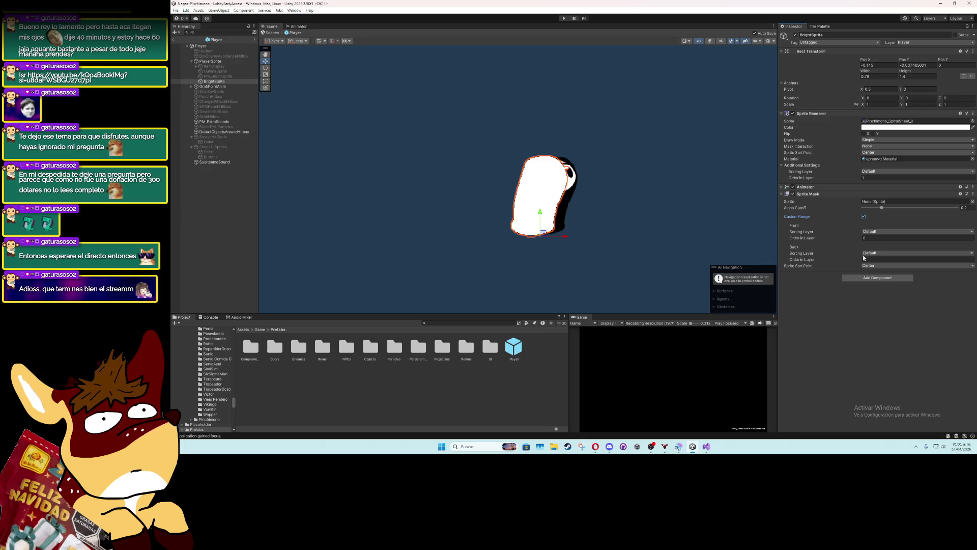
{"action": "left_click", "coordinate": [863, 217]}
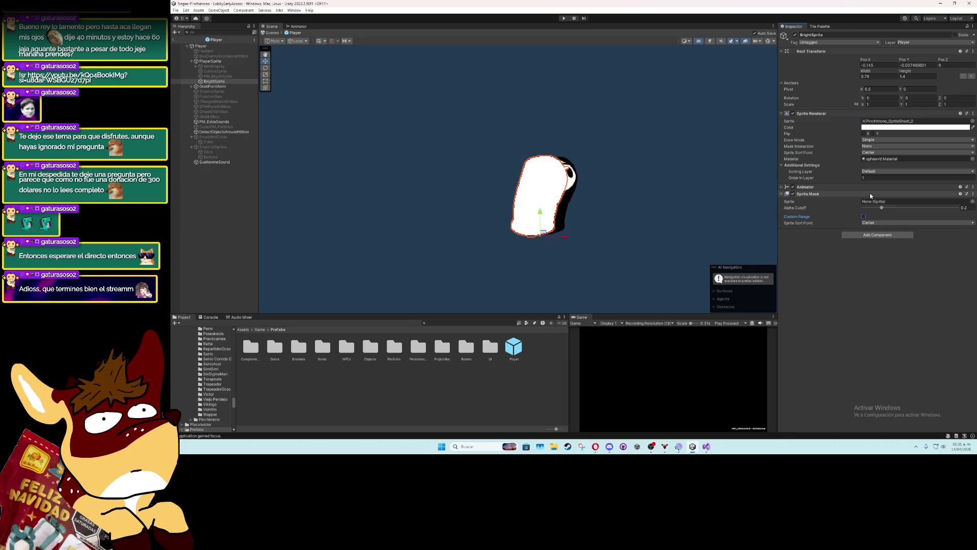
{"action": "left_click", "coordinate": [973, 194]}
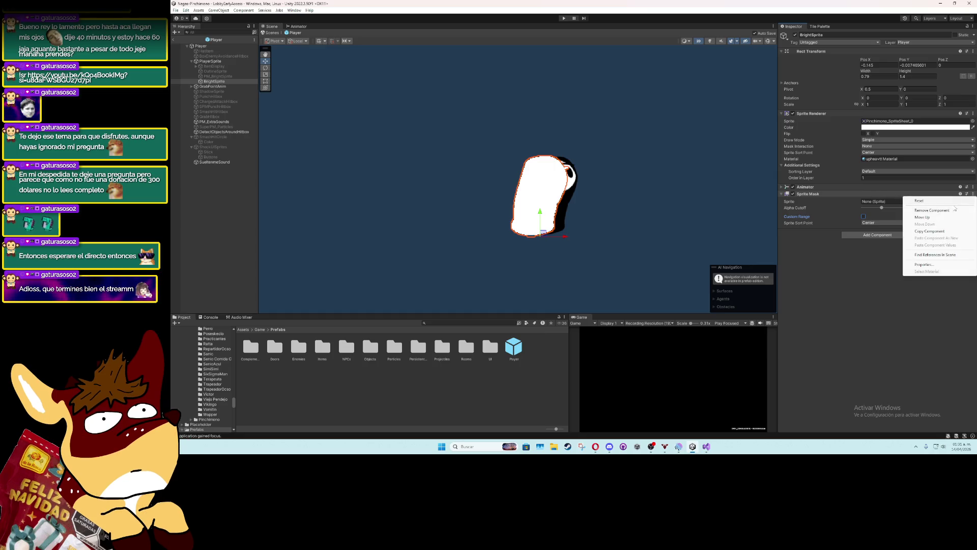
{"action": "left_click", "coordinate": [931, 214]}
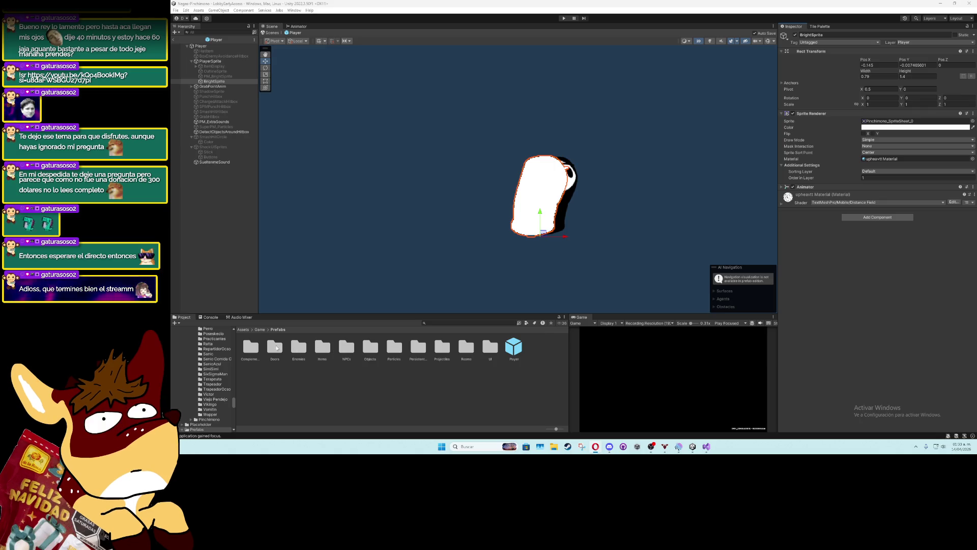
Undo the last two component changes on BrightSprite and return to the LobbyEarlyAccess scene
{"action": "left_click", "coordinate": [261, 330]}
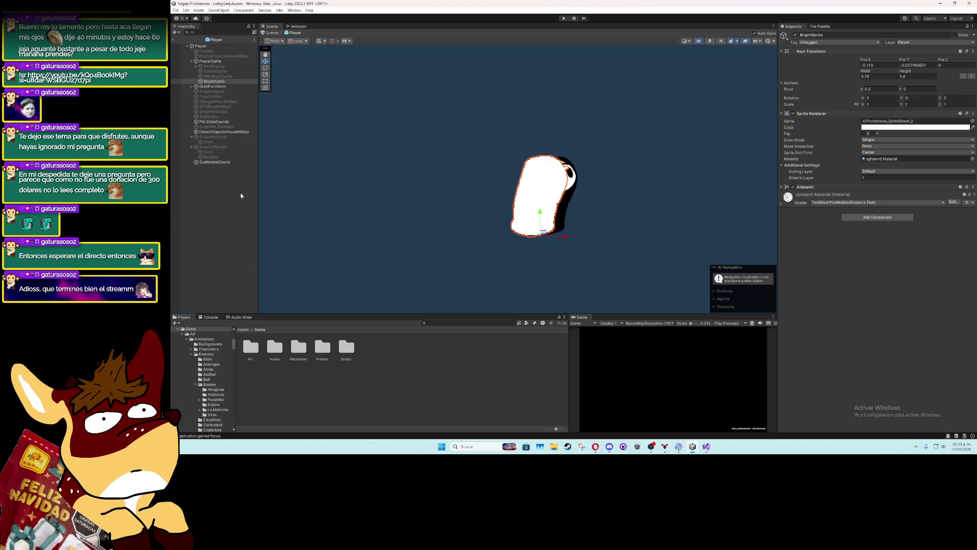
{"action": "left_click", "coordinate": [214, 81]}
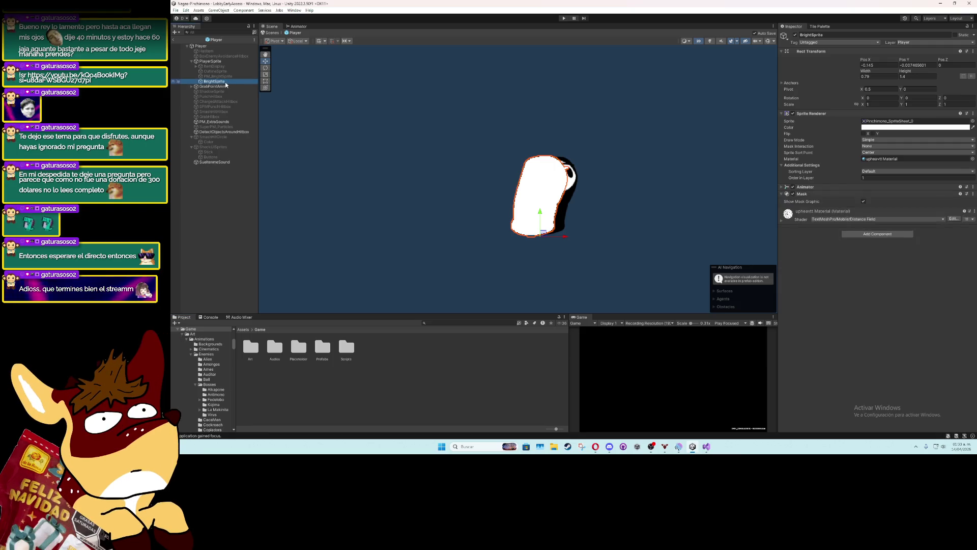
{"action": "key", "text": "ctrl+z"}
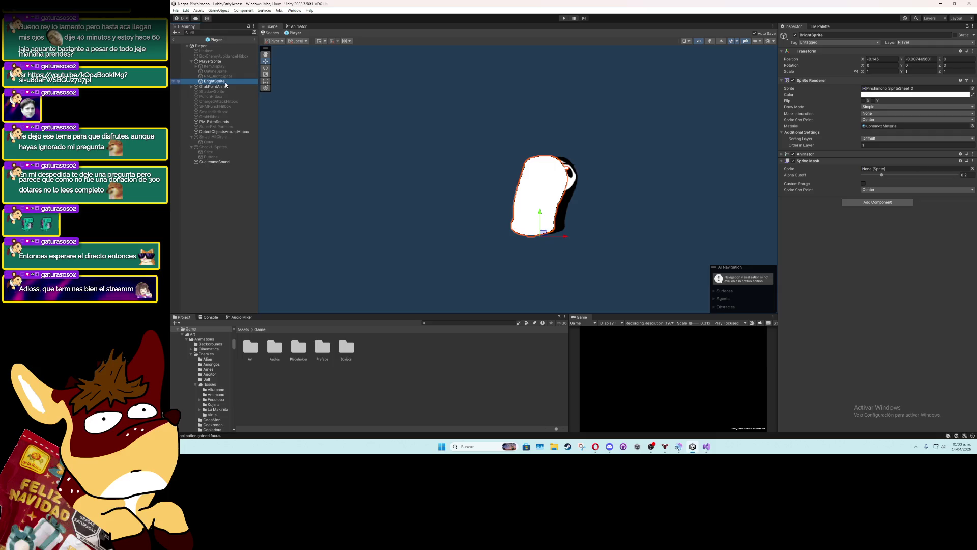
{"action": "key", "text": "ctrl+z"}
{"action": "key", "text": "ctrl+z"}
{"action": "key", "text": "ctrl+z"}
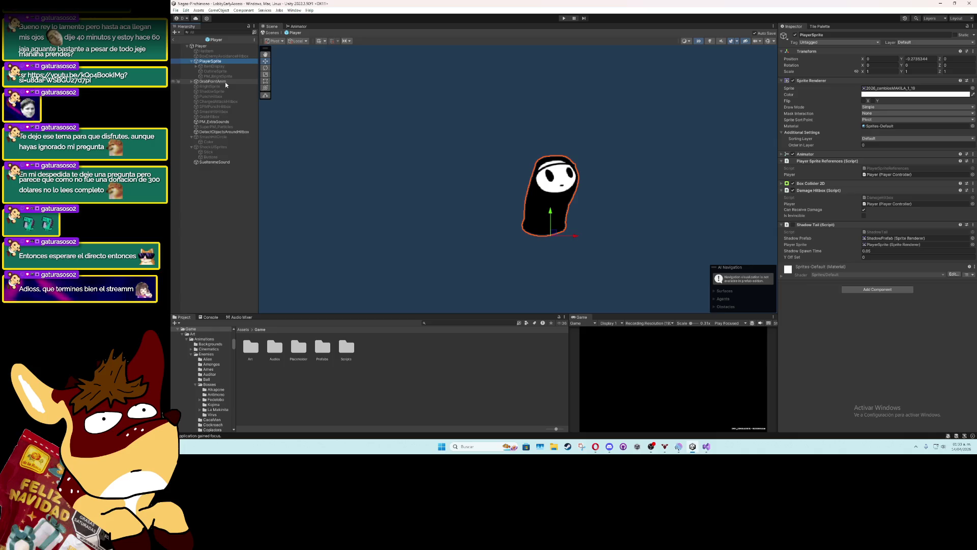
{"action": "left_click", "coordinate": [835, 310]}
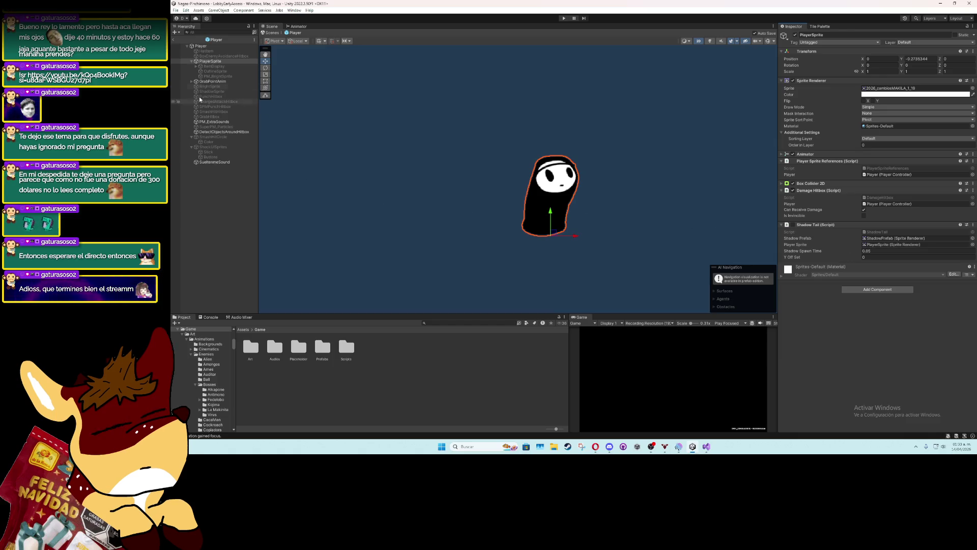
{"action": "left_click", "coordinate": [174, 39]}
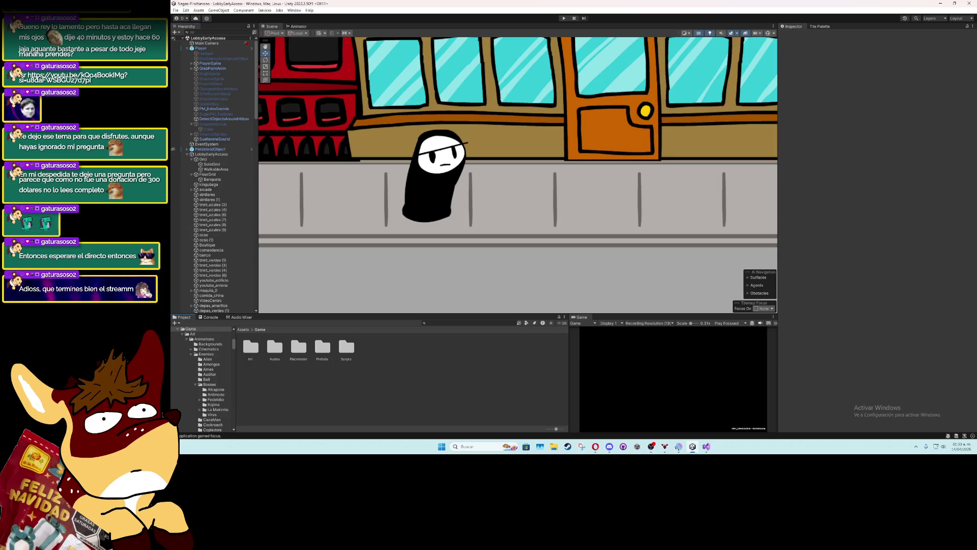
Navigate to the Assets/Game/Art/Shaders folder in the Project window
{"action": "left_click", "coordinate": [263, 351]}
{"action": "scroll", "coordinate": [203, 382], "scroll_direction": "down", "scroll_amount": 5}
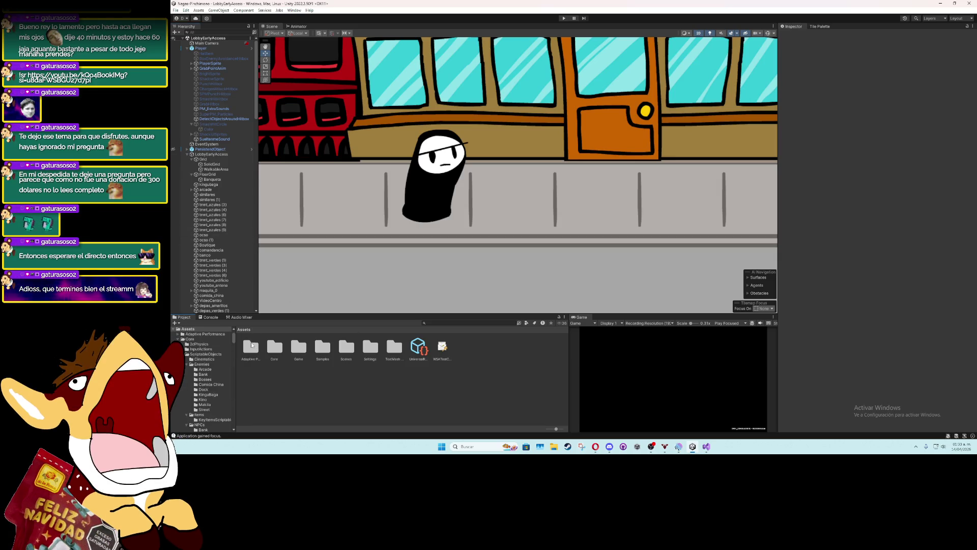
{"action": "double_click", "coordinate": [251, 348]}
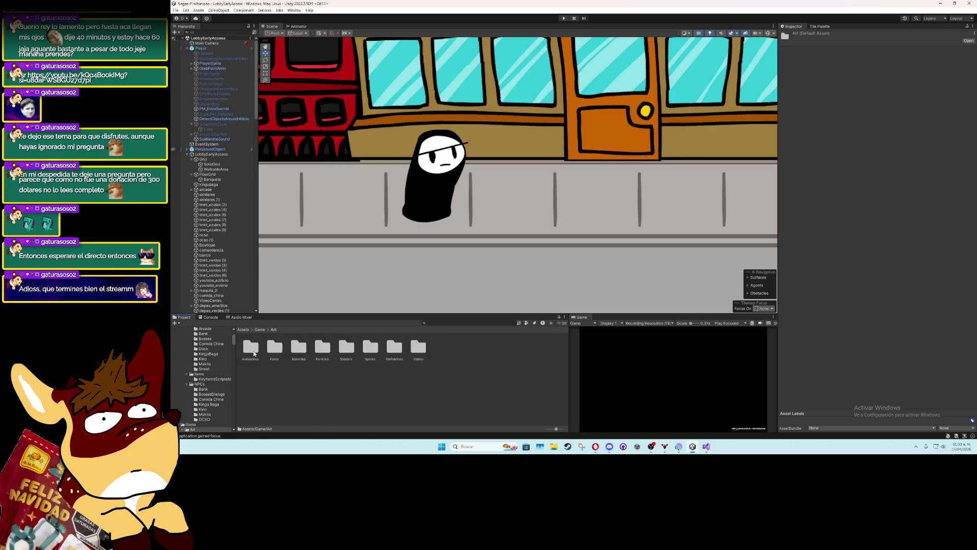
{"action": "double_click", "coordinate": [346, 347]}
Browse the Create menu for Shader Graph options without creating anything
{"action": "right_click", "coordinate": [335, 362]}
{"action": "mouse_move", "coordinate": [417, 178]}
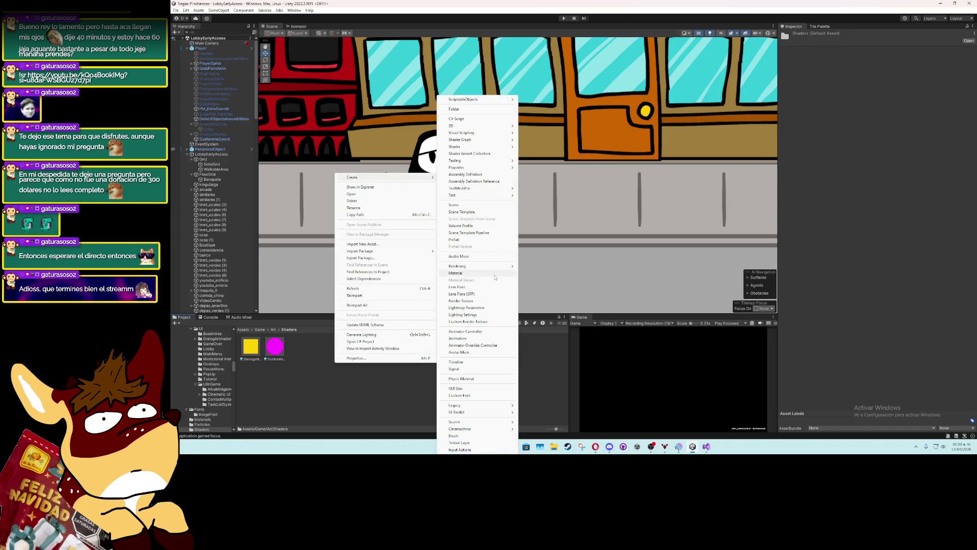
{"action": "key", "text": "Escape"}
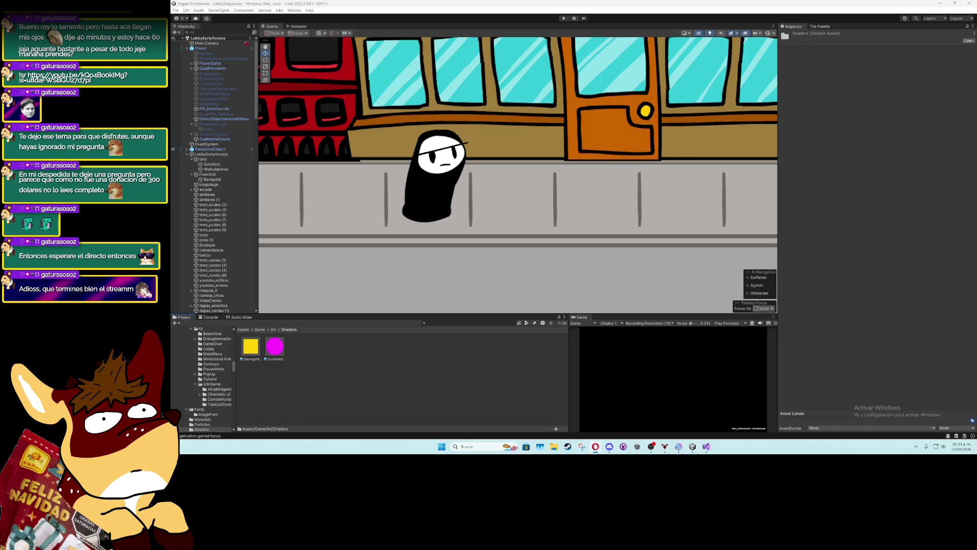
{"action": "right_click", "coordinate": [366, 394]}
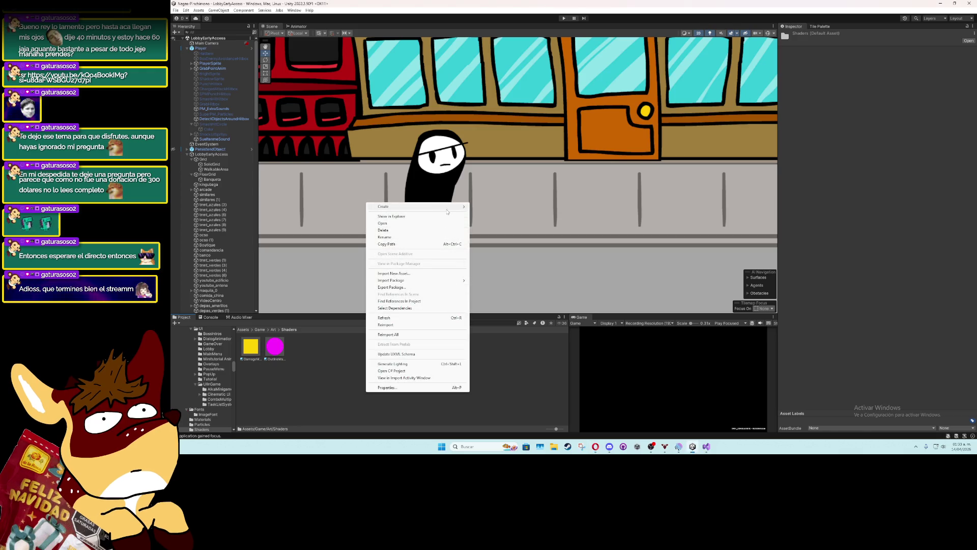
{"action": "mouse_move", "coordinate": [453, 206]}
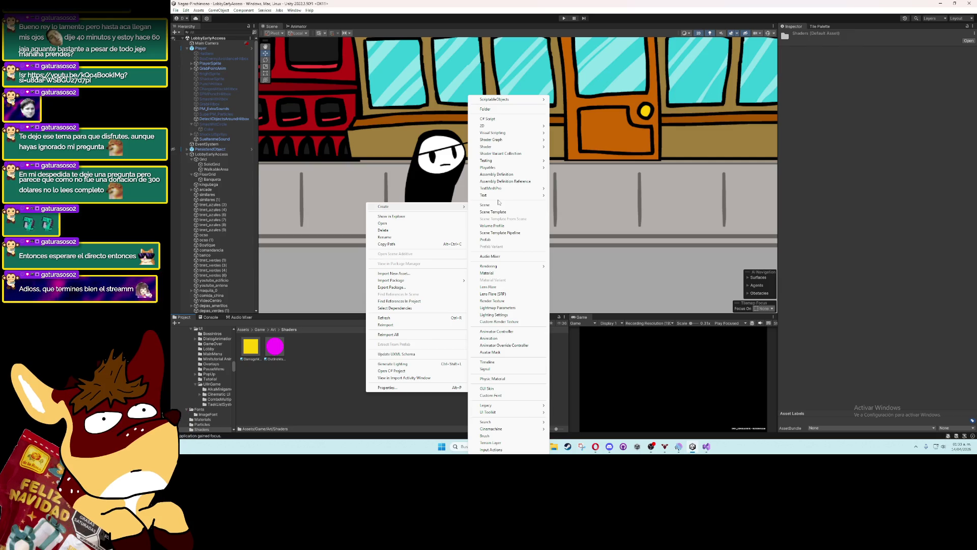
{"action": "mouse_move", "coordinate": [527, 147]}
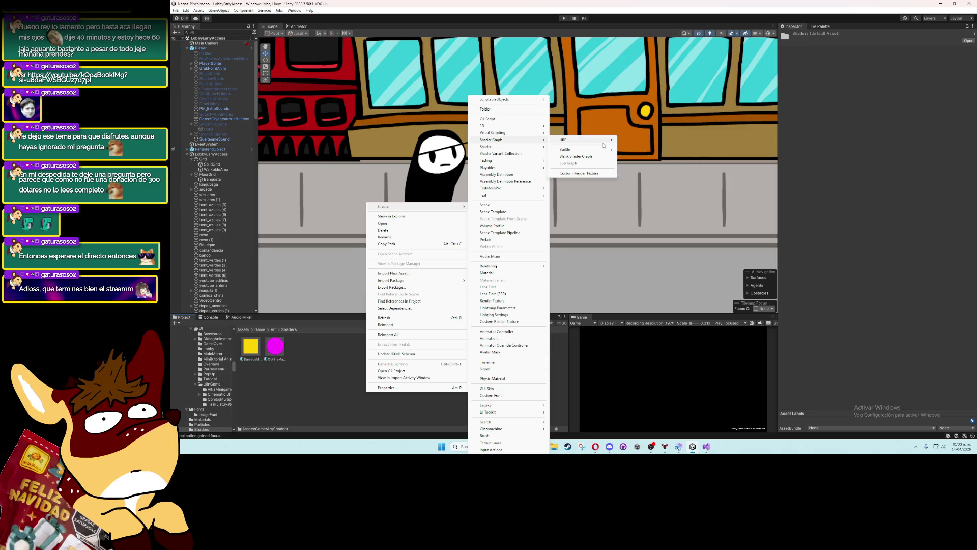
{"action": "mouse_move", "coordinate": [530, 168]}
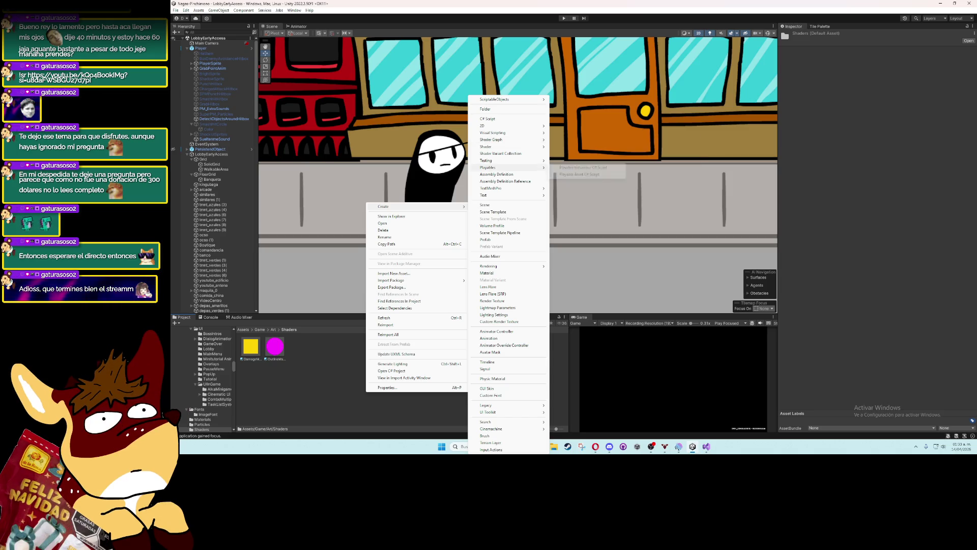
{"action": "key", "text": "Escape"}
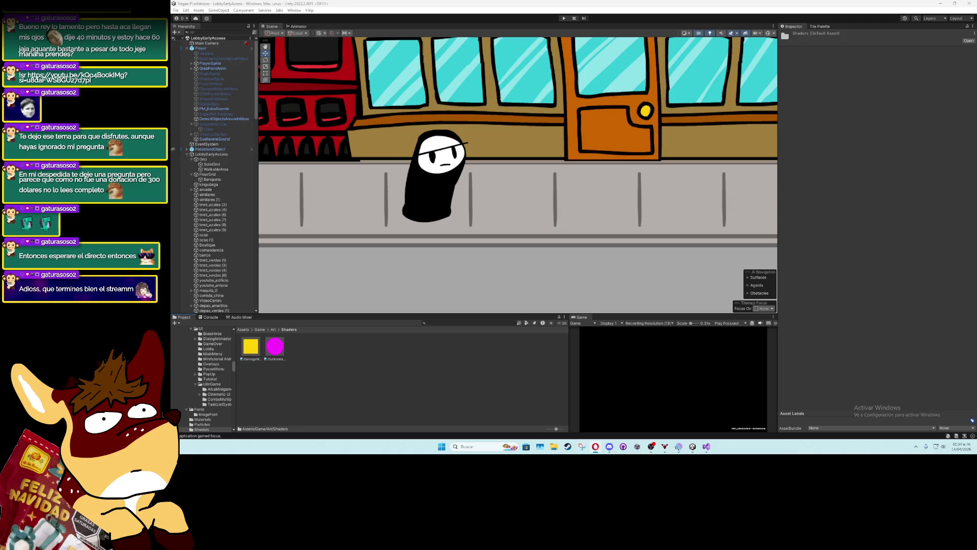
Create a URP Sprite Lit Shader Graph named Outline and open it in Shader Graph
{"action": "right_click", "coordinate": [318, 344]}
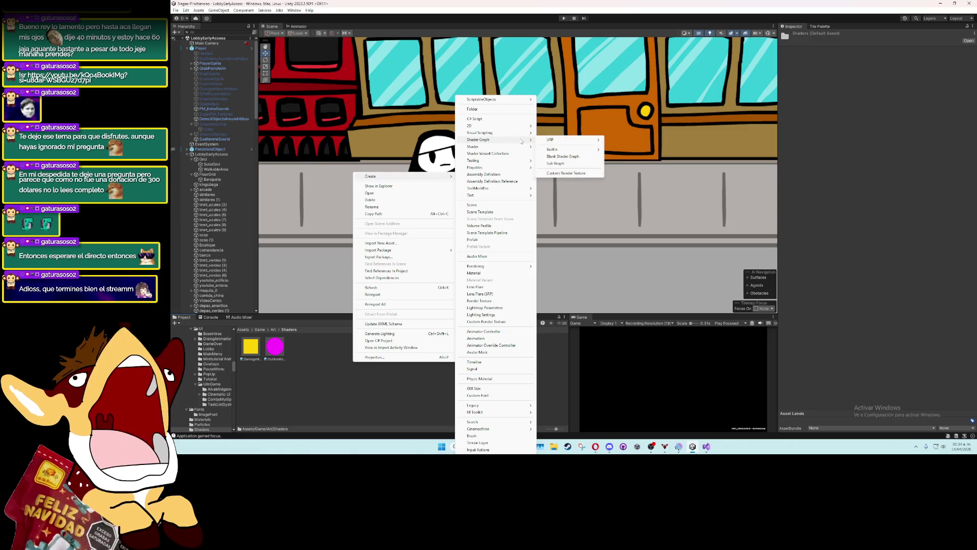
{"action": "mouse_move", "coordinate": [585, 143]}
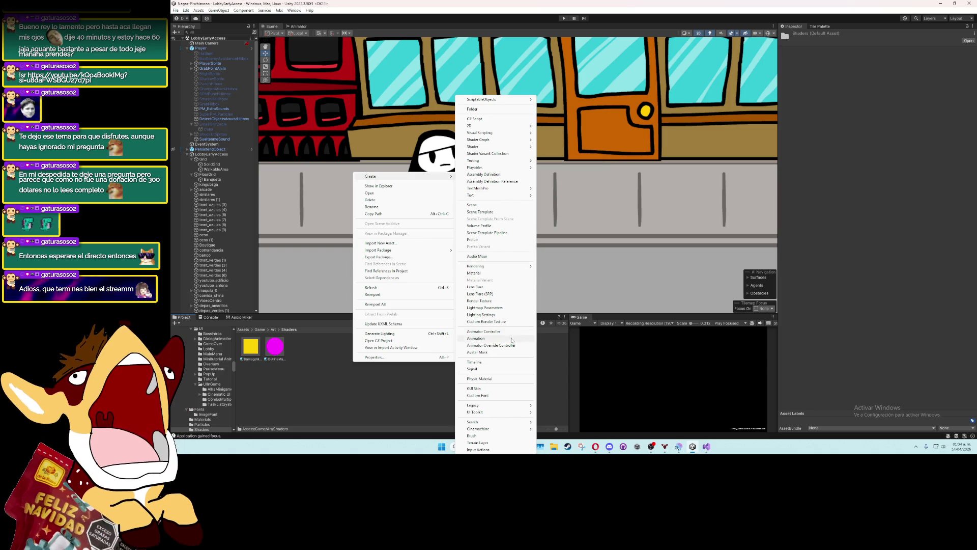
{"action": "mouse_move", "coordinate": [506, 406]}
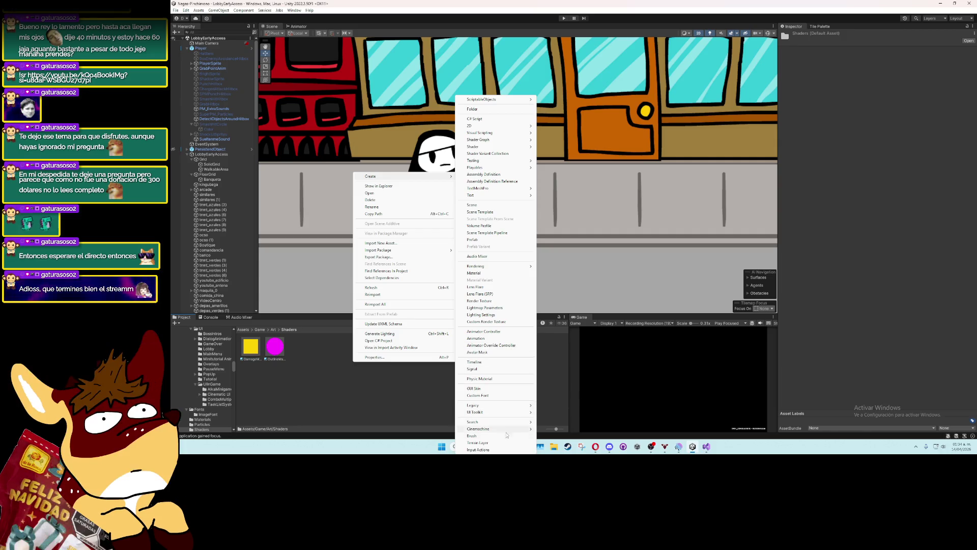
{"action": "mouse_move", "coordinate": [512, 126]}
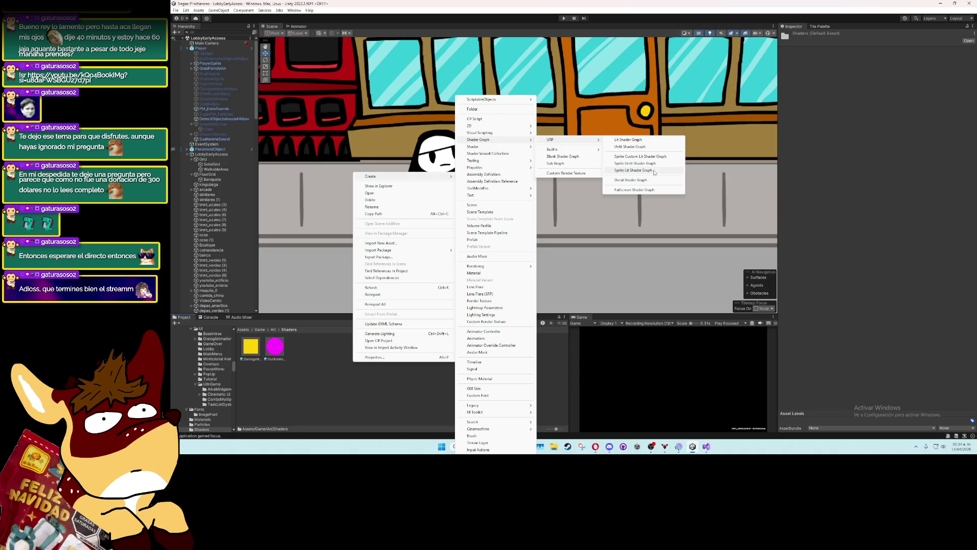
{"action": "left_click", "coordinate": [653, 170]}
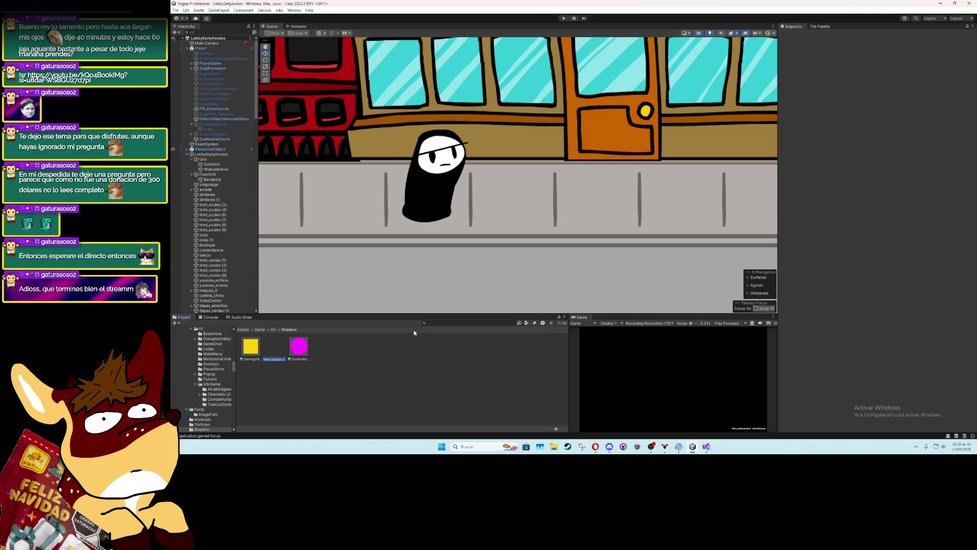
{"action": "type", "text": "Outline"}
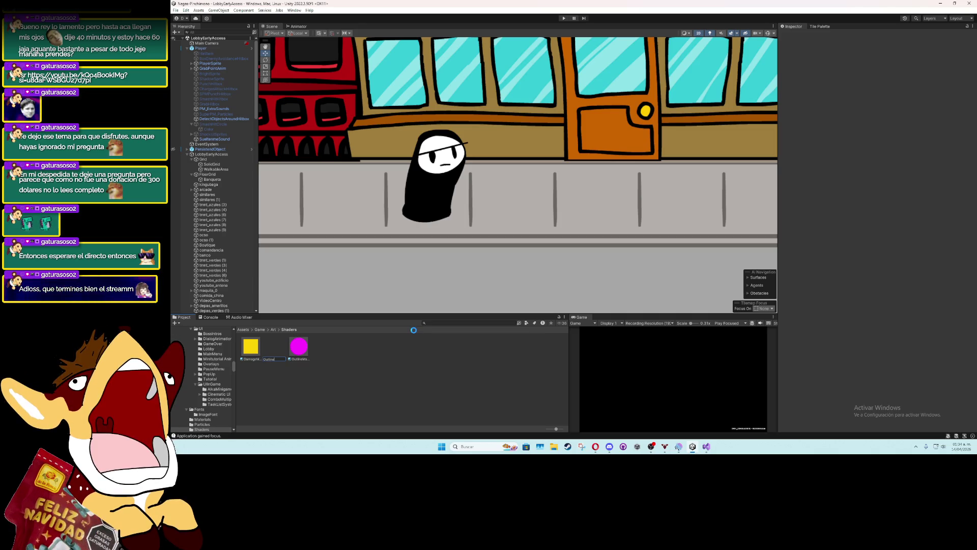
{"action": "key", "text": "Return"}
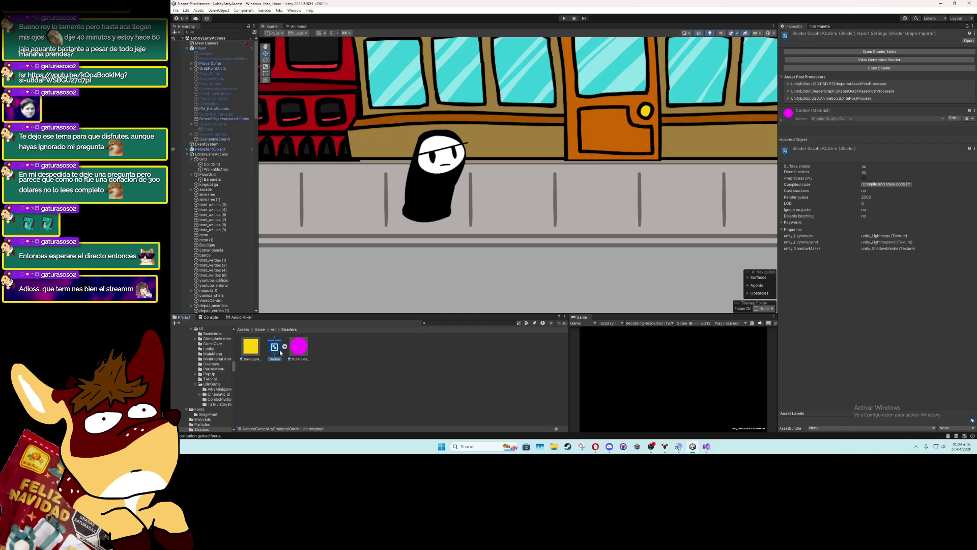
{"action": "double_click", "coordinate": [275, 347]}
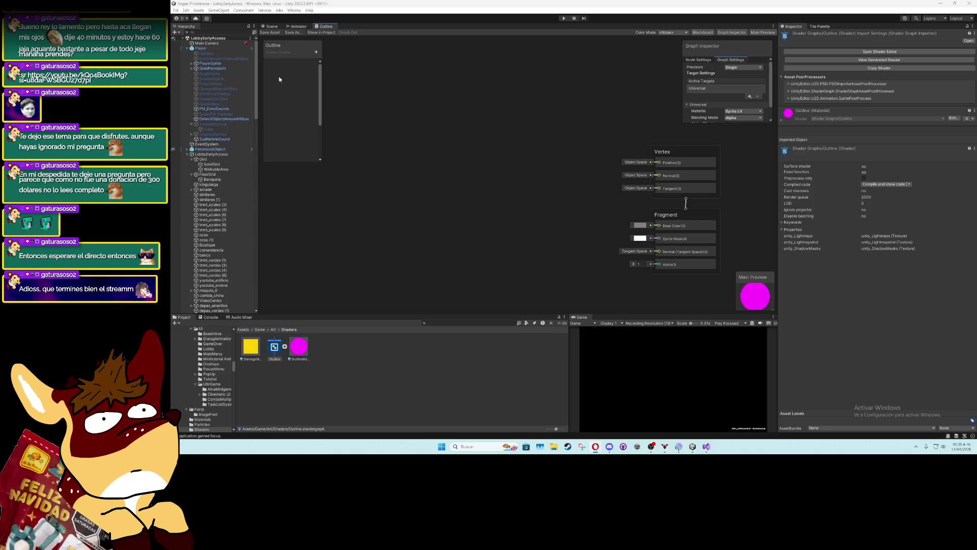
Add a Texture2D Blackboard property named _MainTex and drop its node onto the canvas
{"action": "left_click", "coordinate": [316, 51]}
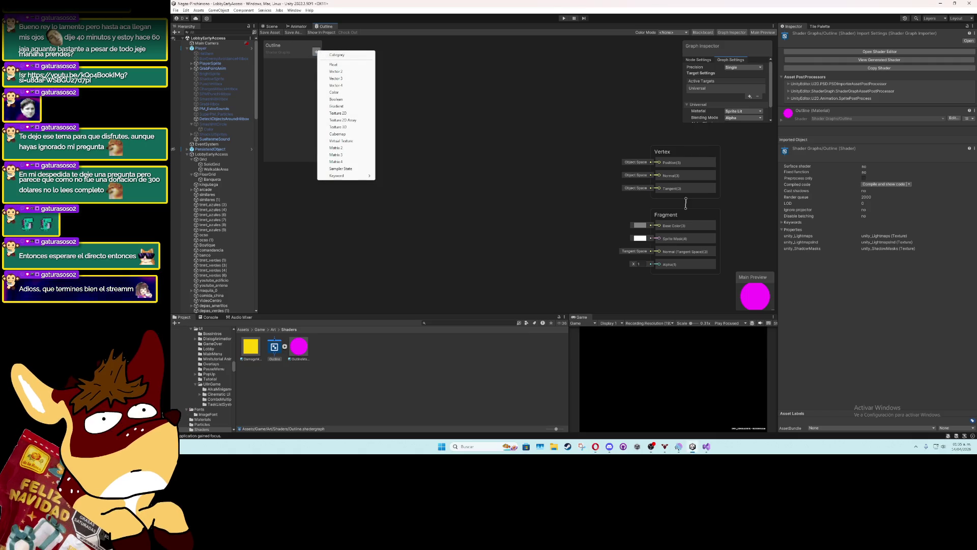
{"action": "key", "text": "Escape"}
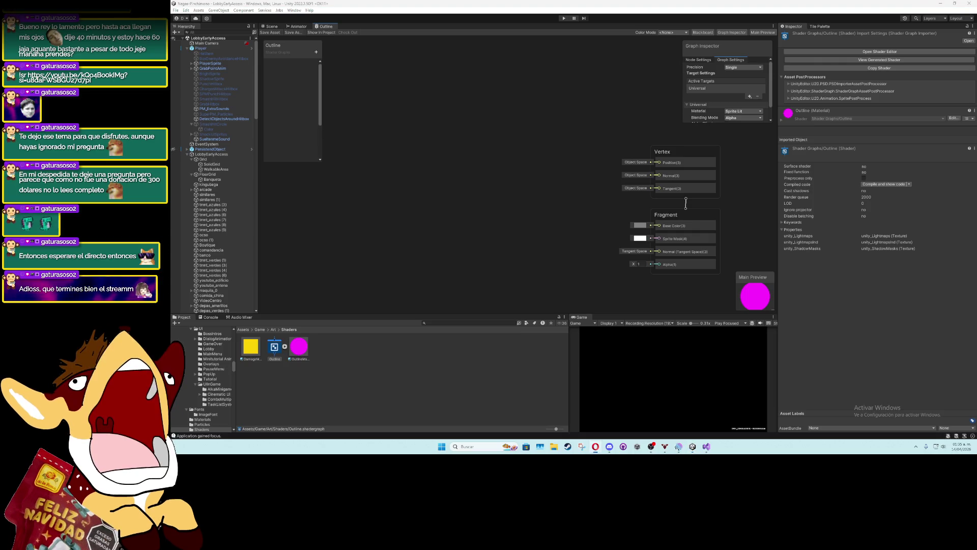
{"action": "left_click", "coordinate": [316, 51]}
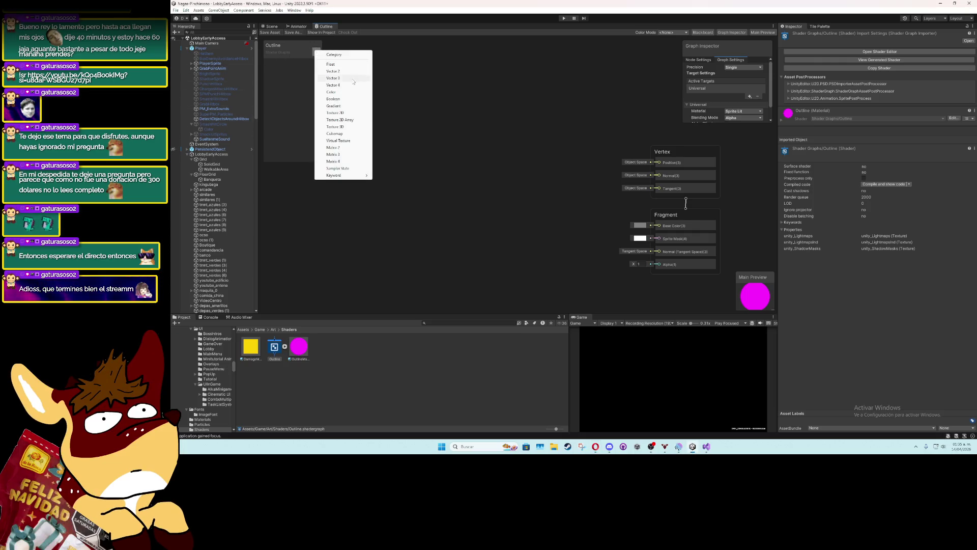
{"action": "left_click", "coordinate": [343, 112]}
{"action": "type", "text": "Main"}
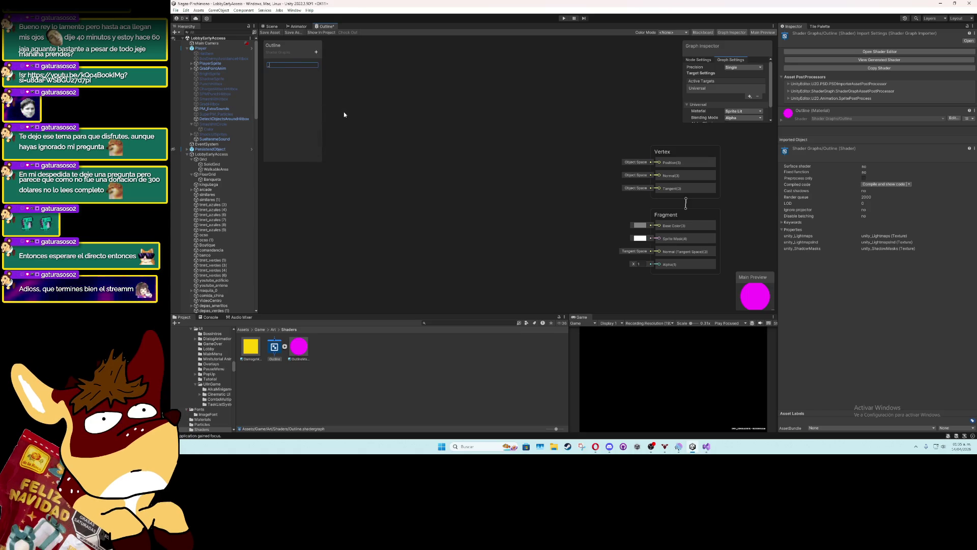
{"action": "type", "text": "_MainTex"}
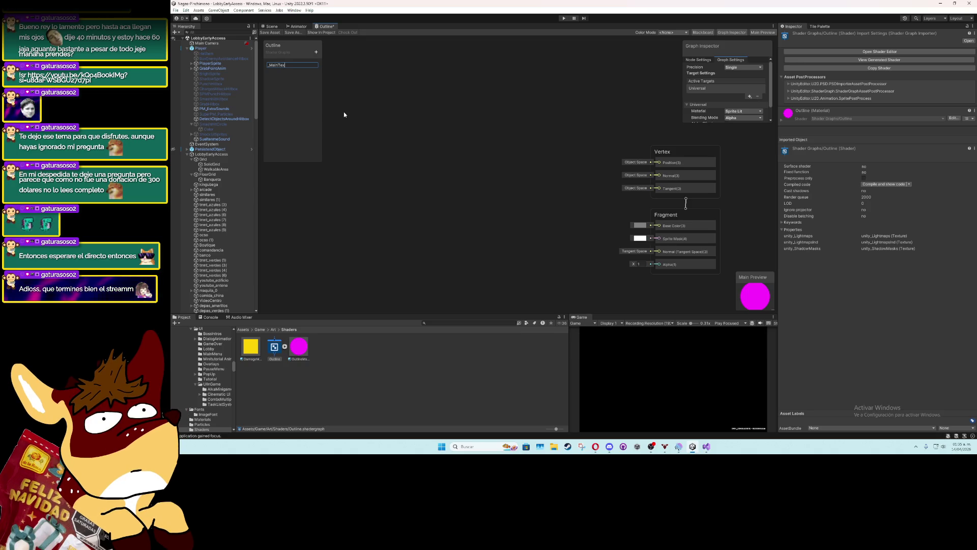
{"action": "key", "text": "Return"}
{"action": "left_click", "coordinate": [284, 64]}
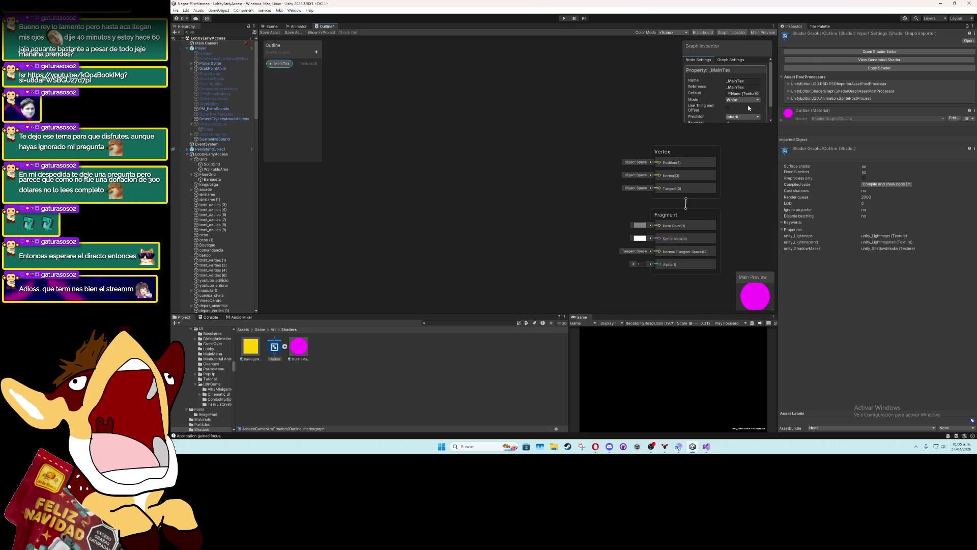
{"action": "left_click_drag", "start_coordinate": [398, 130], "coordinate": [415, 144]}
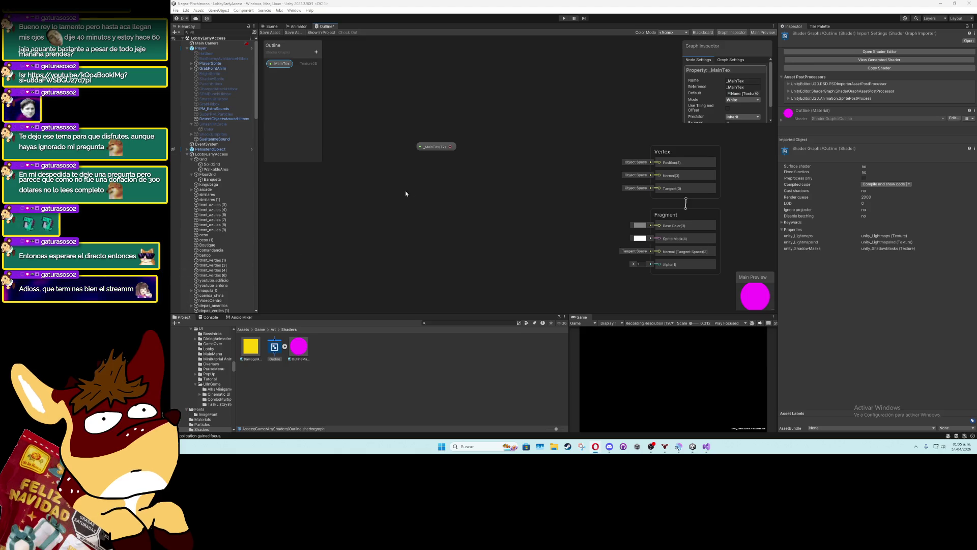
{"action": "right_click", "coordinate": [462, 155]}
Add a Sample Texture 2D node wired to _MainTex via the 'sample' search, then rearrange both nodes
{"action": "key", "text": "Escape"}
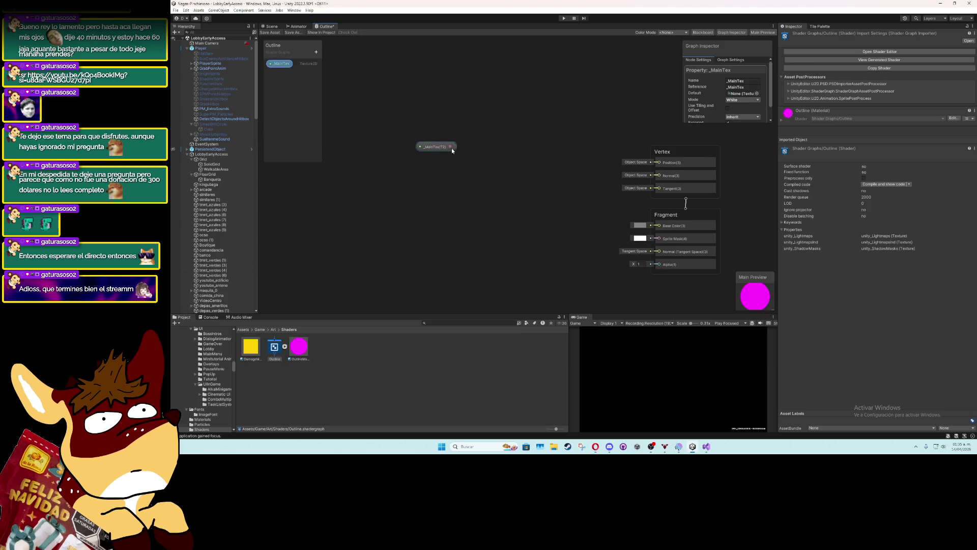
{"action": "key", "text": "space"}
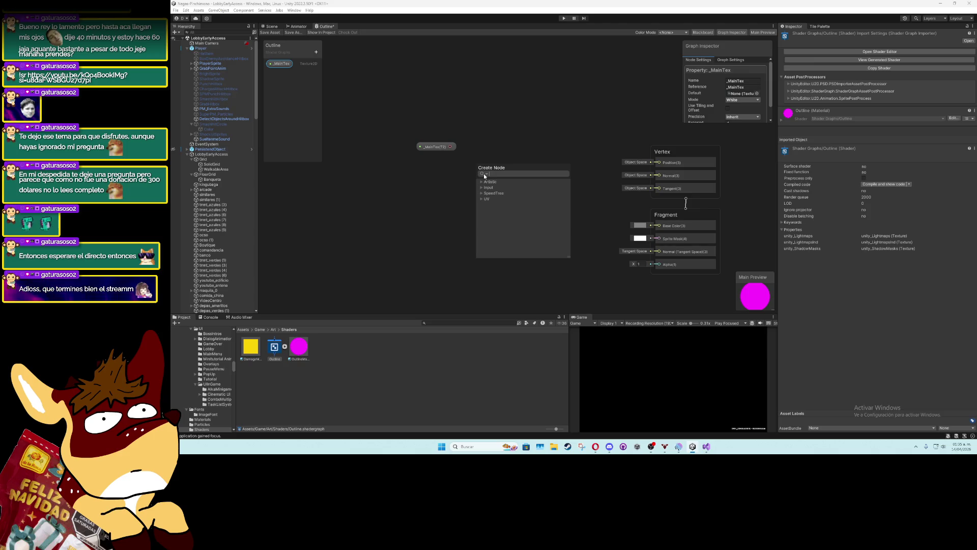
{"action": "type", "text": "sample"}
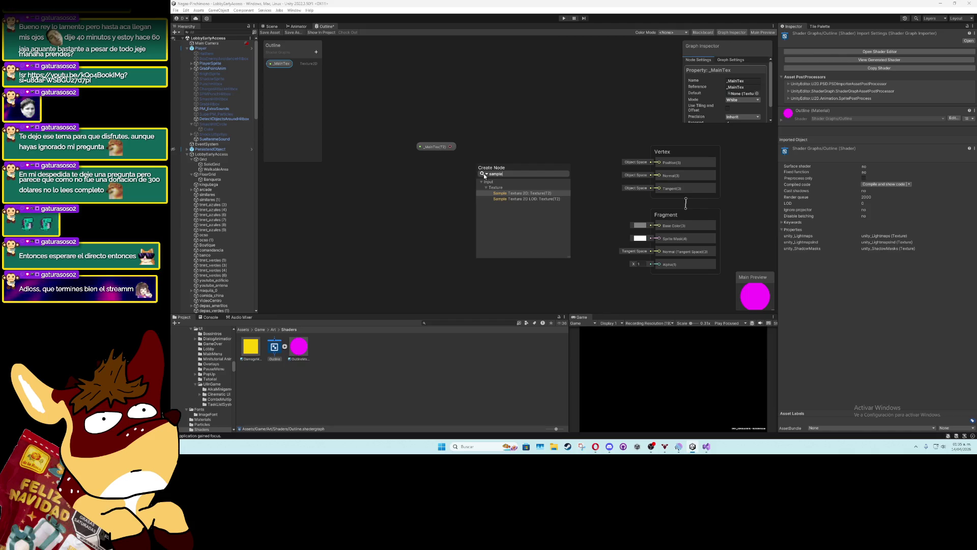
{"action": "key", "text": "Return"}
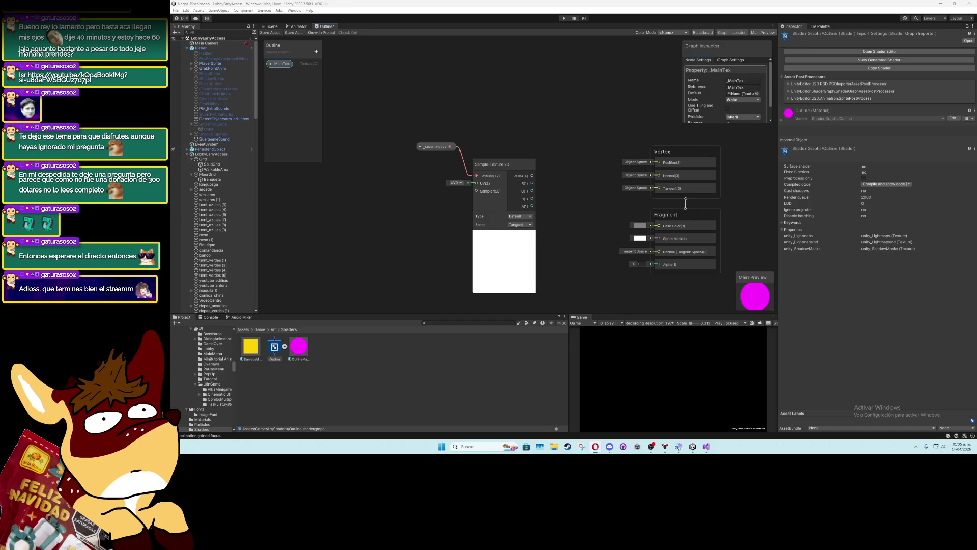
{"action": "left_click_drag", "start_coordinate": [493, 164], "coordinate": [494, 153]}
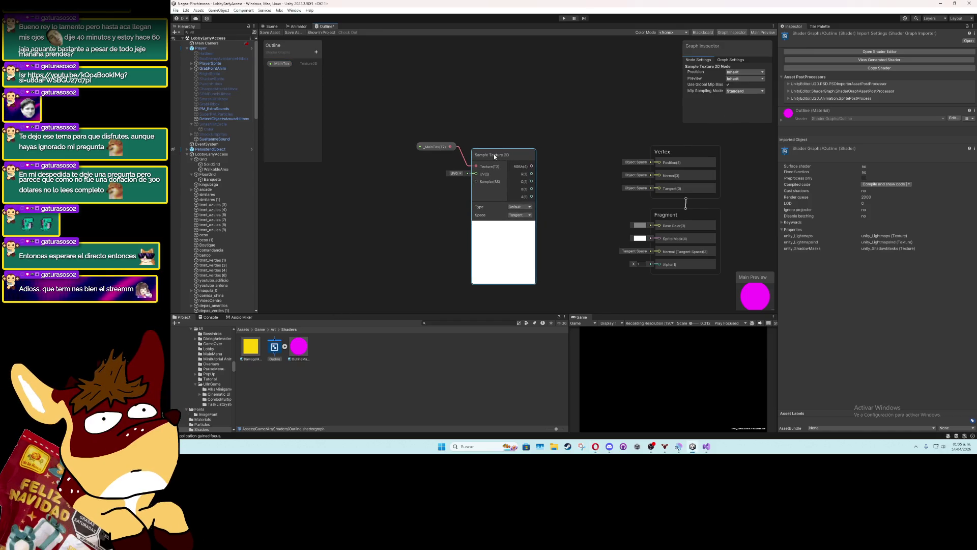
{"action": "mouse_move", "coordinate": [445, 120]}
{"action": "left_mouse_down"}
{"action": "mouse_move", "coordinate": [506, 200]}
{"action": "mouse_move", "coordinate": [498, 158]}
{"action": "mouse_move", "coordinate": [434, 129]}
{"action": "left_mouse_up"}
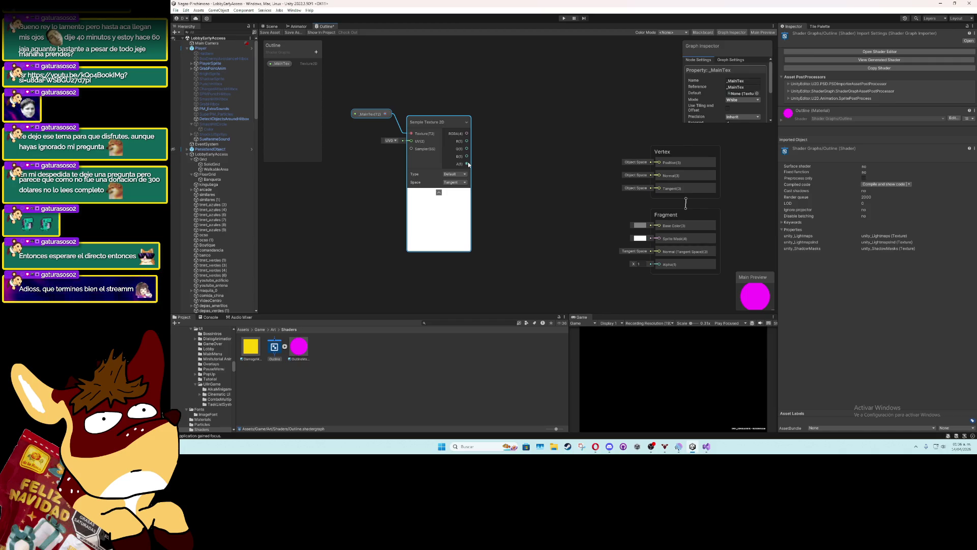
{"action": "right_click", "coordinate": [530, 194]}
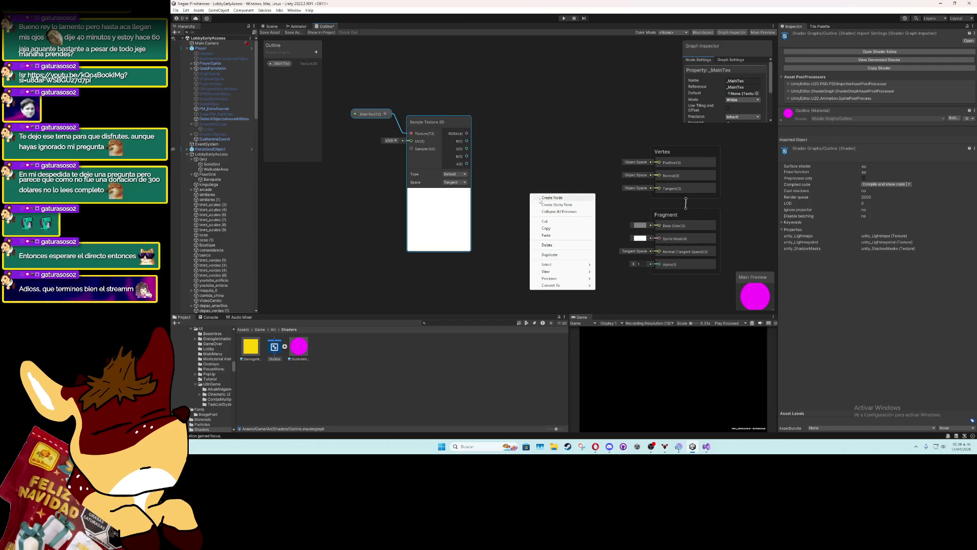
Add a Comparison node from a 'compar' search and place it beside the texture sampler
{"action": "left_click", "coordinate": [540, 198]}
{"action": "key", "text": "Escape"}
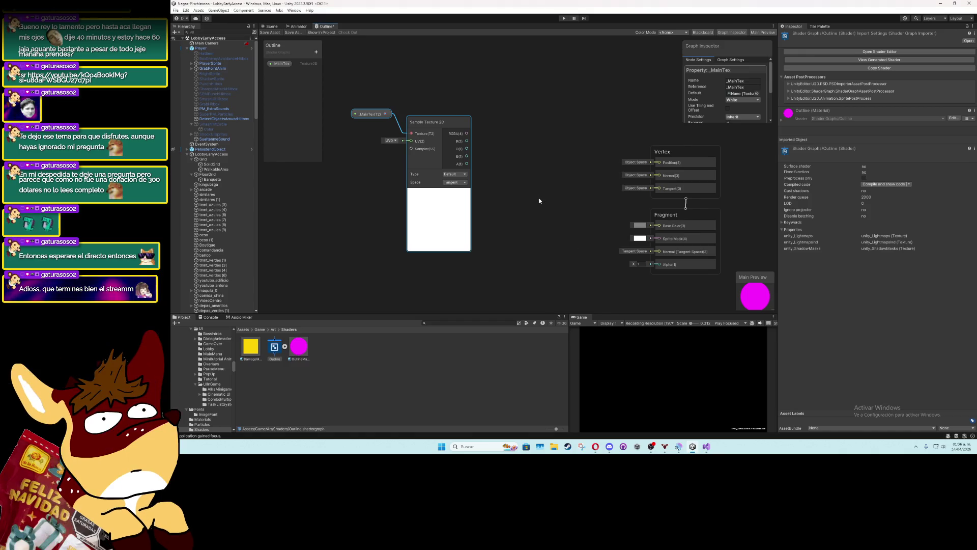
{"action": "right_click", "coordinate": [540, 200]}
{"action": "left_click", "coordinate": [570, 200]}
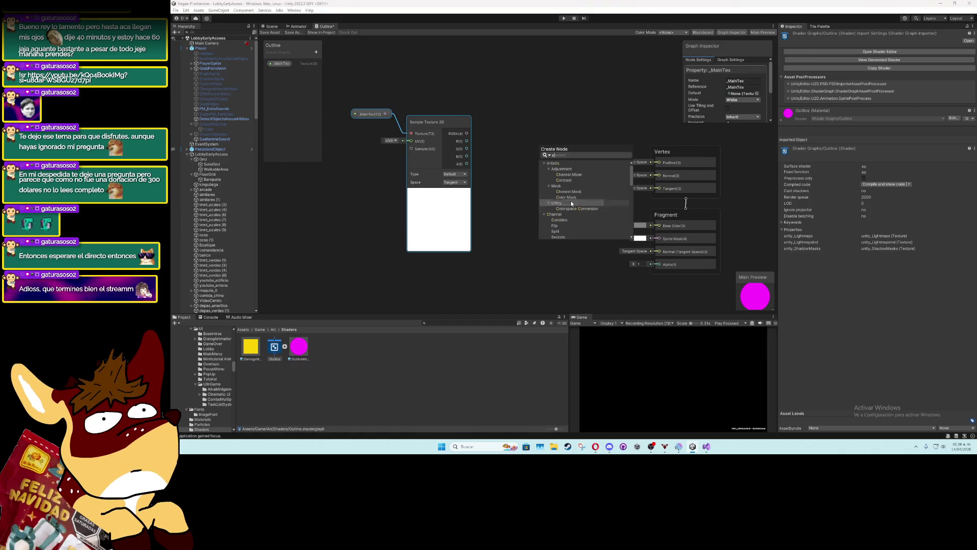
{"action": "type", "text": "com"}
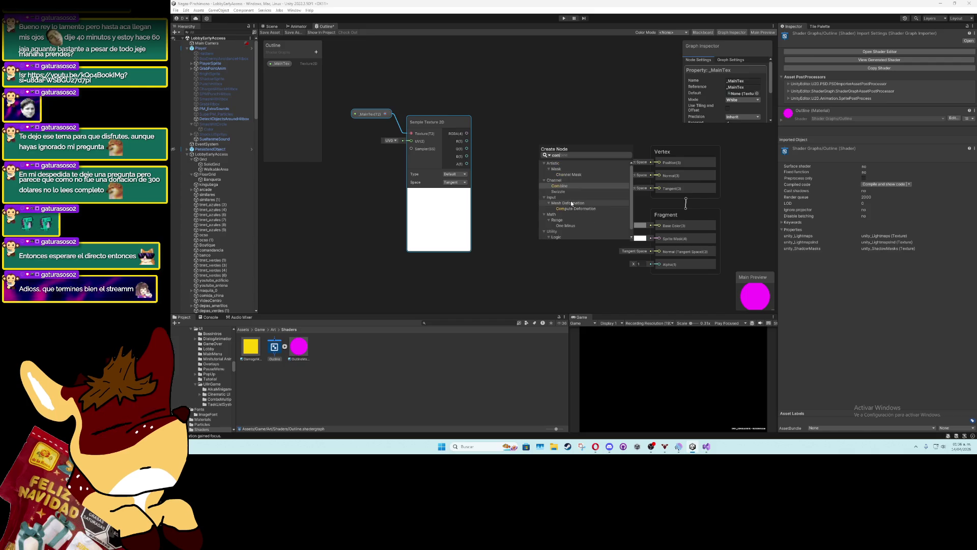
{"action": "type", "text": "par"}
{"action": "key", "text": "Return"}
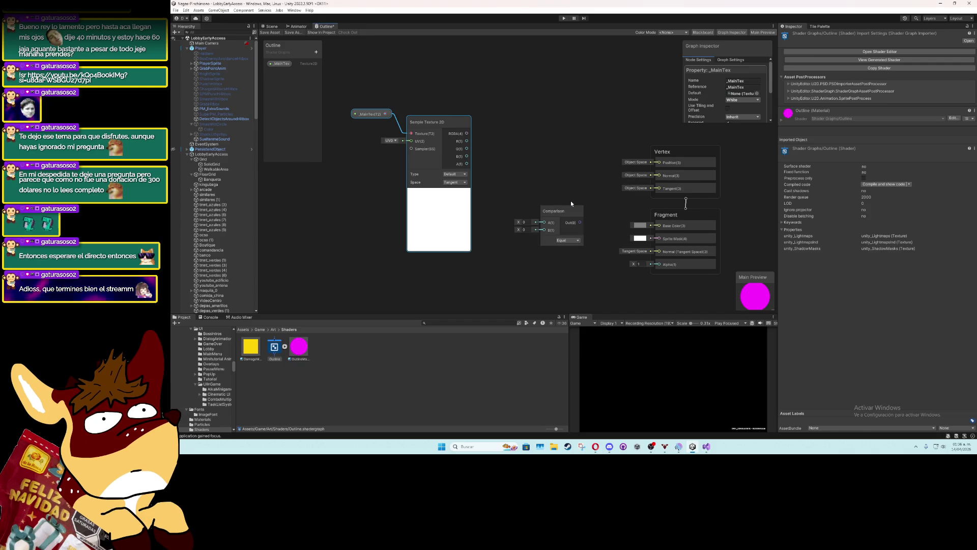
{"action": "mouse_move", "coordinate": [559, 229]}
{"action": "left_mouse_down"}
{"action": "mouse_move", "coordinate": [534, 182]}
{"action": "mouse_move", "coordinate": [538, 163]}
{"action": "left_mouse_up"}
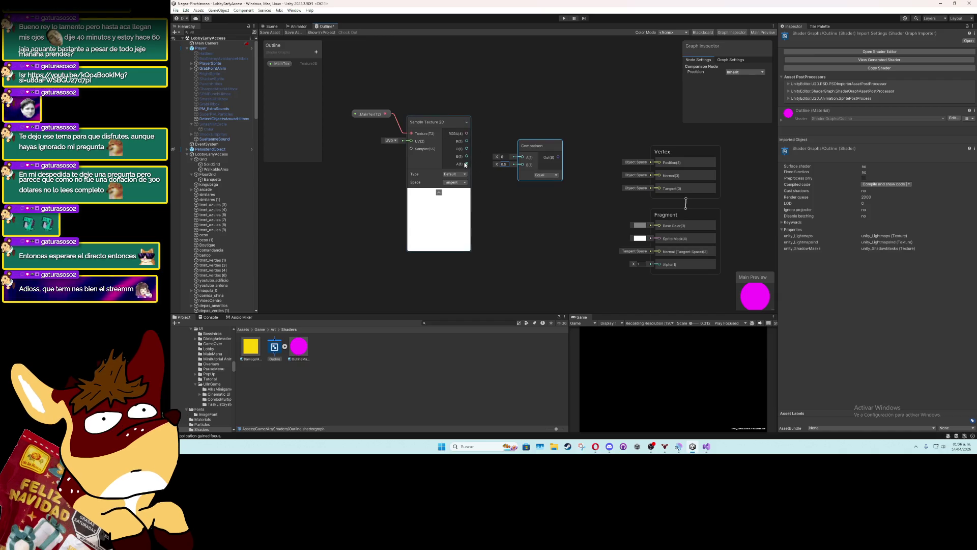
Wire the Sample Texture 2D alpha into Comparison's A input and shift those nodes left
{"action": "mouse_move", "coordinate": [467, 164]}
{"action": "left_mouse_down"}
{"action": "mouse_move", "coordinate": [522, 156]}
{"action": "mouse_move", "coordinate": [513, 159]}
{"action": "left_mouse_up"}
{"action": "left_click_drag", "start_coordinate": [526, 94], "coordinate": [363, 236]}
{"action": "left_click_drag", "start_coordinate": [397, 197], "coordinate": [351, 197]}
{"action": "right_click", "coordinate": [522, 117]}
Add a Branch node from a 'bran' search and move it up beside the Comparison
{"action": "left_click", "coordinate": [573, 105]}
{"action": "type", "text": "bran"}
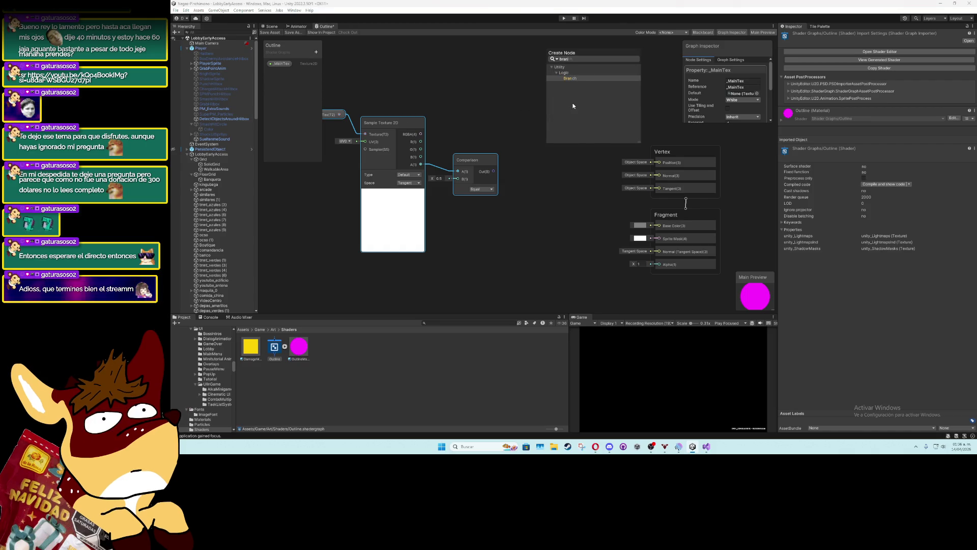
{"action": "key", "text": "Return"}
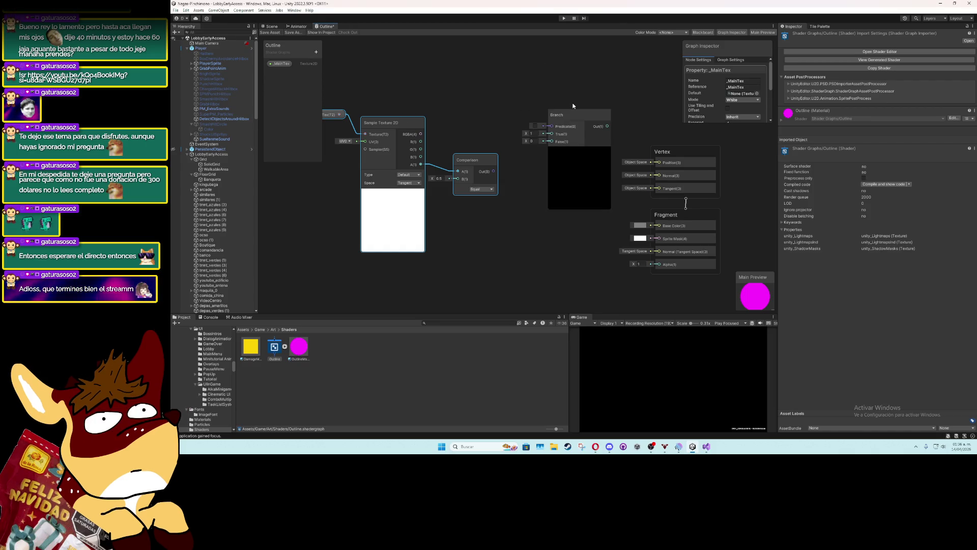
{"action": "mouse_move", "coordinate": [586, 114]}
{"action": "left_mouse_down"}
{"action": "mouse_move", "coordinate": [554, 63]}
{"action": "mouse_move", "coordinate": [569, 68]}
{"action": "mouse_move", "coordinate": [574, 93]}
{"action": "left_mouse_up"}
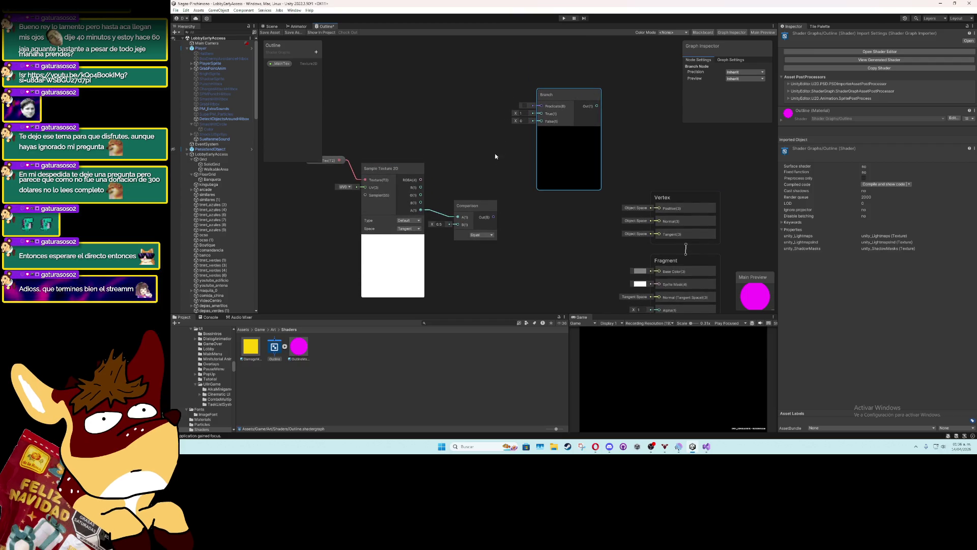
Wire Comparison Out to Branch Predicate and the texture's RGBA to Branch's True input
{"action": "mouse_move", "coordinate": [494, 217]}
{"action": "left_mouse_down"}
{"action": "mouse_move", "coordinate": [519, 116]}
{"action": "mouse_move", "coordinate": [541, 106]}
{"action": "mouse_move", "coordinate": [633, 220]}
{"action": "mouse_move", "coordinate": [649, 279]}
{"action": "mouse_move", "coordinate": [638, 232]}
{"action": "left_mouse_up"}
{"action": "left_click", "coordinate": [594, 216]}
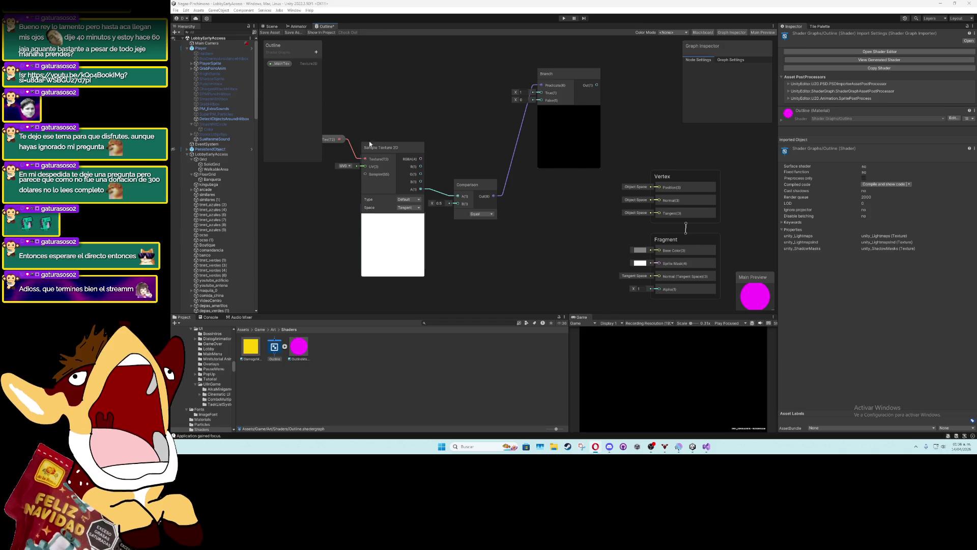
{"action": "mouse_move", "coordinate": [421, 160]}
{"action": "left_mouse_down"}
{"action": "mouse_move", "coordinate": [530, 109]}
{"action": "mouse_move", "coordinate": [535, 92]}
{"action": "left_mouse_up"}
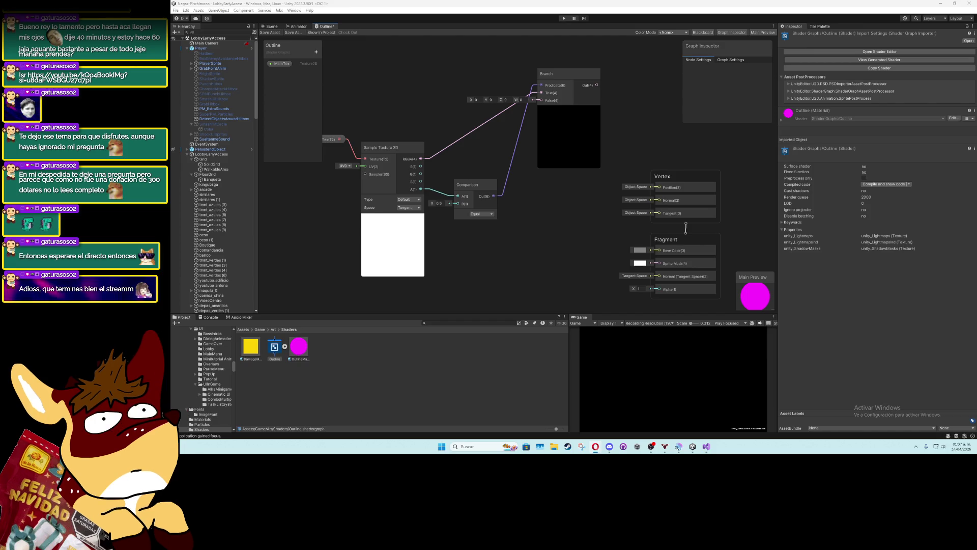
Cancel a 'sprite' node search without adding any node
{"action": "right_click", "coordinate": [585, 190]}
{"action": "left_click", "coordinate": [593, 195]}
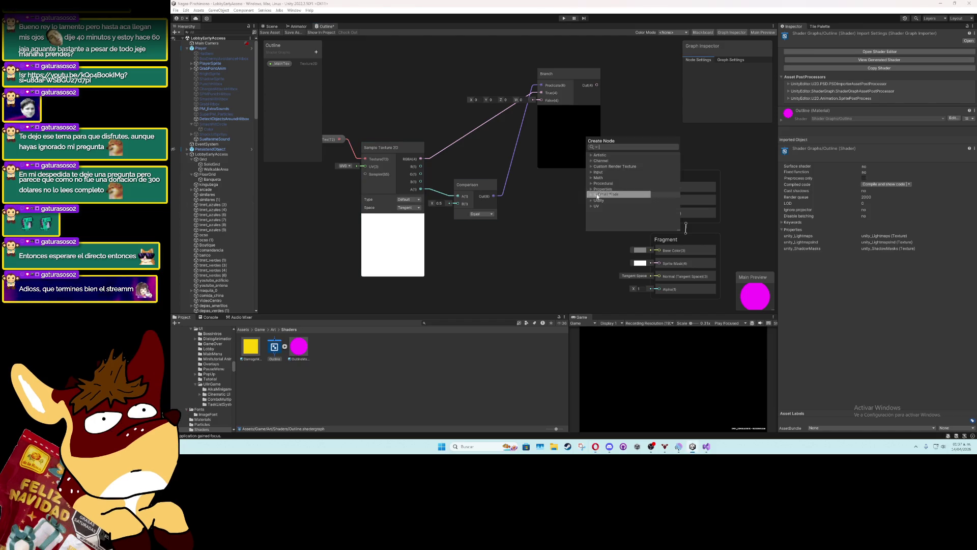
{"action": "type", "text": "sprite"}
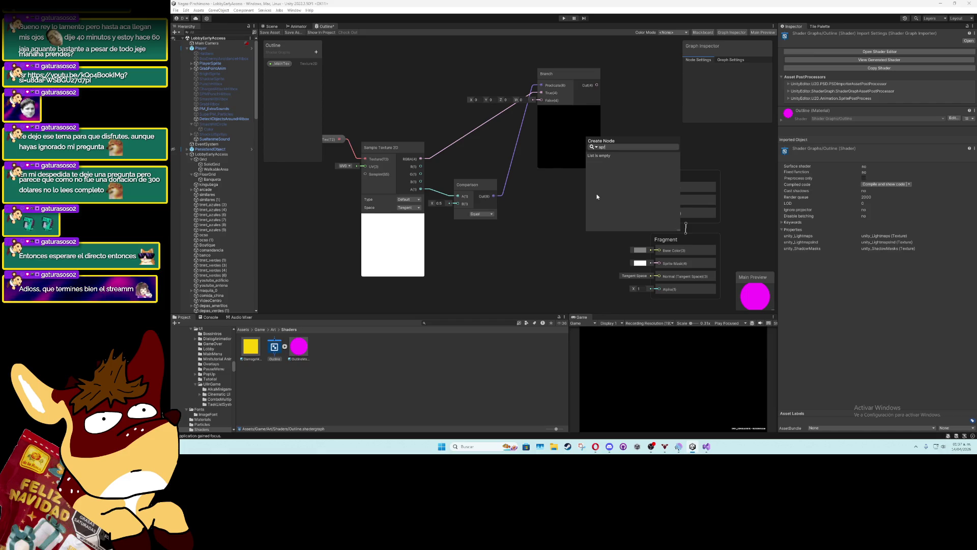
{"action": "key", "text": "BackSpace"}
{"action": "key", "text": "BackSpace"}
{"action": "key", "text": "BackSpace"}
{"action": "left_click", "coordinate": [546, 262]}
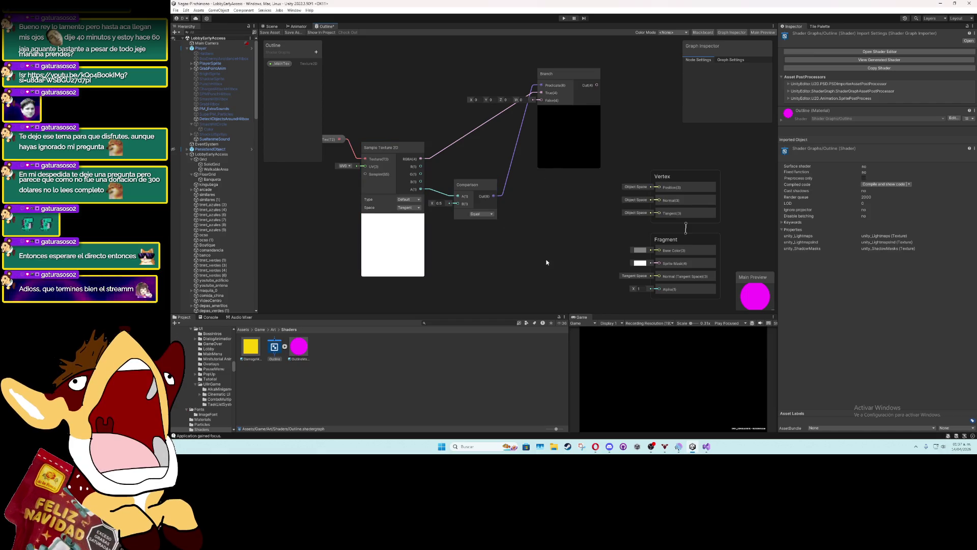
{"action": "scroll", "coordinate": [483, 228], "scroll_direction": "down", "scroll_amount": 2}
{"action": "scroll", "coordinate": [484, 228], "scroll_direction": "up", "scroll_amount": 3}
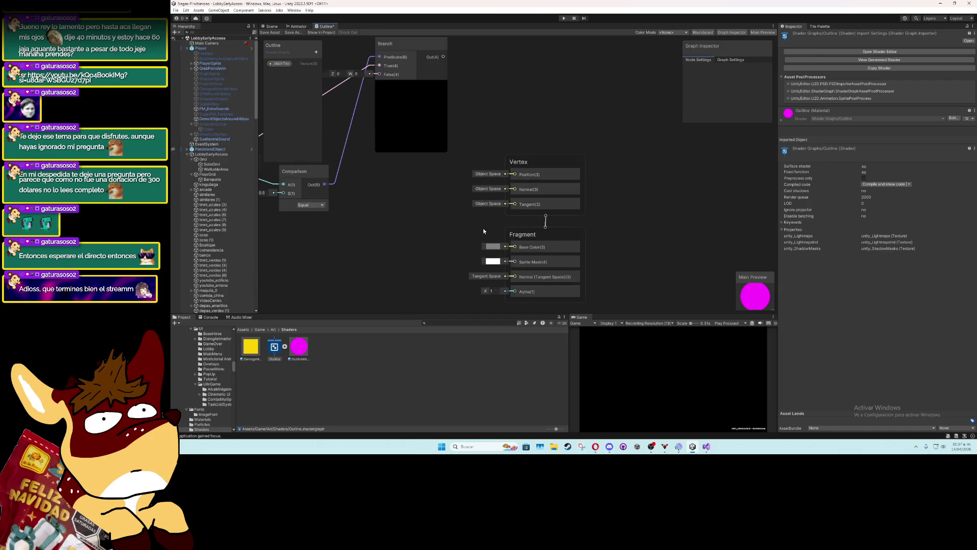
Move the Vertex and Fragment master stack to the right
{"action": "left_click_drag", "start_coordinate": [517, 136], "coordinate": [587, 300]}
{"action": "mouse_move", "coordinate": [555, 247]}
{"action": "left_mouse_down"}
{"action": "mouse_move", "coordinate": [632, 221]}
{"action": "mouse_move", "coordinate": [565, 234]}
{"action": "mouse_move", "coordinate": [564, 256]}
{"action": "left_mouse_up"}
{"action": "left_click_drag", "start_coordinate": [603, 135], "coordinate": [558, 288]}
{"action": "left_click_drag", "start_coordinate": [570, 230], "coordinate": [686, 210]}
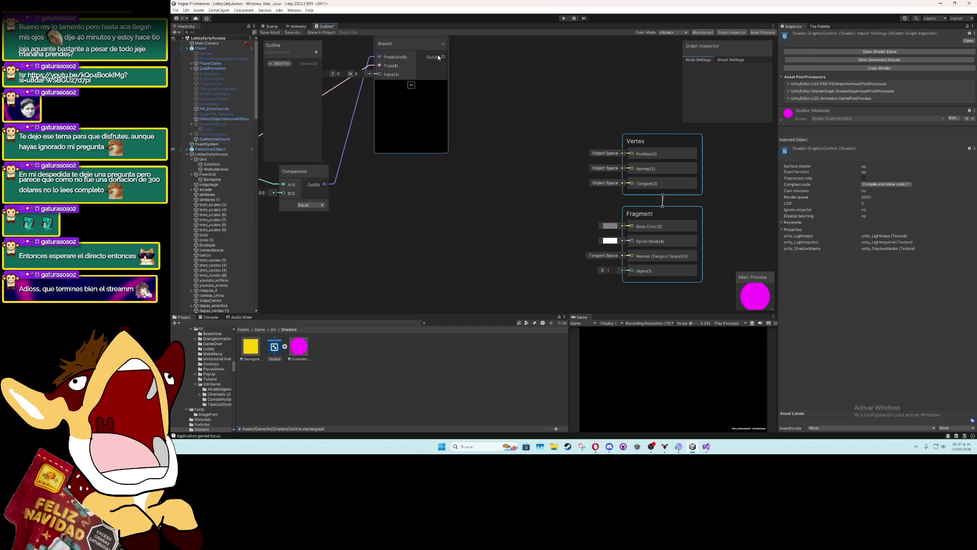
Connect the Branch output to the Fragment Base Color
{"action": "mouse_move", "coordinate": [444, 57]}
{"action": "left_mouse_down"}
{"action": "mouse_move", "coordinate": [582, 224]}
{"action": "mouse_move", "coordinate": [632, 229]}
{"action": "left_mouse_up"}
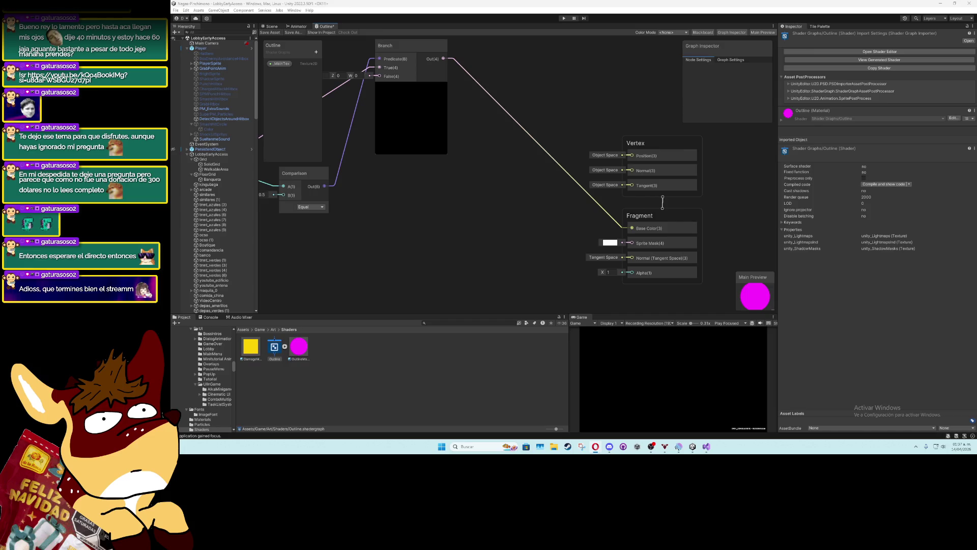
{"action": "mouse_move", "coordinate": [425, 182]}
{"action": "left_mouse_down"}
{"action": "mouse_move", "coordinate": [540, 215]}
{"action": "mouse_move", "coordinate": [530, 191]}
{"action": "left_mouse_up"}
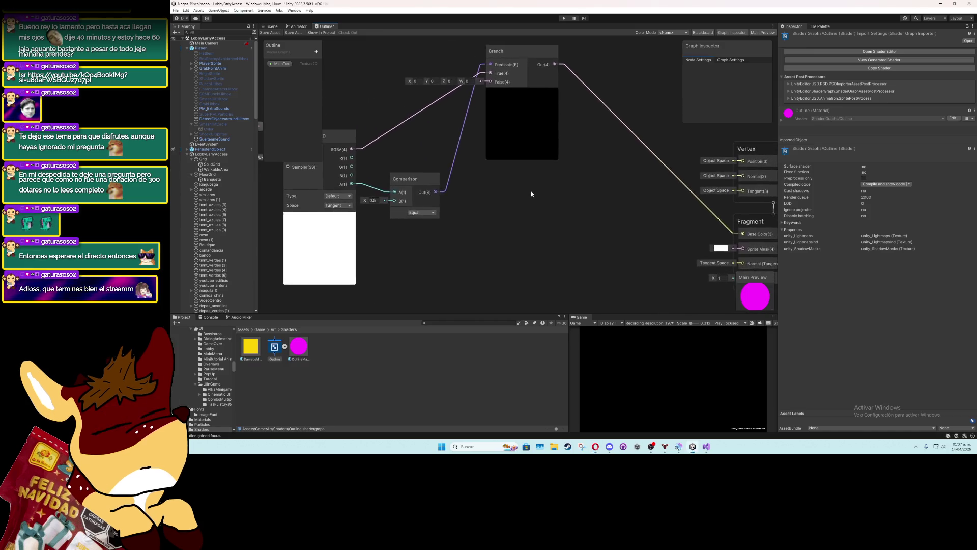
{"action": "scroll", "coordinate": [493, 158], "scroll_direction": "down", "scroll_amount": 3}
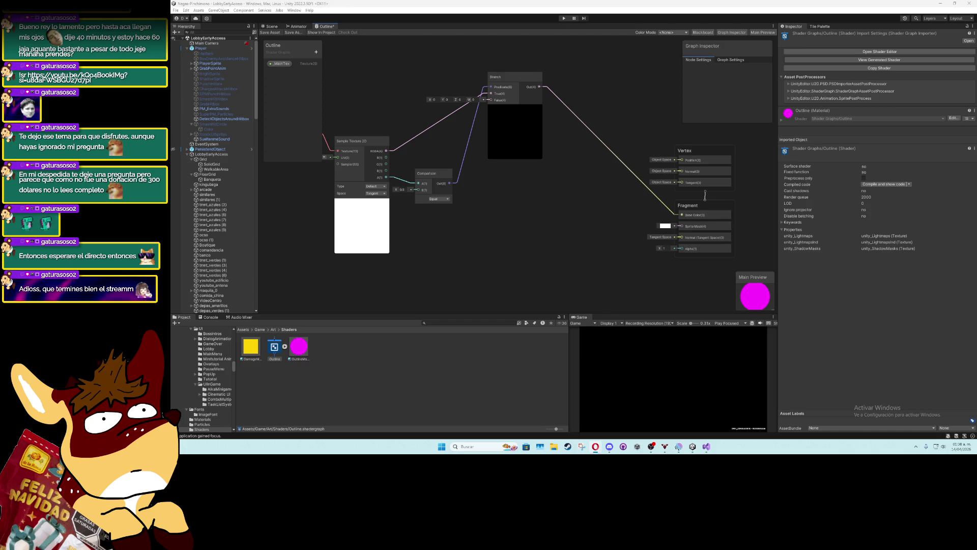
{"action": "right_click", "coordinate": [392, 371]}
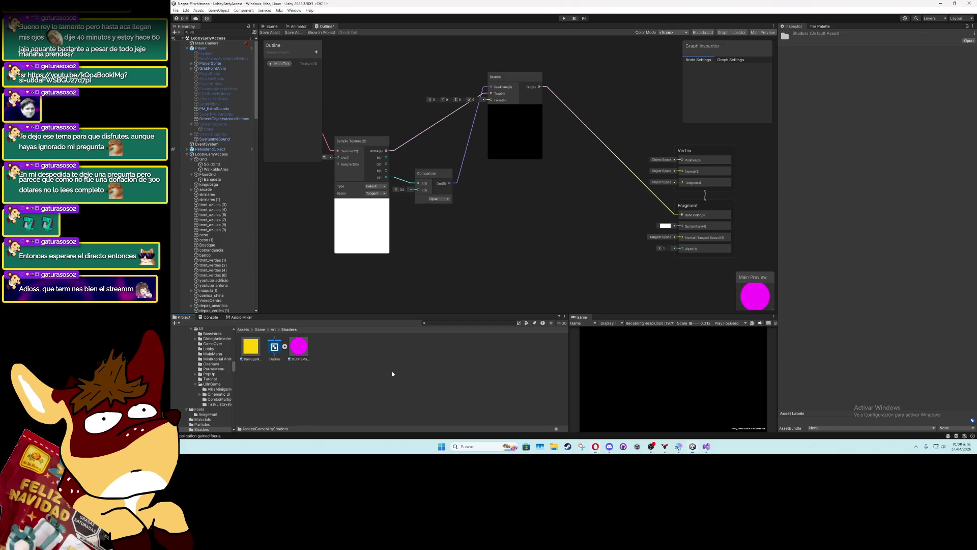
Create a Shader Sub Graph named OutlineSubgraph in the Shaders folder and open it
{"action": "mouse_move", "coordinate": [486, 186]}
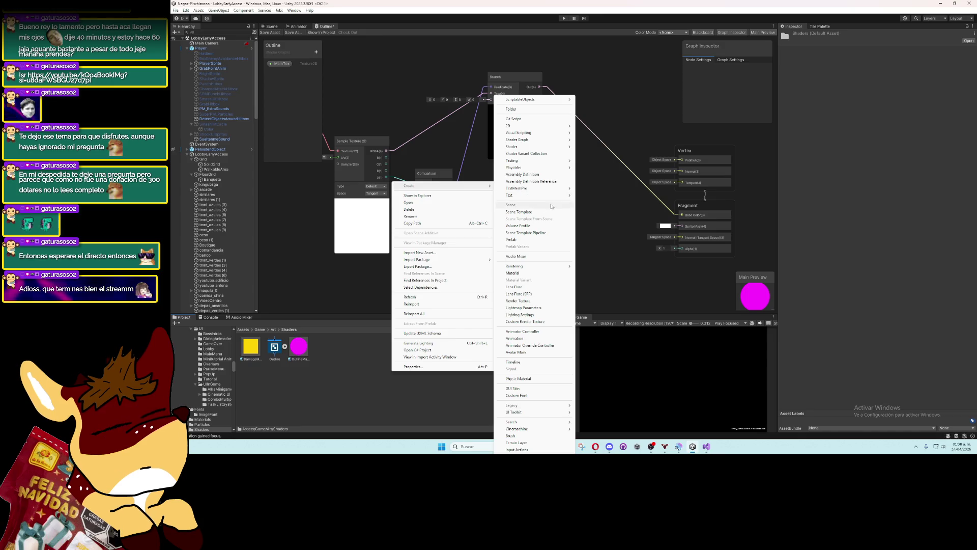
{"action": "mouse_move", "coordinate": [566, 147]}
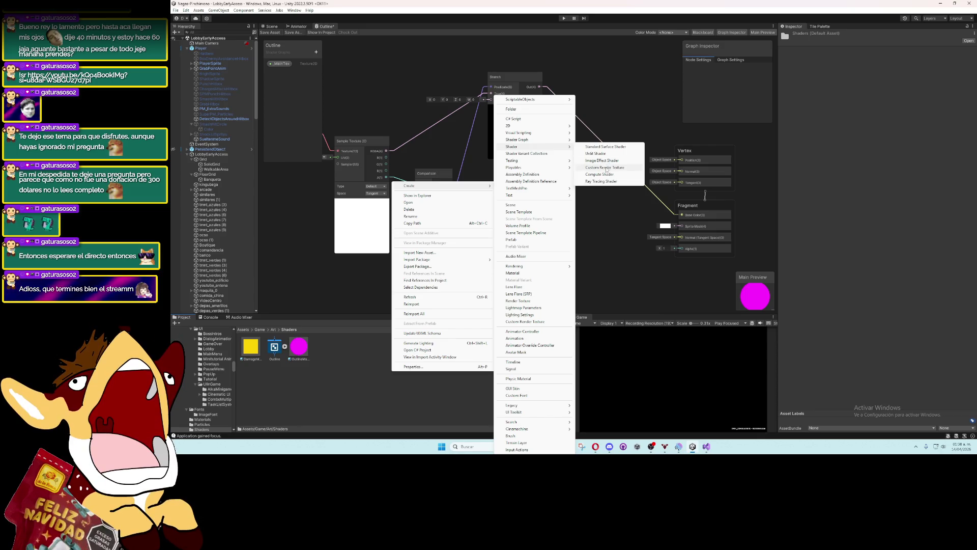
{"action": "mouse_move", "coordinate": [514, 140]}
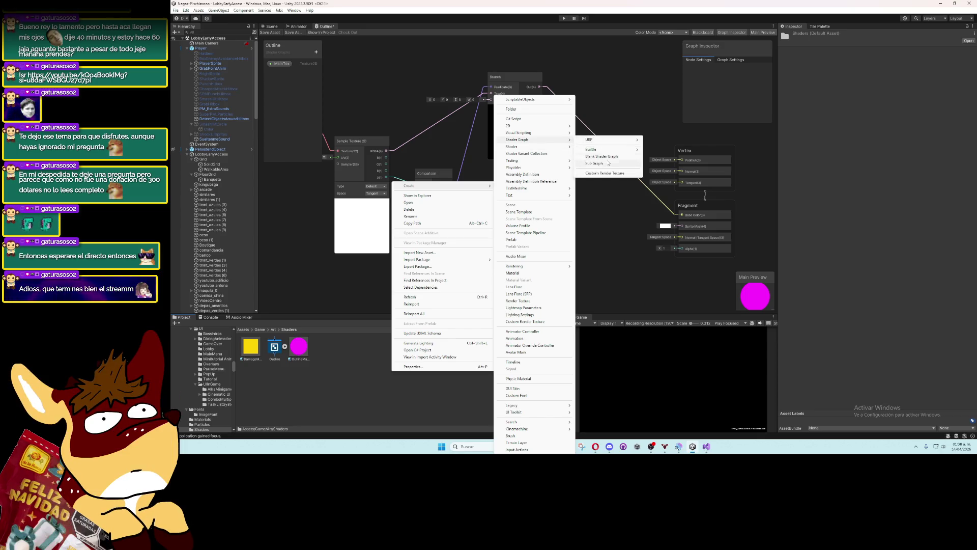
{"action": "left_click", "coordinate": [607, 163]}
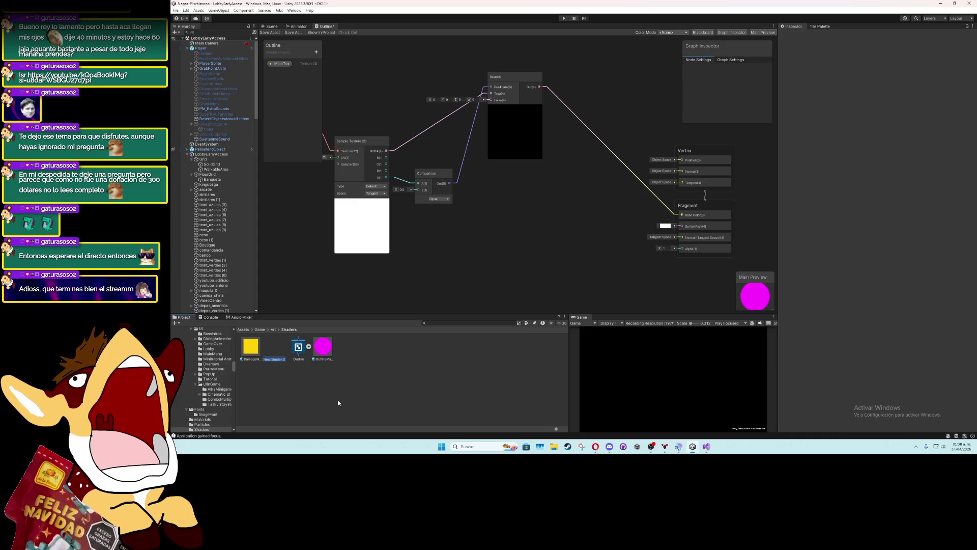
{"action": "type", "text": "OutlineSubgraph"}
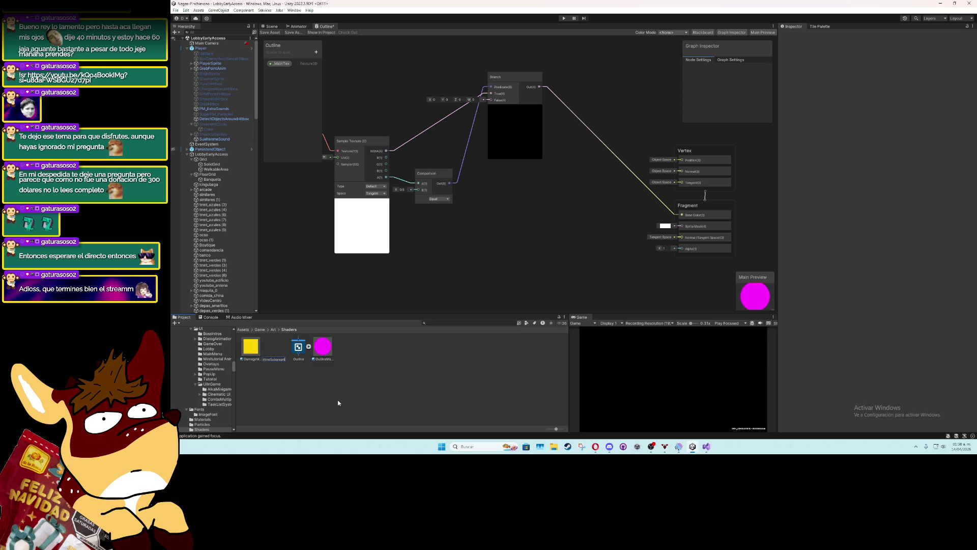
{"action": "key", "text": "Return"}
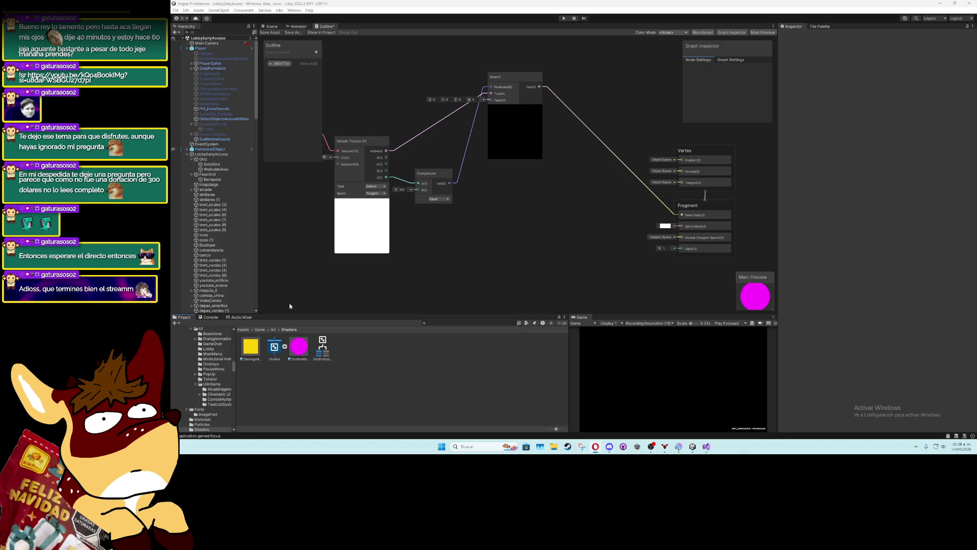
{"action": "double_click", "coordinate": [319, 349]}
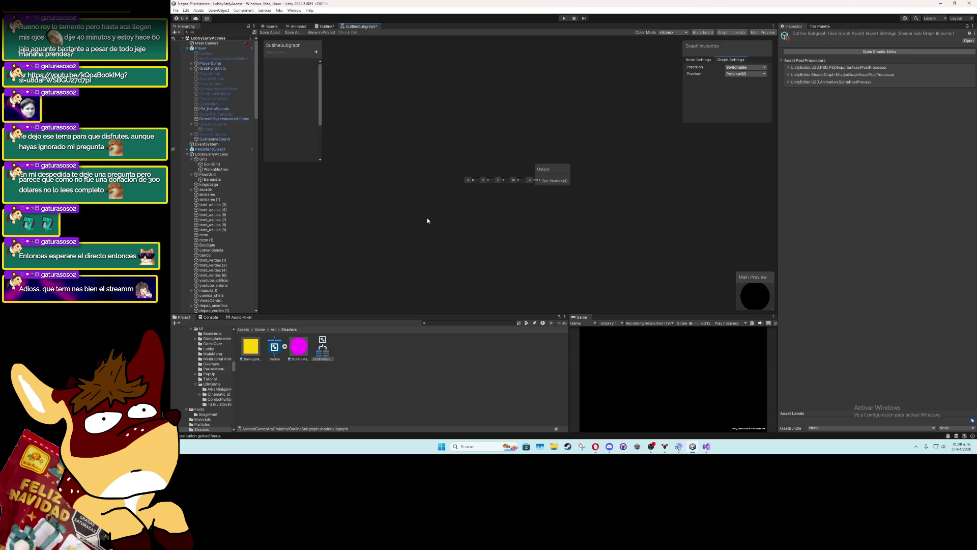
Move the Output node slightly left and inspect its context menu
{"action": "left_click", "coordinate": [567, 170]}
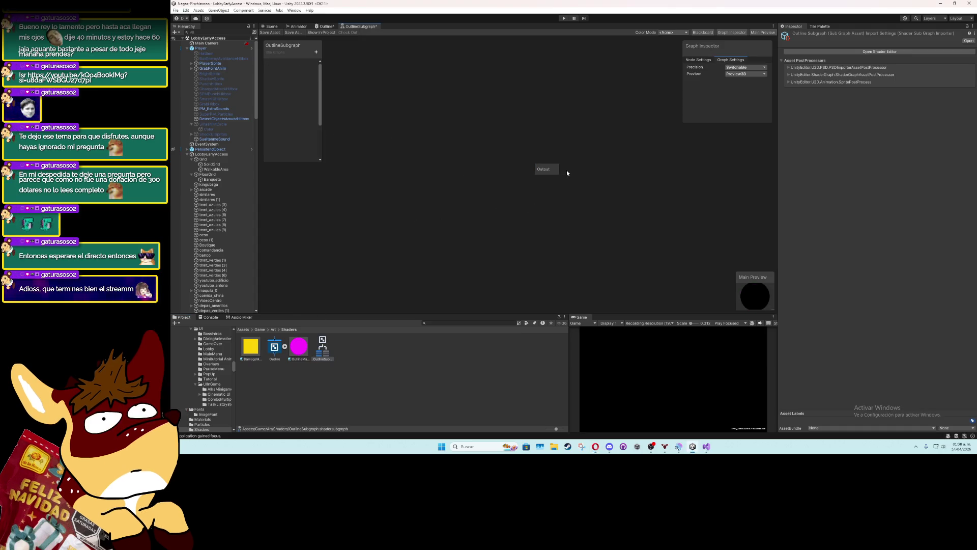
{"action": "left_click", "coordinate": [557, 170]}
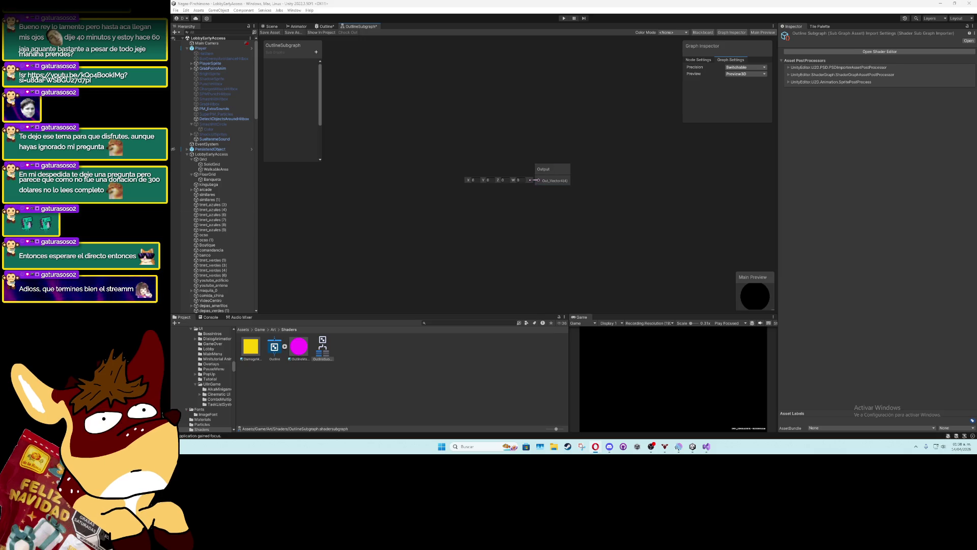
{"action": "left_click_drag", "start_coordinate": [542, 169], "coordinate": [481, 159]}
{"action": "right_click", "coordinate": [481, 160]}
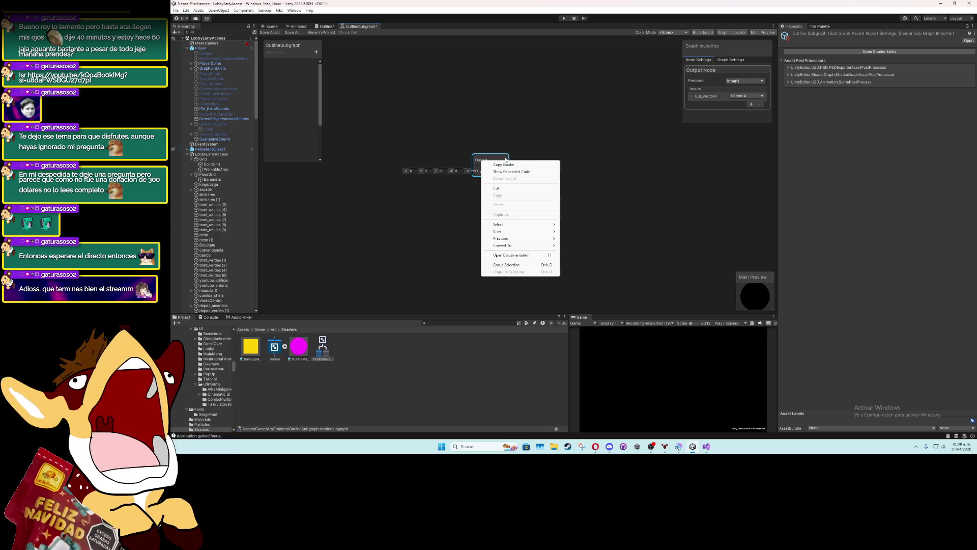
{"action": "right_click", "coordinate": [506, 159]}
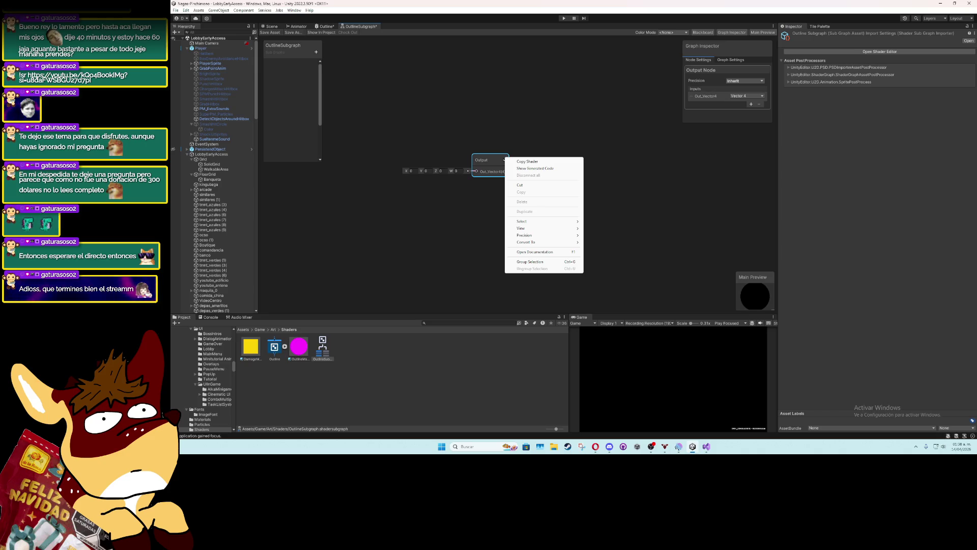
{"action": "key", "text": "alt+Tab"}
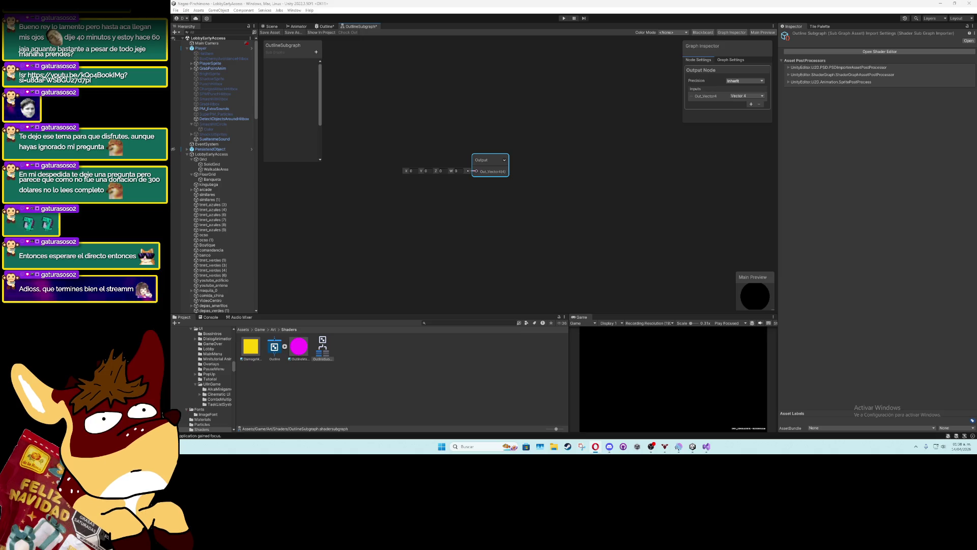
Add a second Float output, New, to the Output node
{"action": "right_click", "coordinate": [492, 170]}
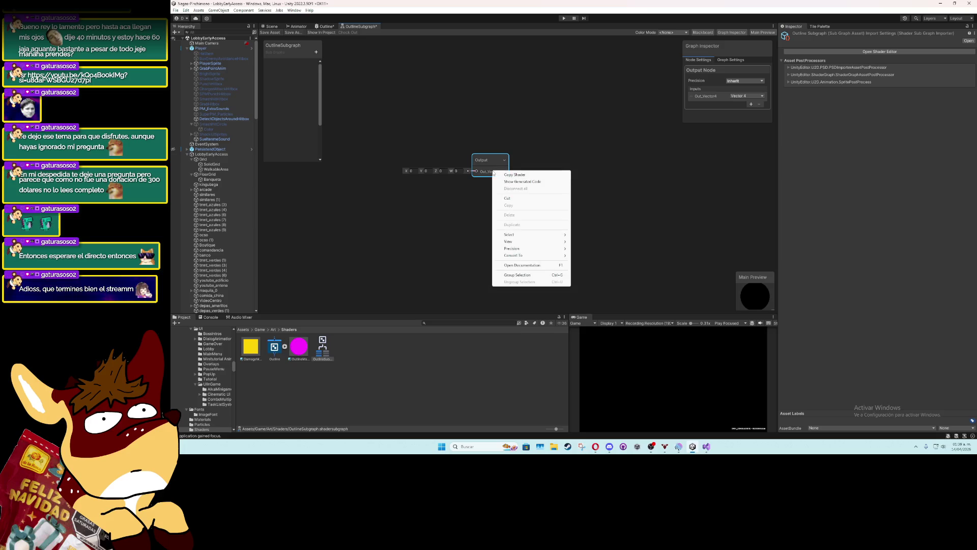
{"action": "key", "text": "Escape"}
{"action": "right_click", "coordinate": [496, 157]}
{"action": "key", "text": "Escape"}
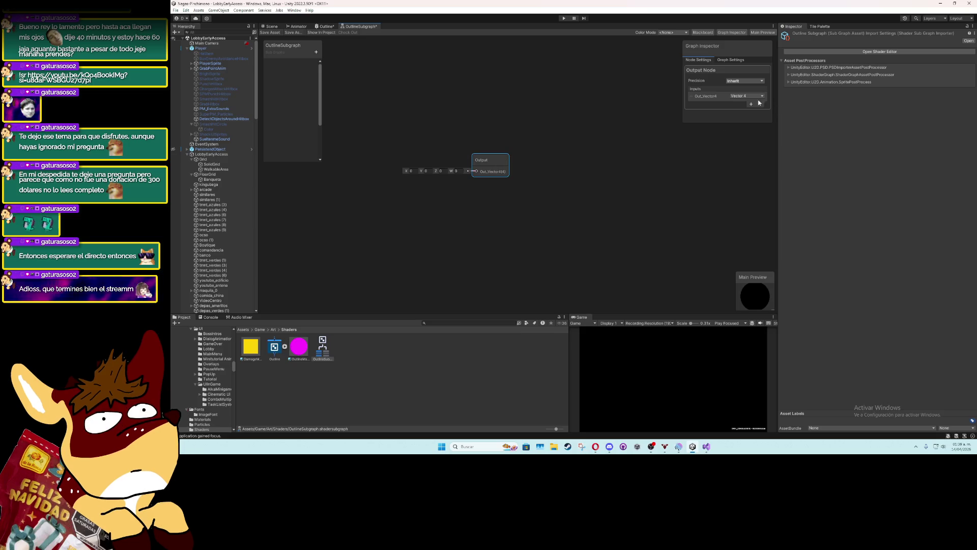
{"action": "left_click", "coordinate": [749, 104]}
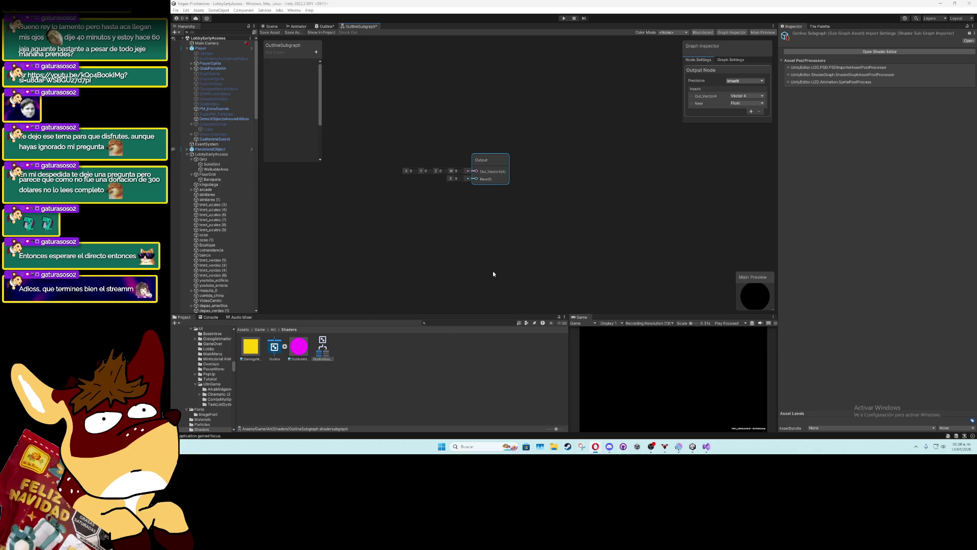
Rename the New output to Alpha
{"action": "double_click", "coordinate": [697, 103]}
{"action": "key", "text": "BackSpace"}
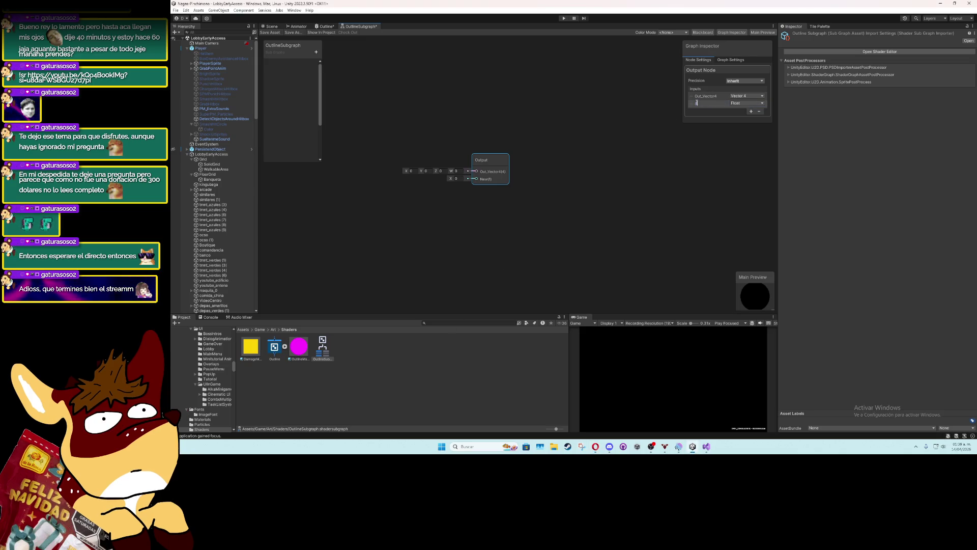
{"action": "type", "text": "Alpha"}
{"action": "key", "text": "Return"}
{"action": "left_click", "coordinate": [747, 103]}
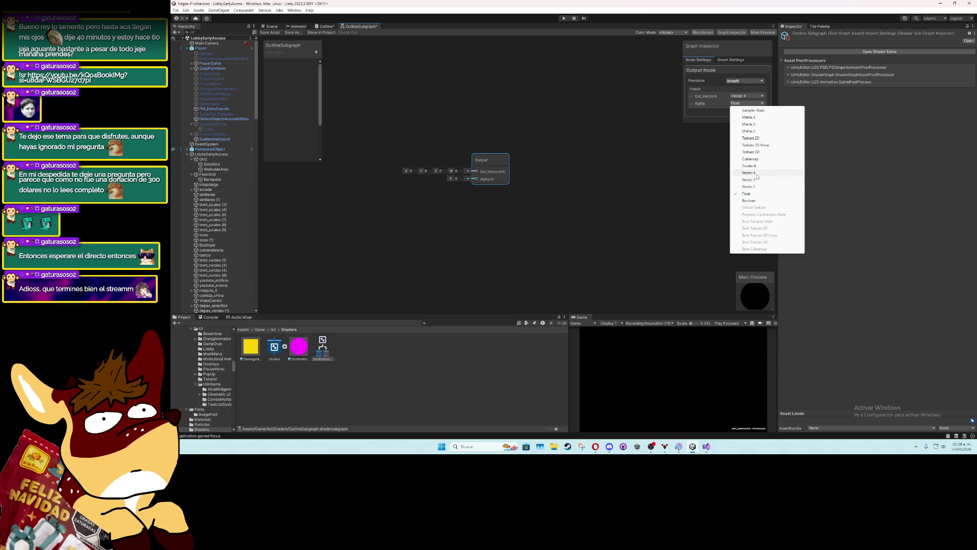
{"action": "left_click", "coordinate": [758, 186]}
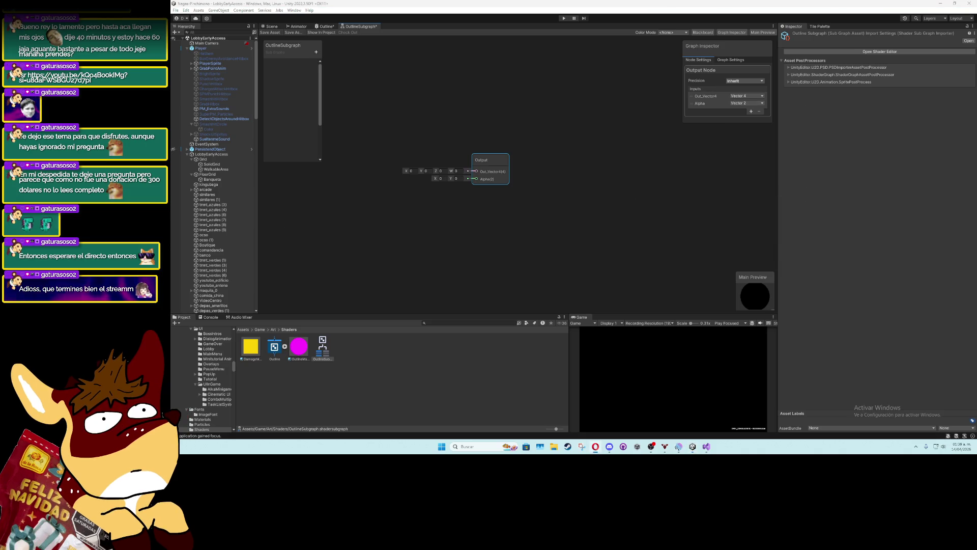
Remove the Out_Vector4 output and set Alpha's type to Float
{"action": "left_click", "coordinate": [706, 95]}
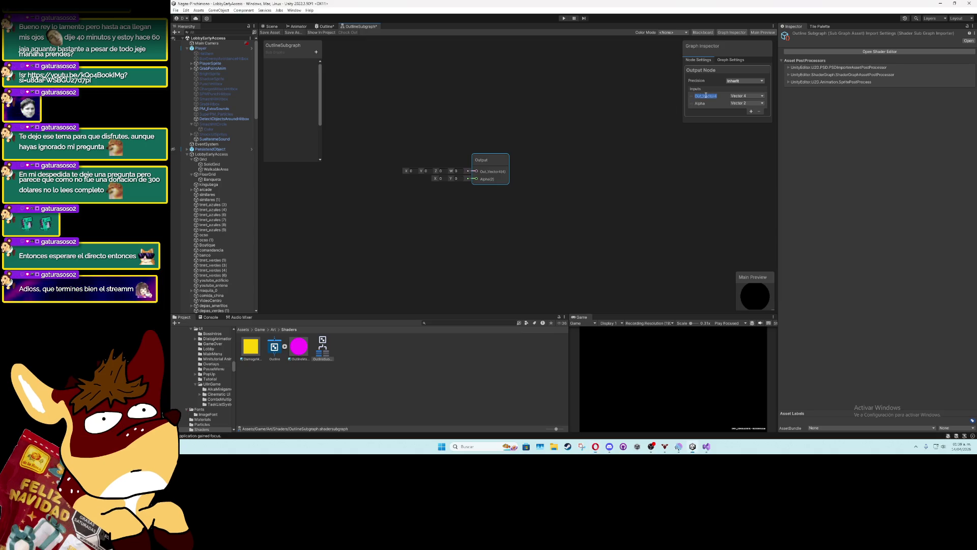
{"action": "left_click", "coordinate": [693, 97]}
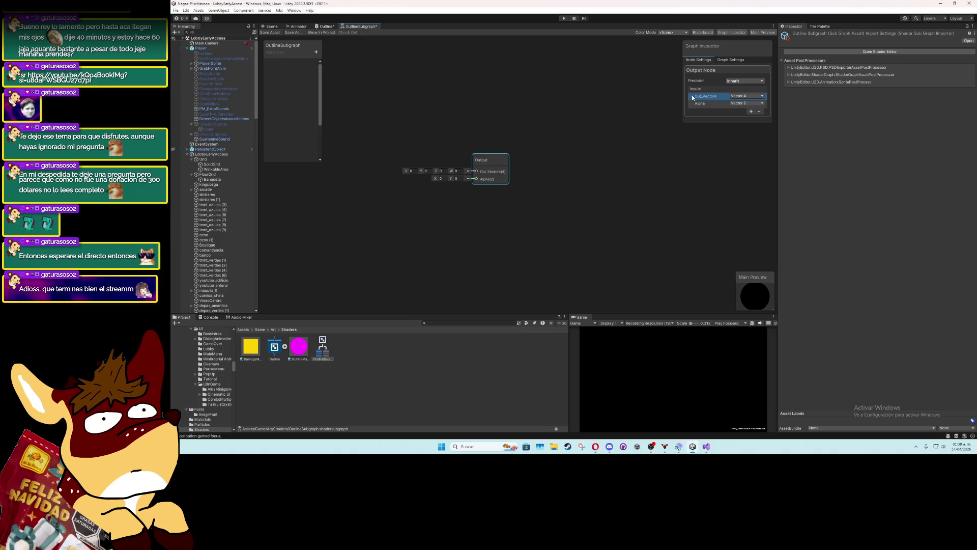
{"action": "left_click", "coordinate": [760, 112]}
{"action": "left_click", "coordinate": [757, 96]}
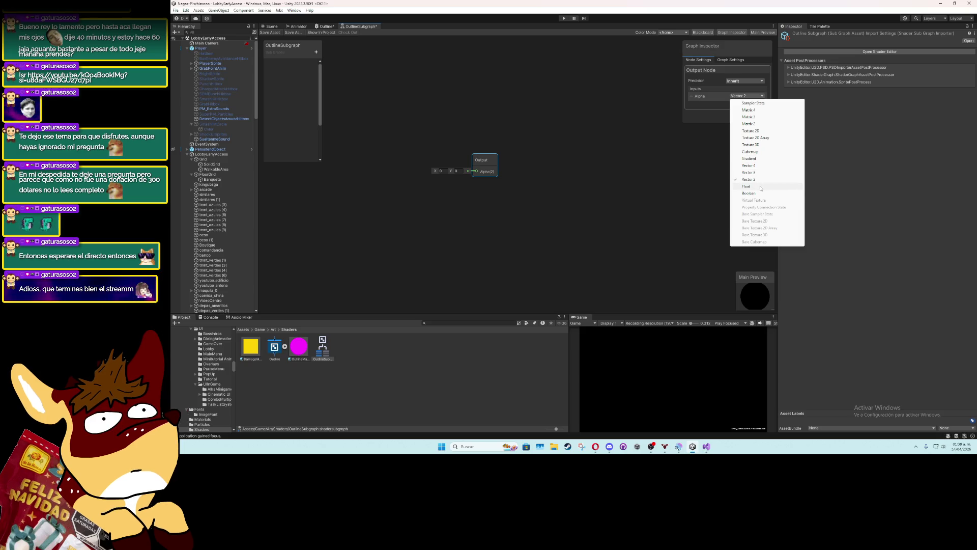
{"action": "left_click", "coordinate": [761, 187]}
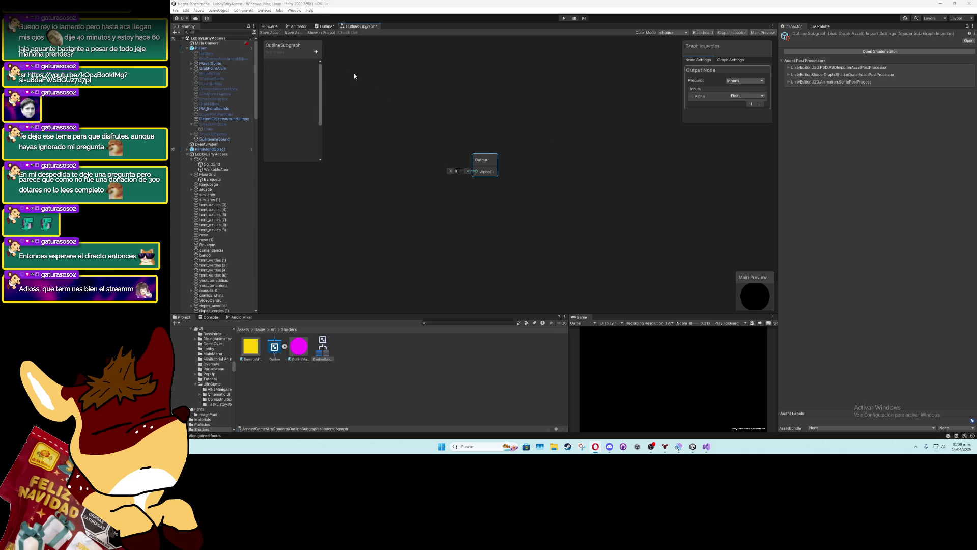
{"action": "left_click", "coordinate": [316, 51]}
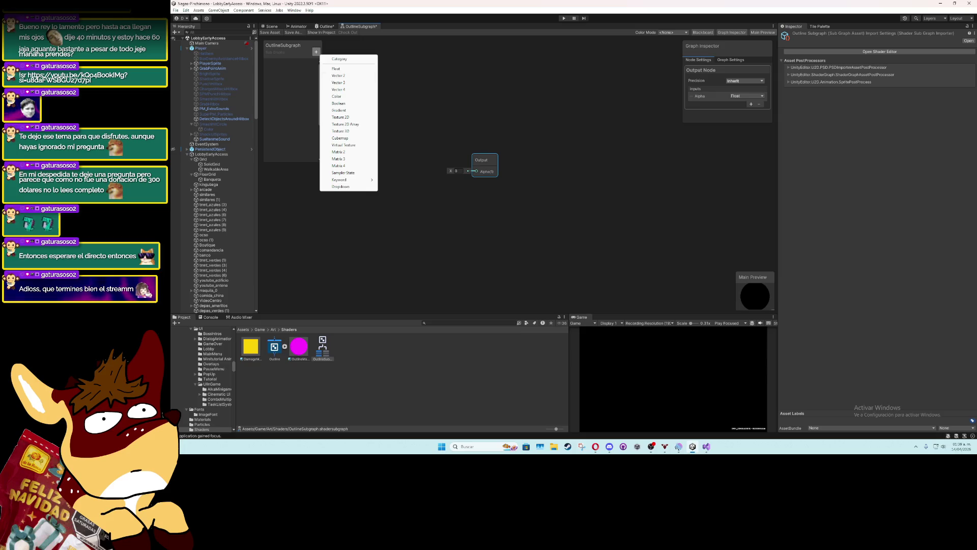
Add a Texture 2D property named Texture and place its node left of the Output node
{"action": "key", "text": "Escape"}
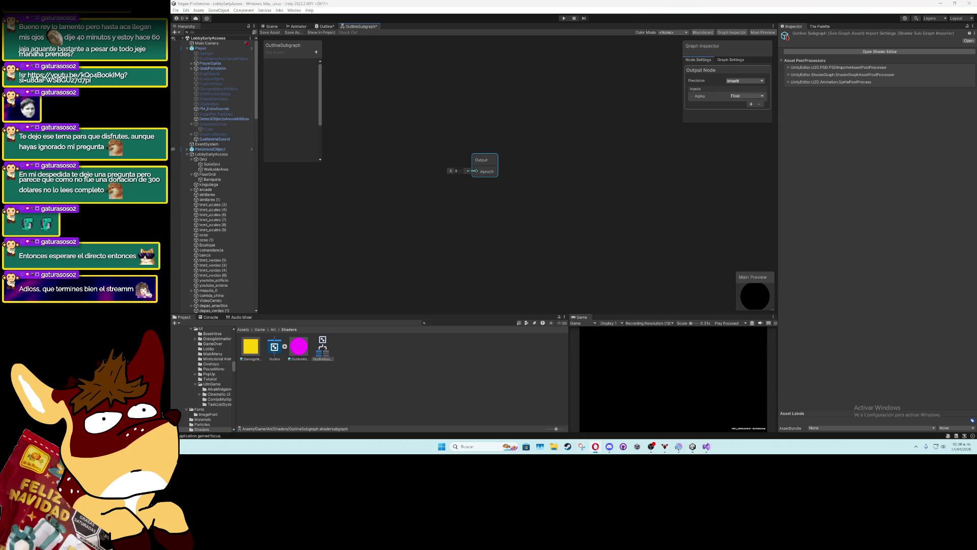
{"action": "left_click", "coordinate": [317, 52]}
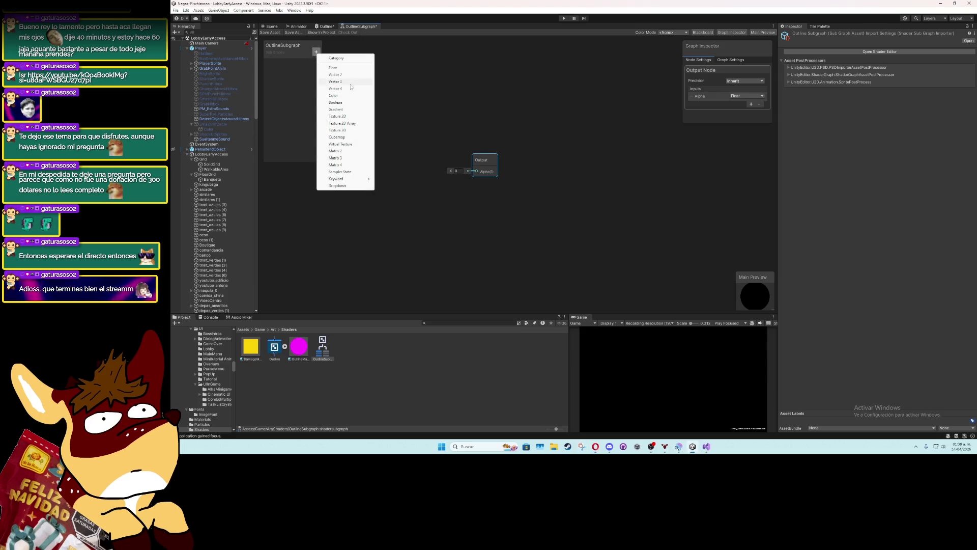
{"action": "left_click", "coordinate": [337, 117]}
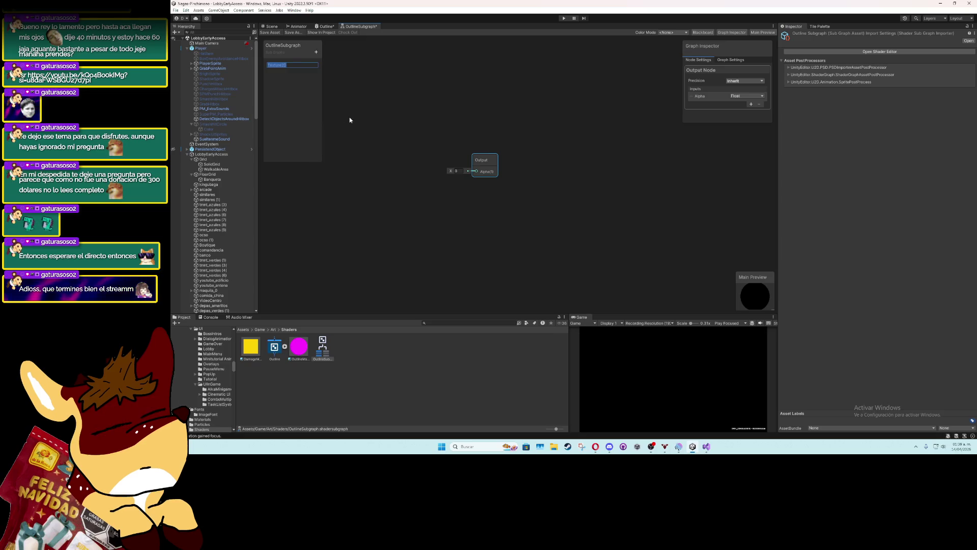
{"action": "type", "text": "T"}
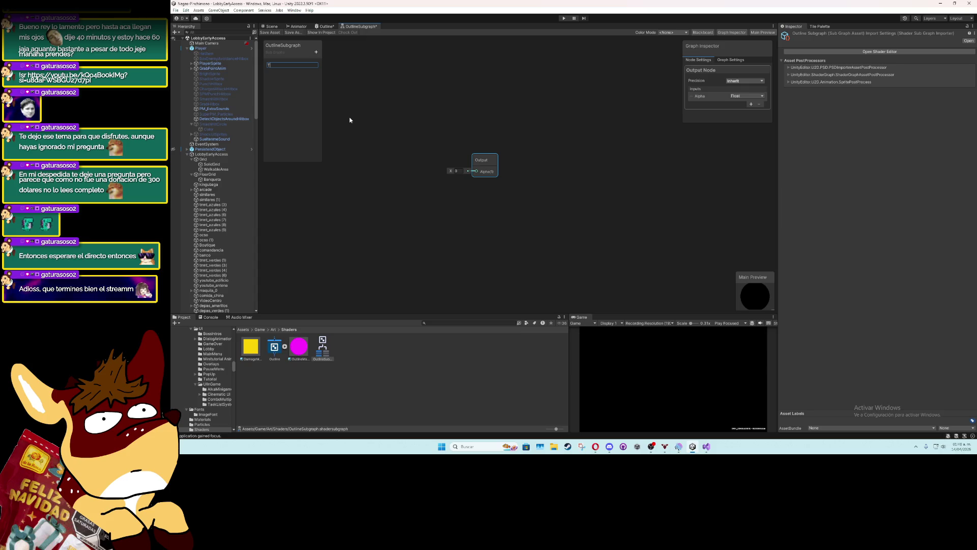
{"action": "key", "text": "Return"}
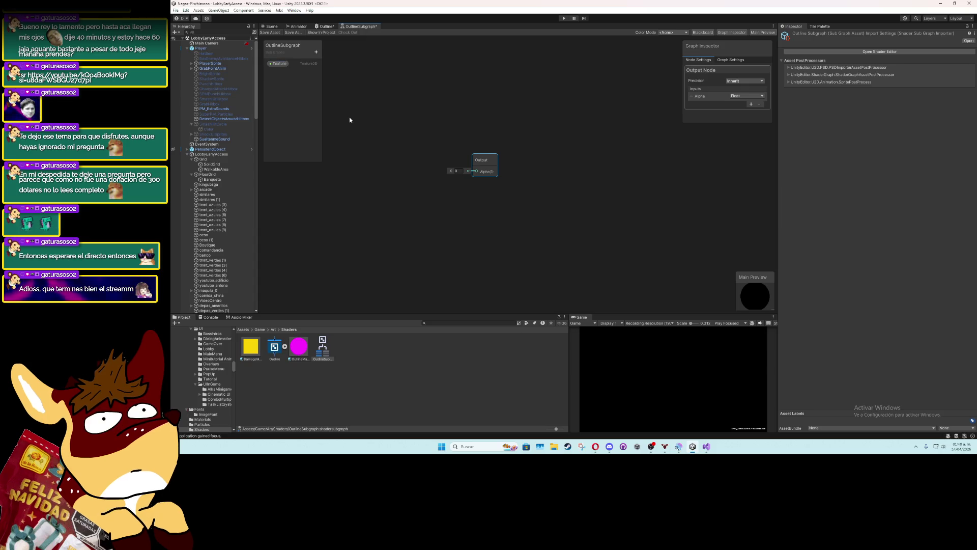
{"action": "left_click_drag", "start_coordinate": [278, 63], "coordinate": [389, 147]}
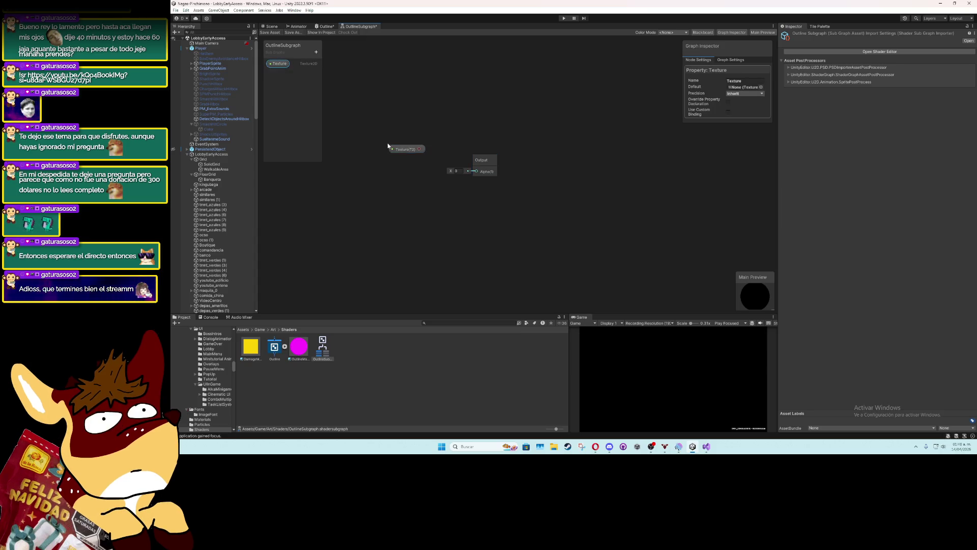
{"action": "key", "text": "alt+Tab"}
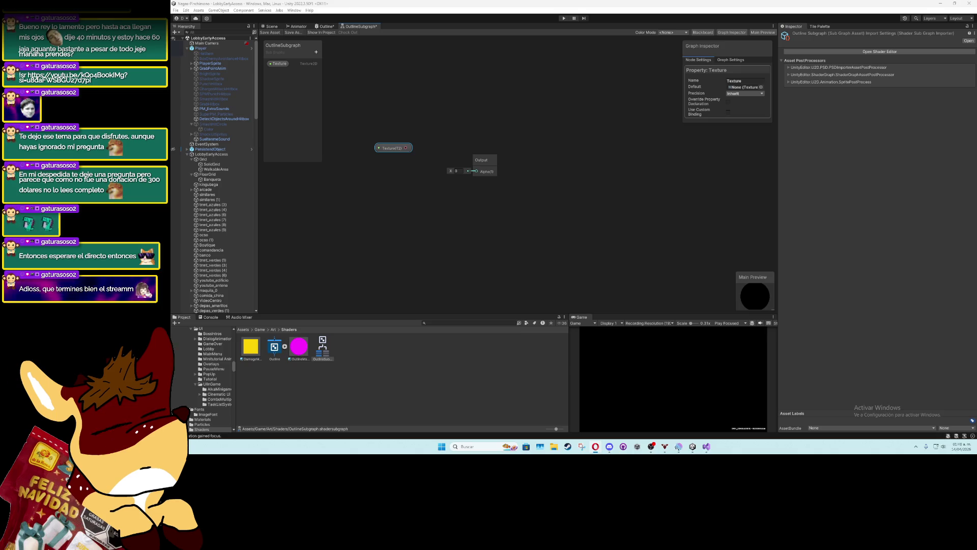
{"action": "mouse_move", "coordinate": [398, 148]}
{"action": "left_mouse_down"}
{"action": "mouse_move", "coordinate": [370, 130]}
{"action": "mouse_move", "coordinate": [520, 157]}
{"action": "mouse_move", "coordinate": [453, 148]}
{"action": "left_mouse_up"}
{"action": "right_click", "coordinate": [555, 185]}
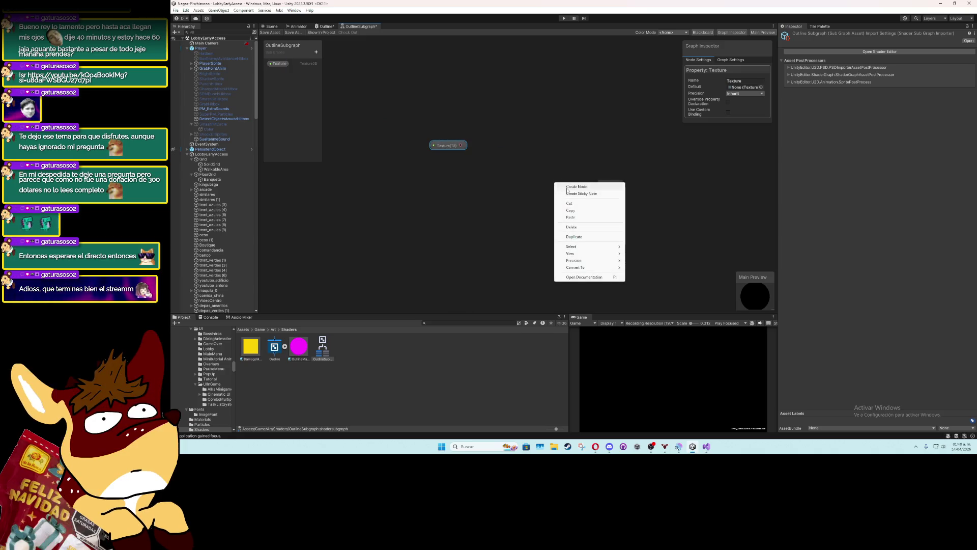
Add a Sample Texture 2D node and wire its A(1) alpha into the Output's Alpha
{"action": "left_click", "coordinate": [567, 186]}
{"action": "type", "text": "sample tex"}
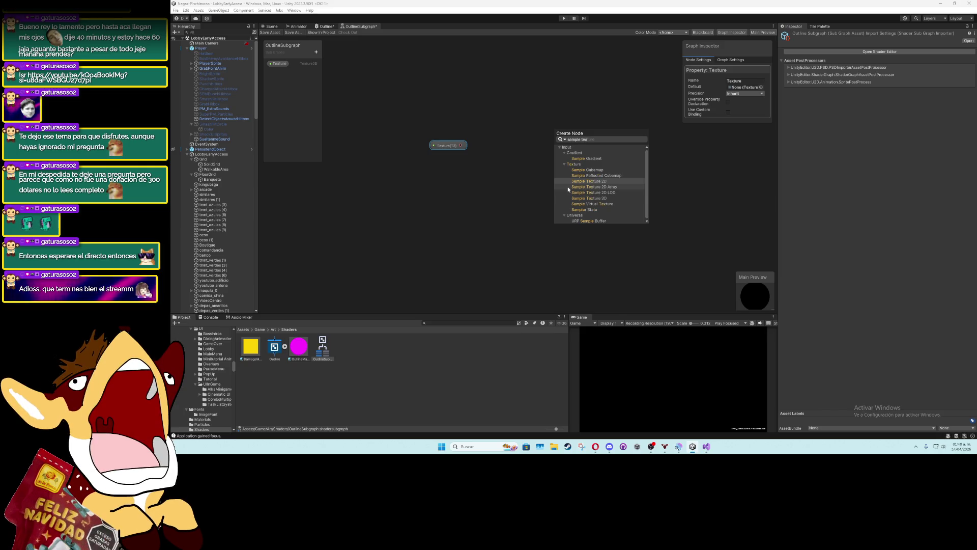
{"action": "key", "text": "Return"}
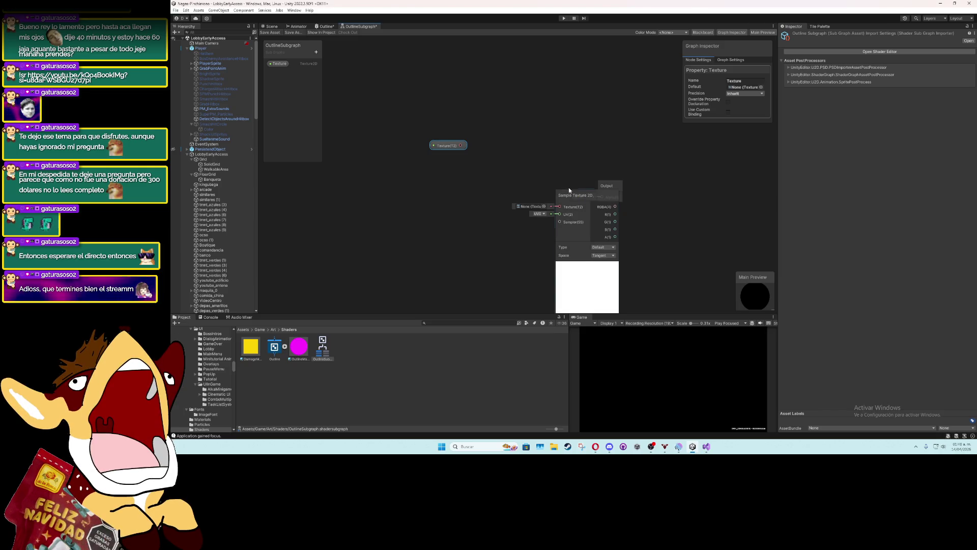
{"action": "mouse_move", "coordinate": [567, 186]}
{"action": "left_mouse_down"}
{"action": "mouse_move", "coordinate": [427, 162]}
{"action": "mouse_move", "coordinate": [473, 126]}
{"action": "mouse_move", "coordinate": [473, 155]}
{"action": "mouse_move", "coordinate": [327, 130]}
{"action": "mouse_move", "coordinate": [472, 173]}
{"action": "left_mouse_up"}
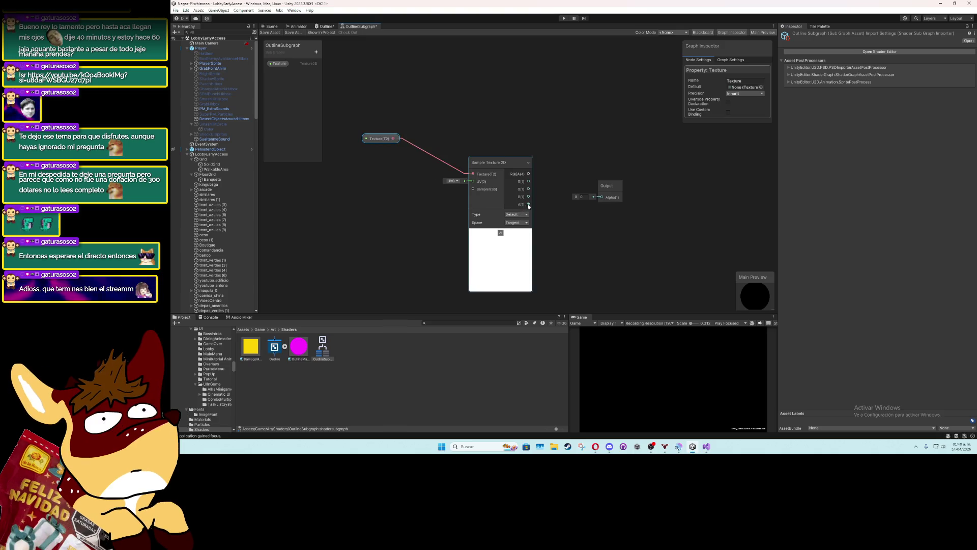
{"action": "left_click_drag", "start_coordinate": [528, 203], "coordinate": [601, 197]}
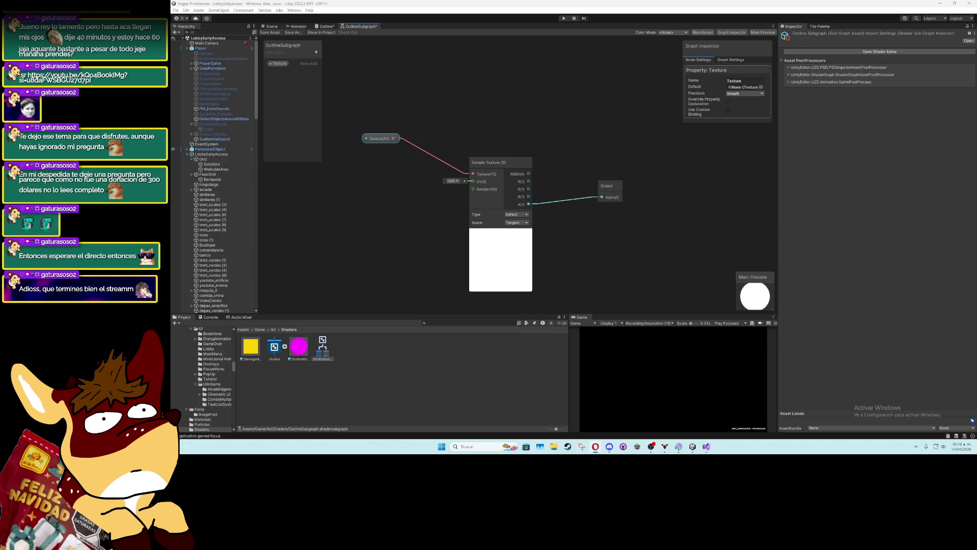
{"action": "left_click", "coordinate": [316, 52]}
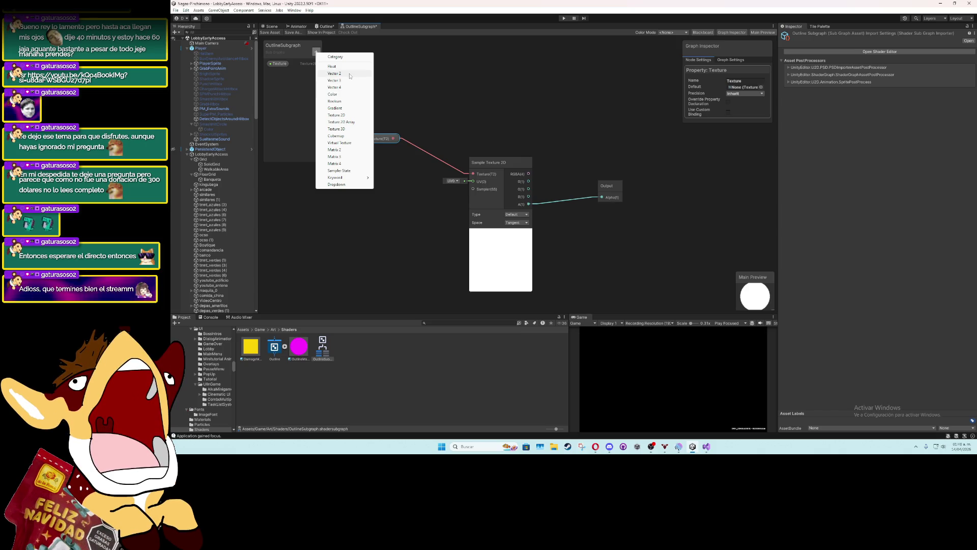
Add a Float property named OutlineThickness to the Blackboard
{"action": "left_click", "coordinate": [332, 66]}
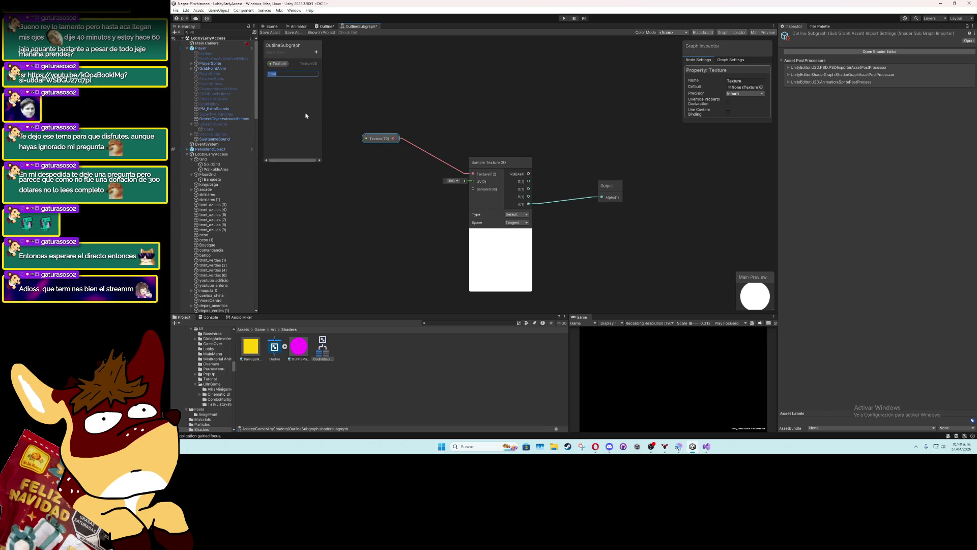
{"action": "type", "text": "OutlineT"}
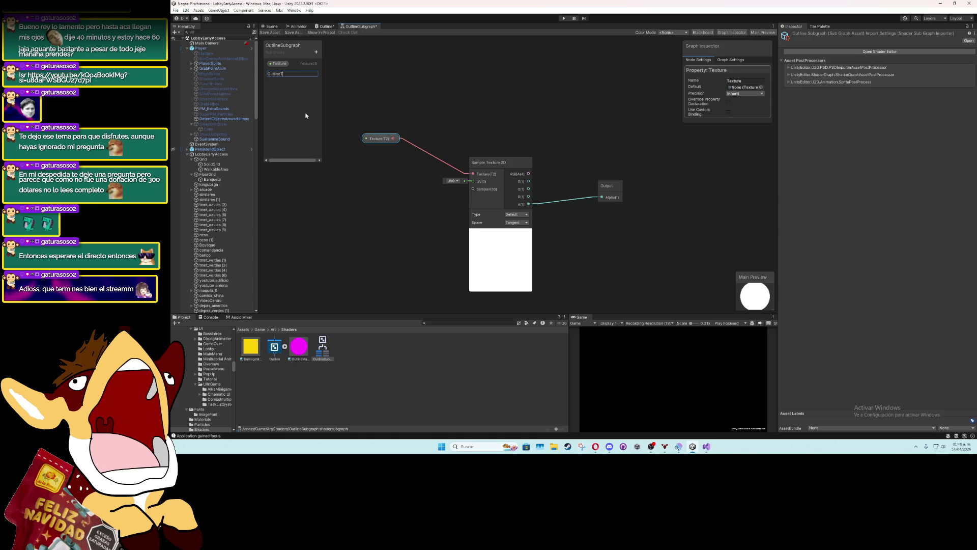
{"action": "type", "text": "h"}
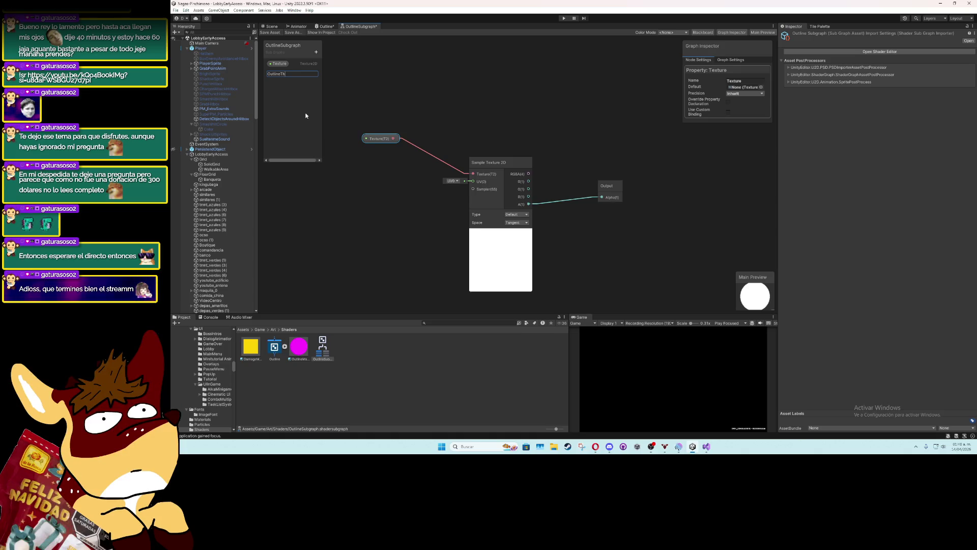
{"action": "type", "text": "ickness"}
{"action": "key", "text": "Return"}
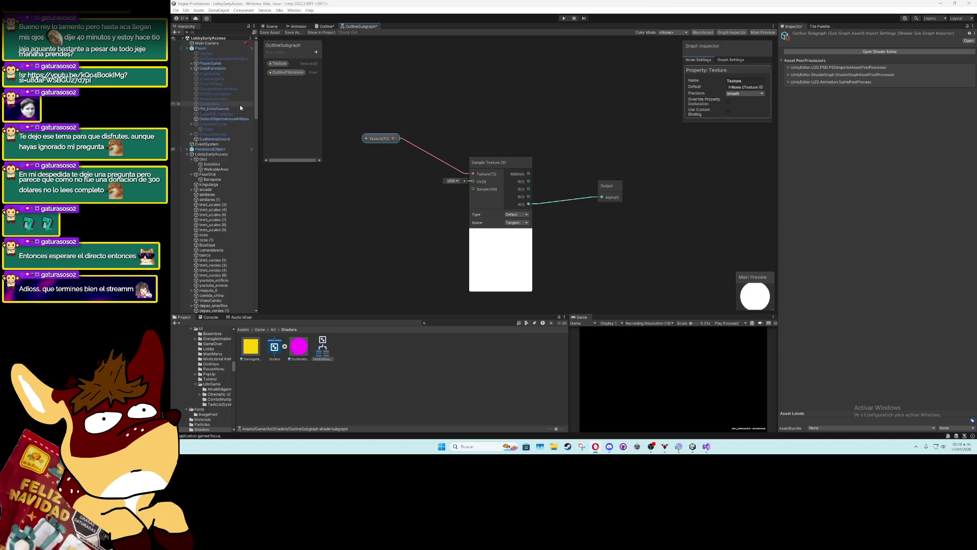
Add a Vector2 property named Direction to the Blackboard
{"action": "left_click", "coordinate": [316, 51]}
{"action": "left_click", "coordinate": [336, 72]}
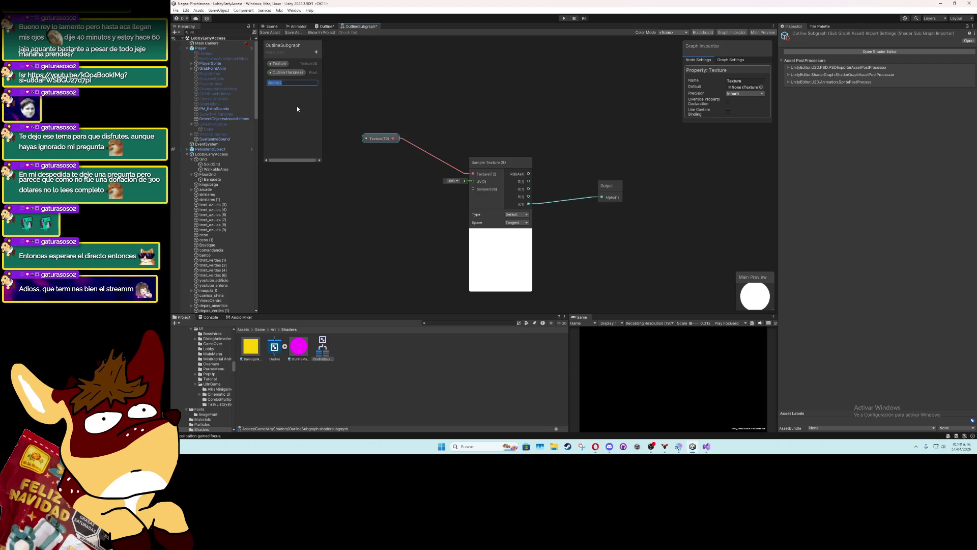
{"action": "type", "text": "ection"}
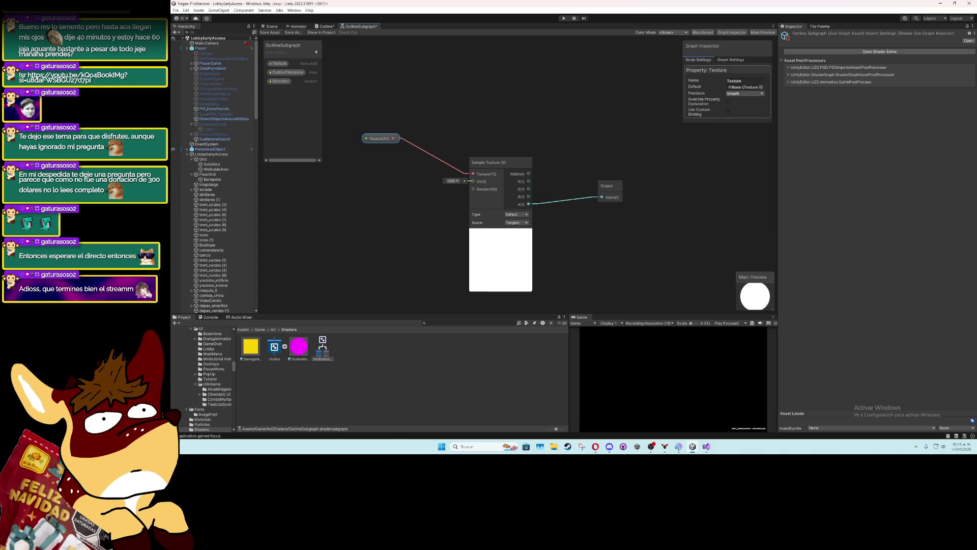
{"action": "scroll", "coordinate": [275, 181], "scroll_direction": "down", "scroll_amount": 3}
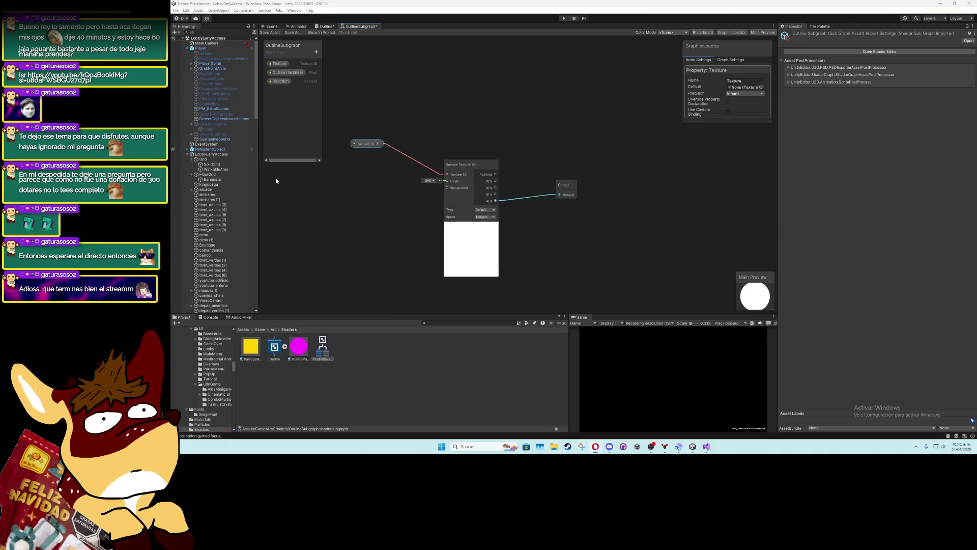
Place a second Texture property node and add a Texture Size node next to it
{"action": "scroll", "coordinate": [306, 179], "scroll_direction": "up", "scroll_amount": 3}
{"action": "mouse_move", "coordinate": [305, 178]}
{"action": "left_mouse_down"}
{"action": "mouse_move", "coordinate": [458, 173]}
{"action": "mouse_move", "coordinate": [457, 165]}
{"action": "left_mouse_up"}
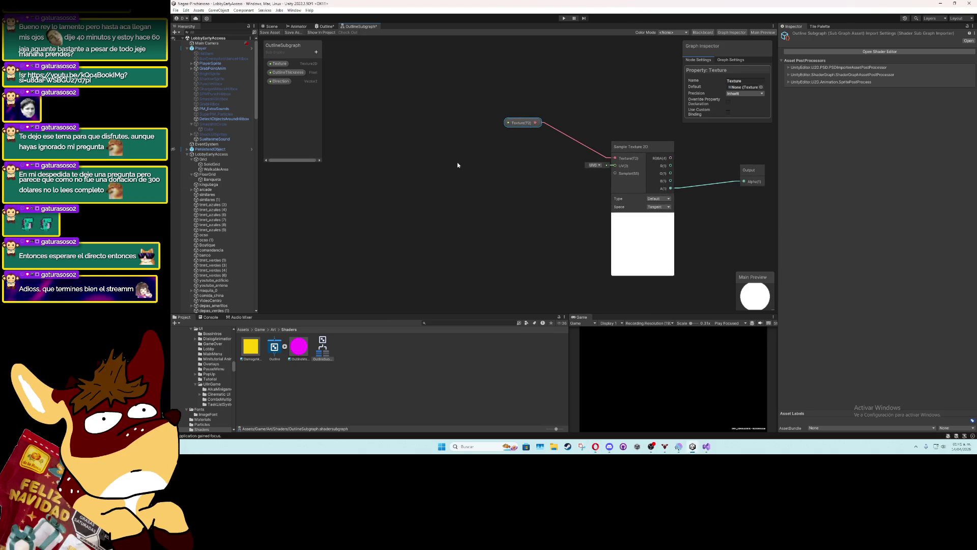
{"action": "mouse_move", "coordinate": [283, 63]}
{"action": "left_mouse_down"}
{"action": "mouse_move", "coordinate": [395, 95]}
{"action": "mouse_move", "coordinate": [369, 115]}
{"action": "left_mouse_up"}
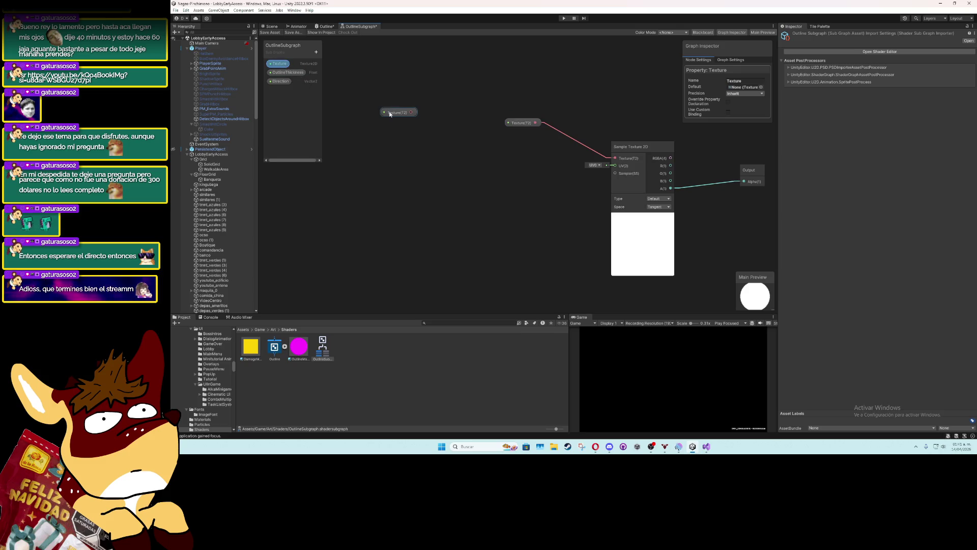
{"action": "right_click", "coordinate": [385, 170]}
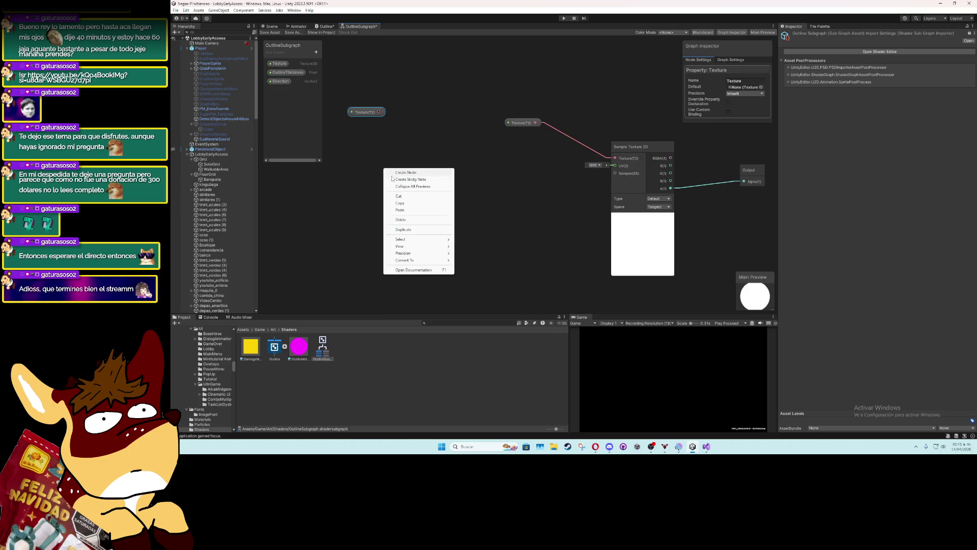
{"action": "left_click", "coordinate": [397, 174]}
{"action": "type", "text": "tex"}
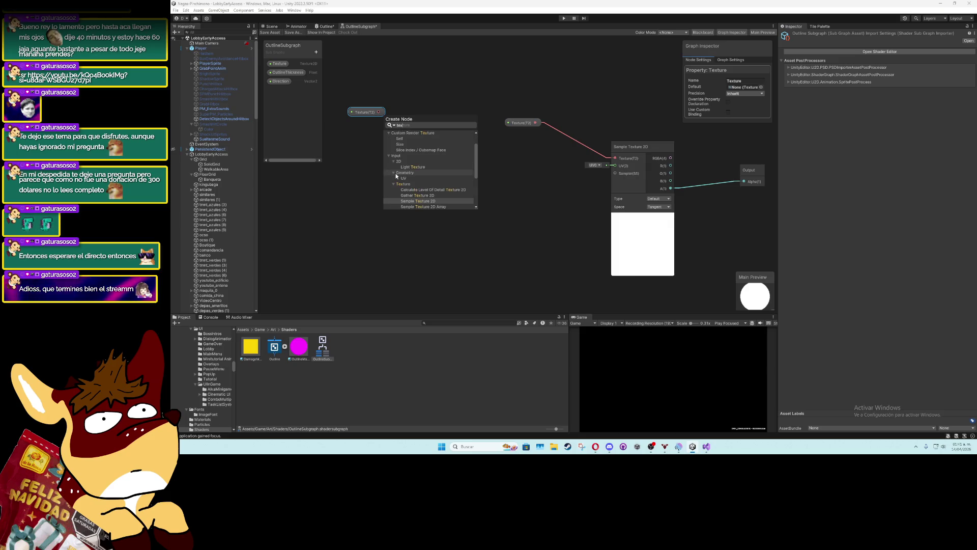
{"action": "type", "text": "el"}
{"action": "key", "text": "Return"}
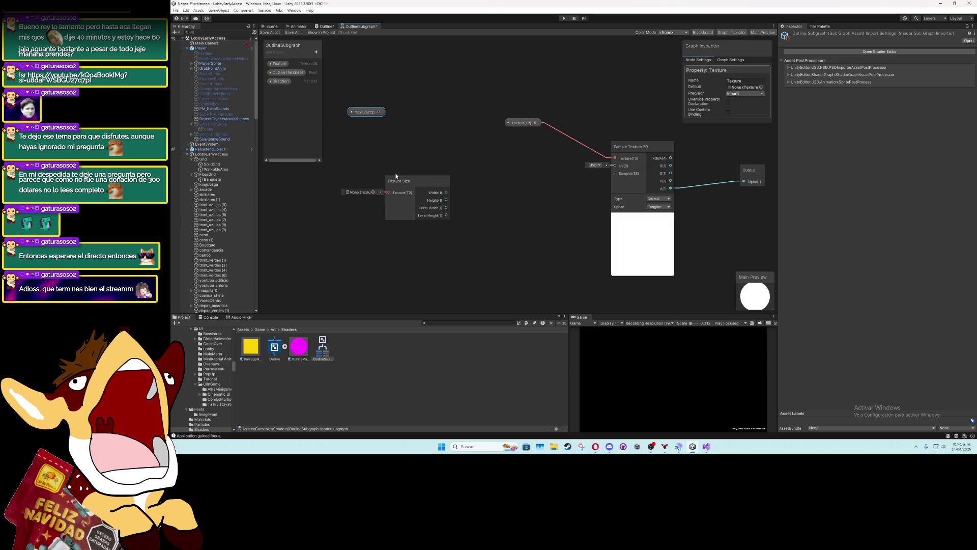
{"action": "mouse_move", "coordinate": [396, 176]}
{"action": "left_mouse_down"}
{"action": "mouse_move", "coordinate": [398, 136]}
{"action": "mouse_move", "coordinate": [379, 114]}
{"action": "mouse_move", "coordinate": [391, 152]}
{"action": "left_mouse_up"}
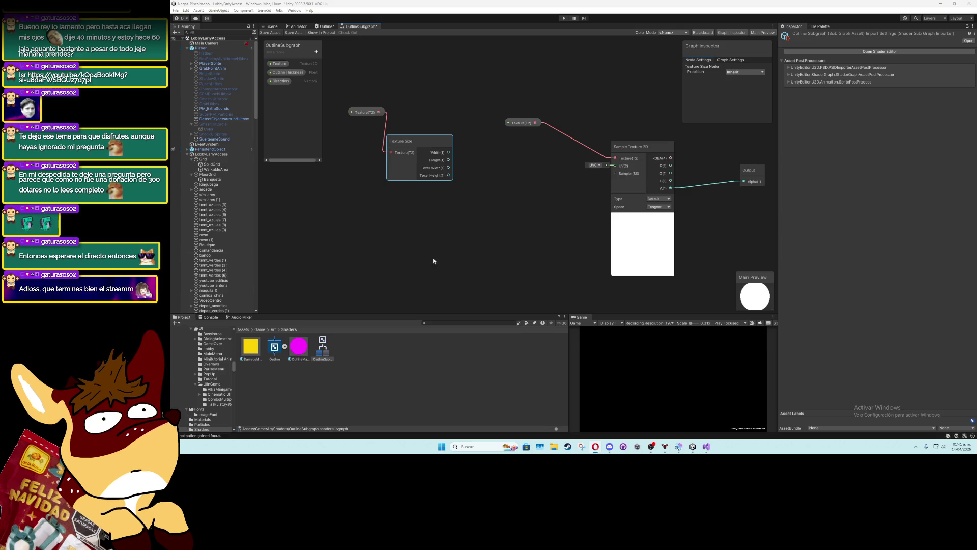
Add a Vector 2 node beside the Texture Size node
{"action": "right_click", "coordinate": [451, 251]}
{"action": "left_click", "coordinate": [467, 255]}
{"action": "type", "text": "vec"}
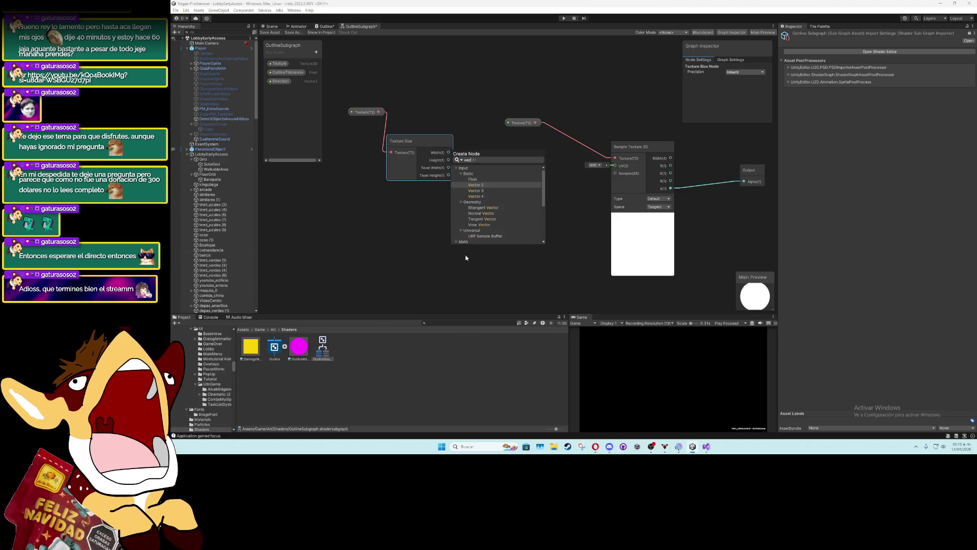
{"action": "key", "text": "Return"}
{"action": "left_click_drag", "start_coordinate": [472, 257], "coordinate": [486, 194]}
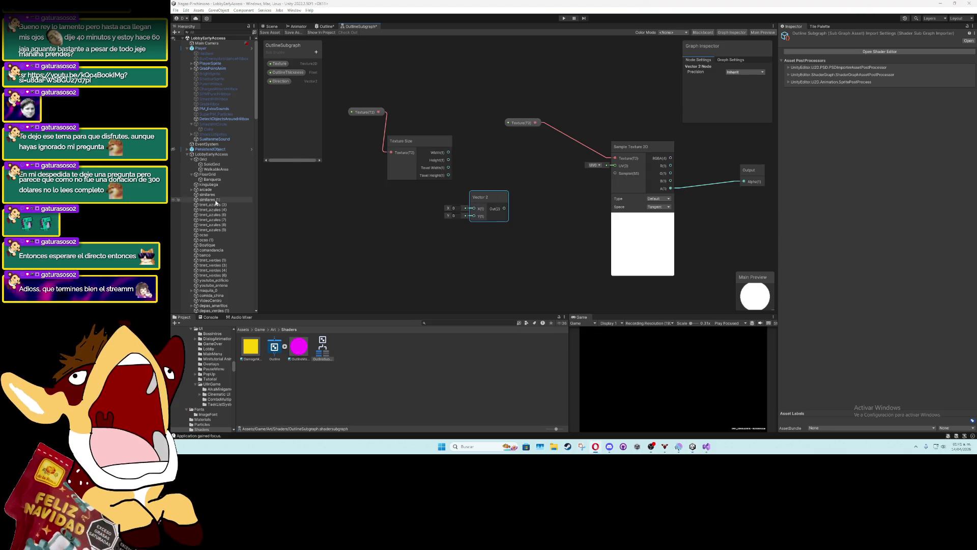
Wire Texture Size width and height into Vector 2's X and Y, then add a Reciprocal node after it
{"action": "left_click_drag", "start_coordinate": [449, 153], "coordinate": [474, 209]}
{"action": "left_click_drag", "start_coordinate": [448, 159], "coordinate": [472, 216]}
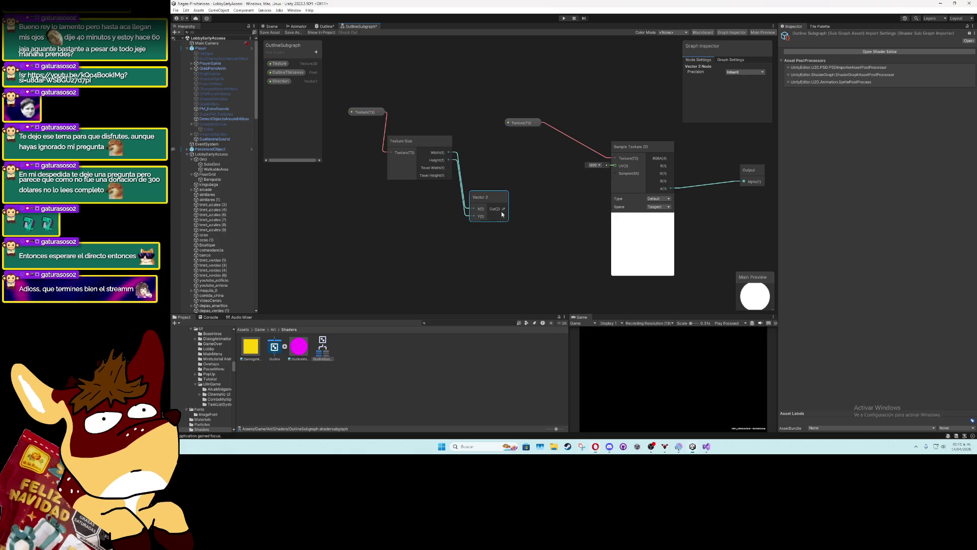
{"action": "key", "text": "space"}
{"action": "type", "text": "reci"}
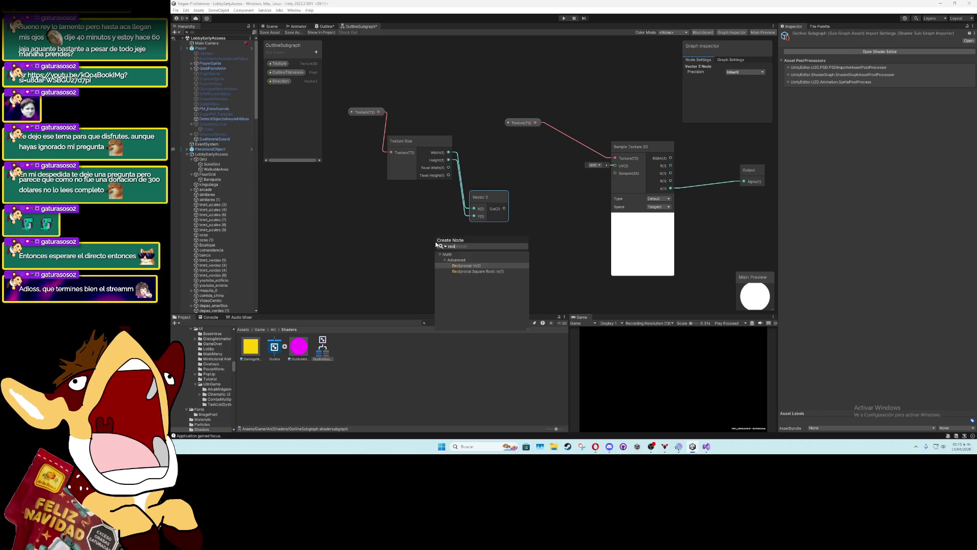
{"action": "key", "text": "Return"}
Rearrange the Texture, Texture Size, Vector 2 and Reciprocal nodes, then drag a wire out of Reciprocal's output
{"action": "scroll", "coordinate": [448, 213], "scroll_direction": "down", "scroll_amount": 2}
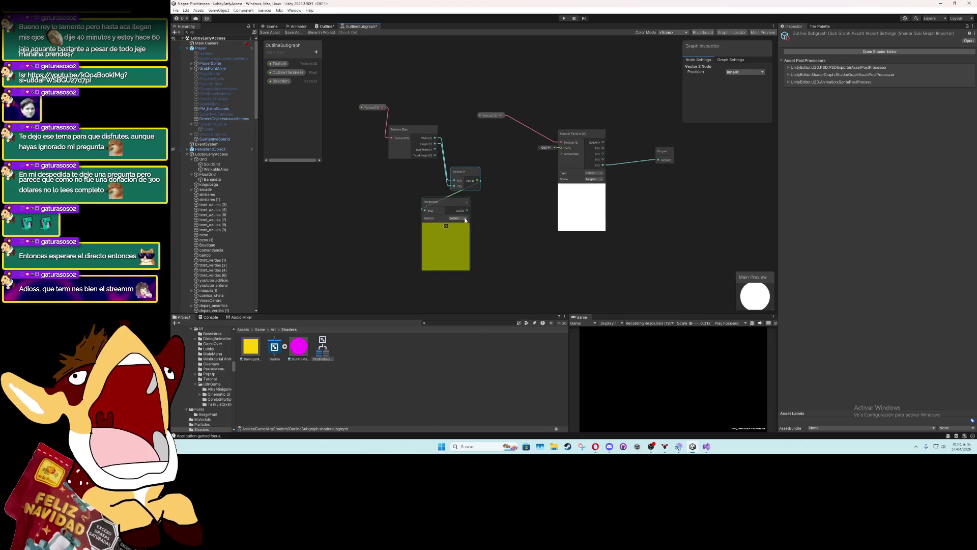
{"action": "left_click_drag", "start_coordinate": [468, 174], "coordinate": [463, 135]}
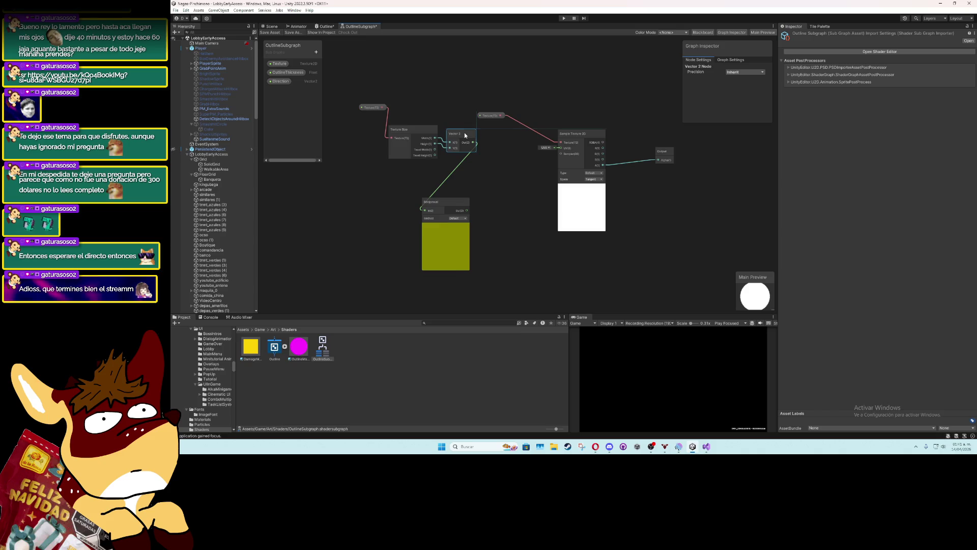
{"action": "left_click_drag", "start_coordinate": [453, 203], "coordinate": [486, 200]}
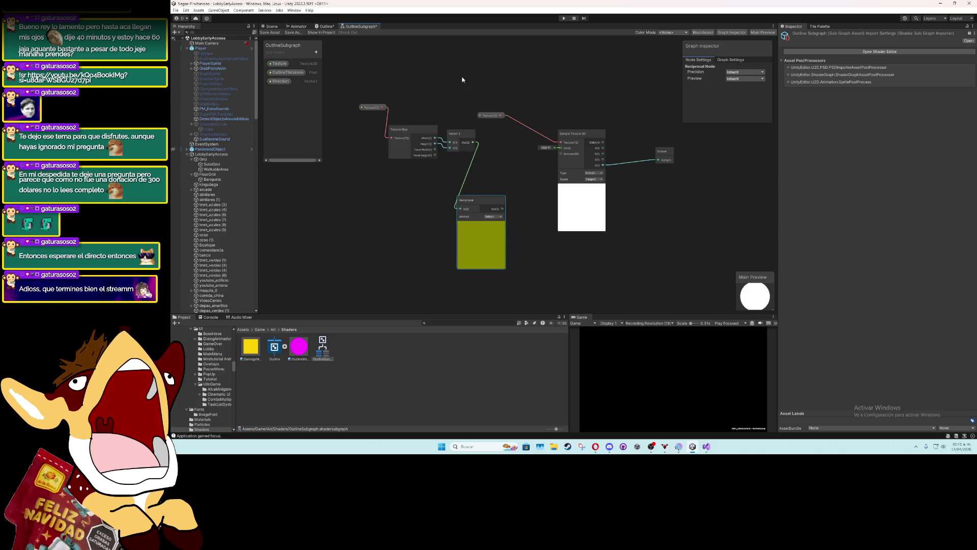
{"action": "left_click_drag", "start_coordinate": [462, 80], "coordinate": [354, 233]}
{"action": "left_click_drag", "start_coordinate": [448, 154], "coordinate": [408, 142]}
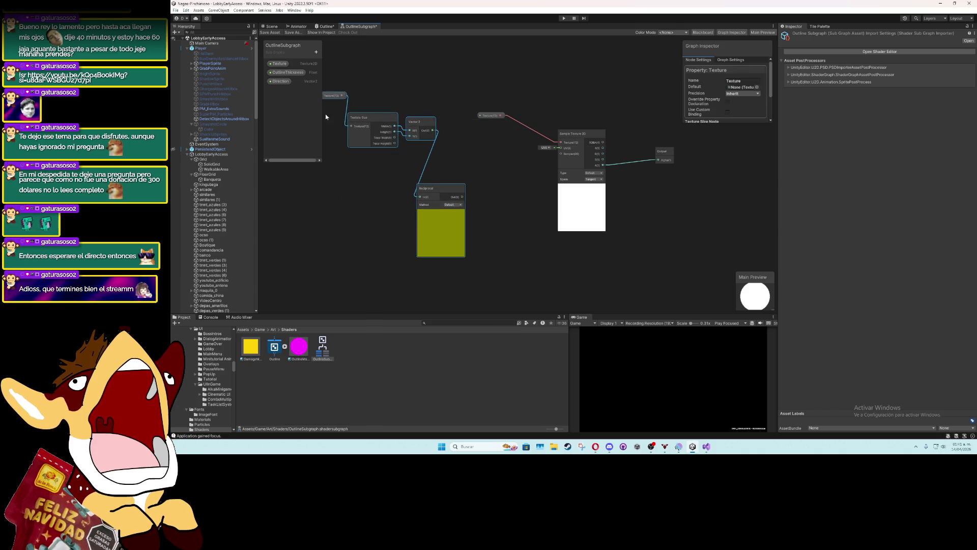
{"action": "left_click", "coordinate": [332, 96]}
{"action": "left_click_drag", "start_coordinate": [332, 96], "coordinate": [332, 127]}
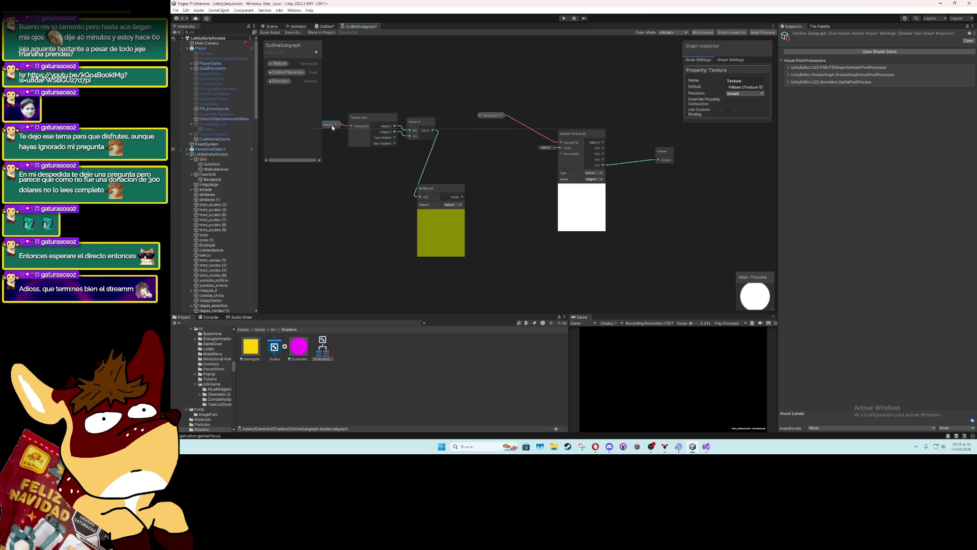
{"action": "mouse_move", "coordinate": [439, 192]}
{"action": "left_mouse_down"}
{"action": "mouse_move", "coordinate": [462, 155]}
{"action": "mouse_move", "coordinate": [466, 168]}
{"action": "left_mouse_up"}
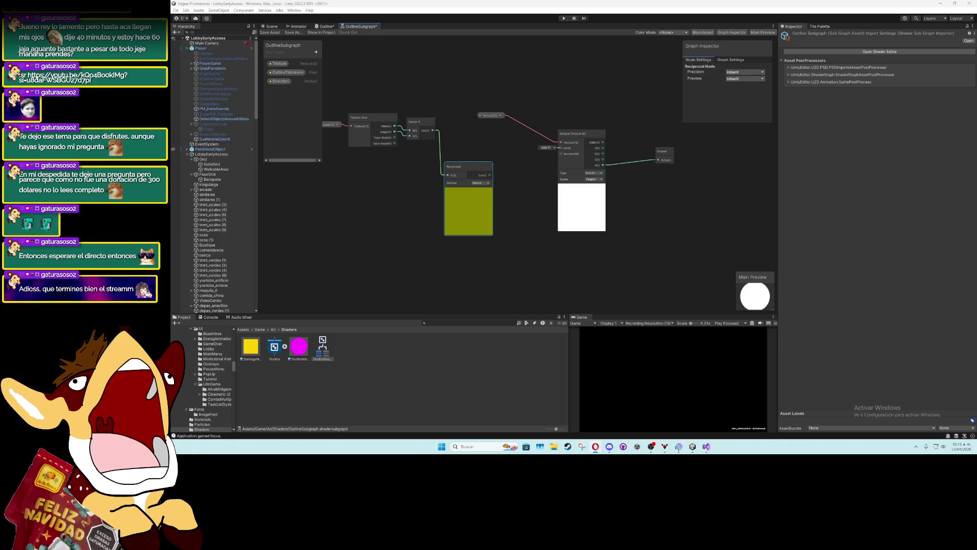
{"action": "left_click_drag", "start_coordinate": [491, 176], "coordinate": [505, 180]}
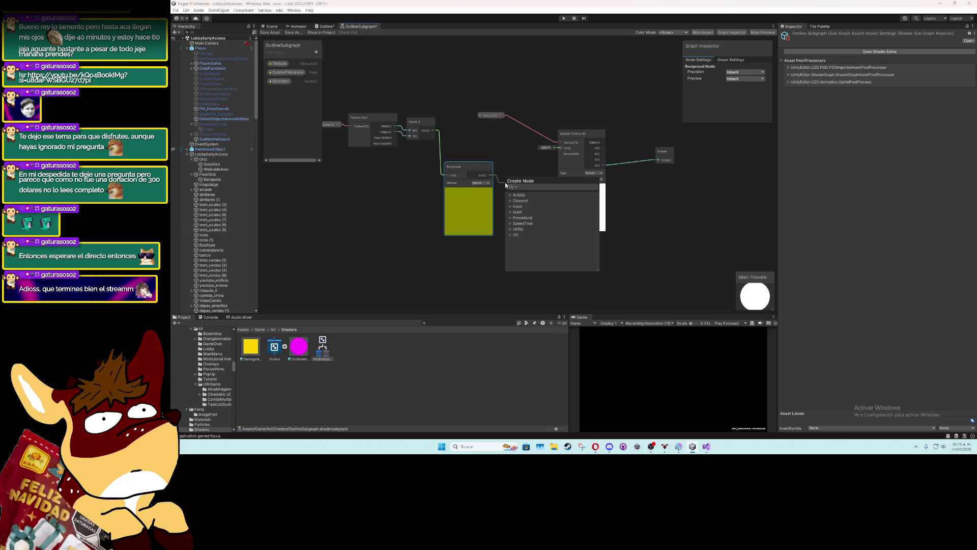
Add a Multiply node fed by Reciprocal, collapse Reciprocal's preview, and position both nodes
{"action": "type", "text": "multipl"}
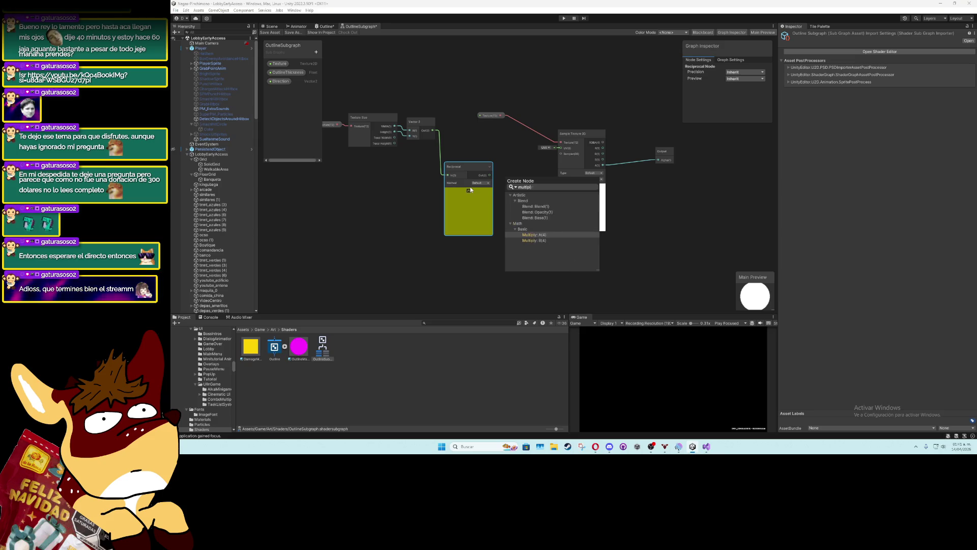
{"action": "key", "text": "Return"}
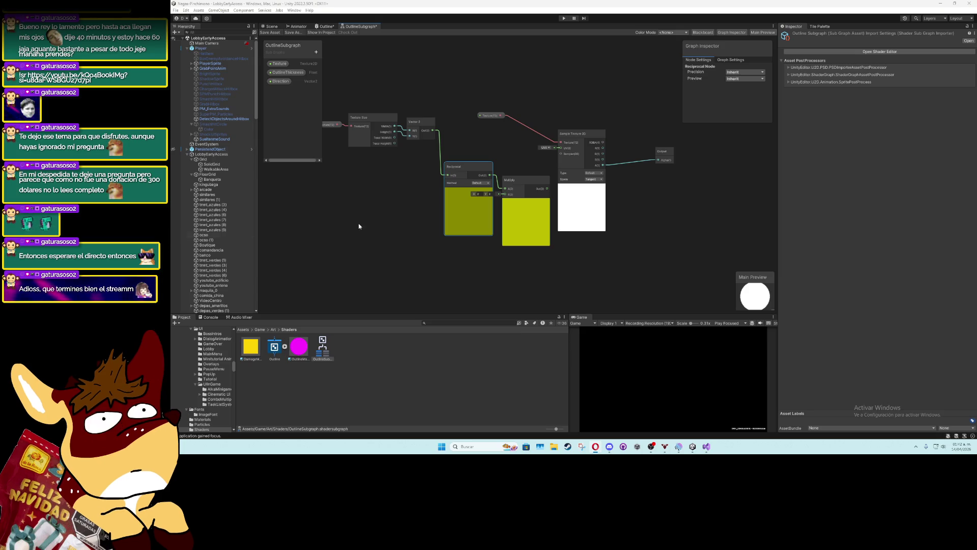
{"action": "left_click", "coordinate": [468, 193]}
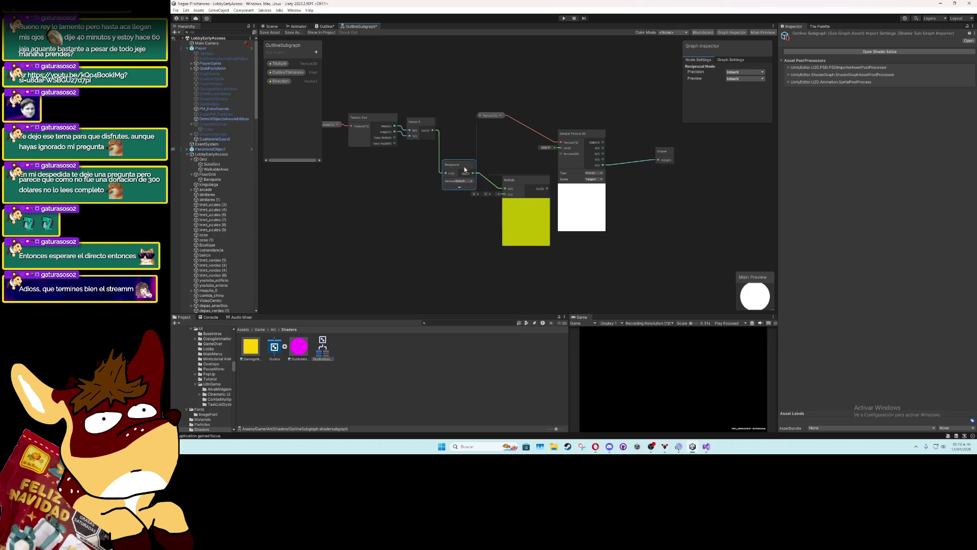
{"action": "left_click_drag", "start_coordinate": [464, 168], "coordinate": [422, 192]}
{"action": "mouse_move", "coordinate": [514, 183]}
{"action": "left_mouse_down"}
{"action": "mouse_move", "coordinate": [465, 205]}
{"action": "mouse_move", "coordinate": [457, 191]}
{"action": "mouse_move", "coordinate": [465, 193]}
{"action": "left_mouse_up"}
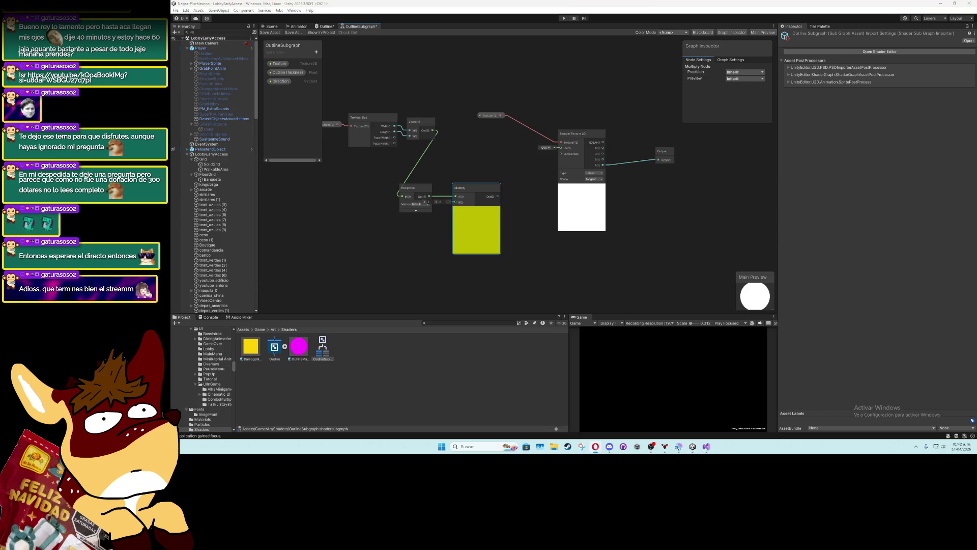
{"action": "mouse_move", "coordinate": [465, 190]}
{"action": "left_mouse_down"}
{"action": "mouse_move", "coordinate": [464, 208]}
{"action": "mouse_move", "coordinate": [452, 211]}
{"action": "left_mouse_up"}
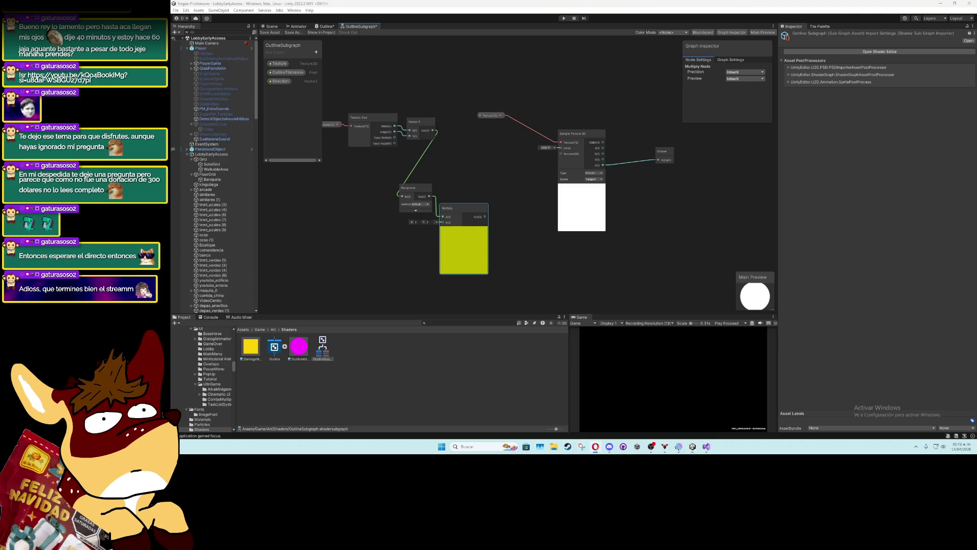
{"action": "left_click", "coordinate": [285, 73]}
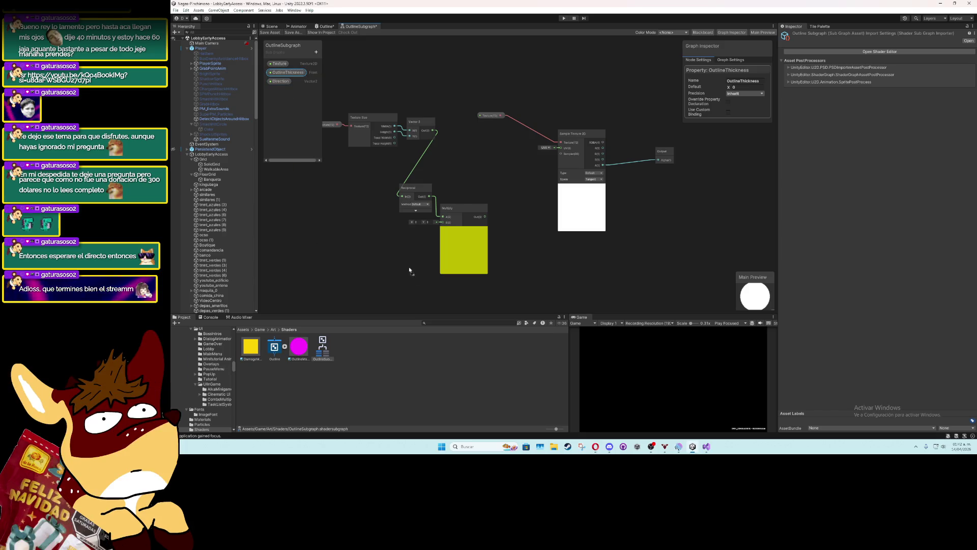
Place OutlineThickness into the first Multiply, chain a second Multiply, and connect Direction to its B input
{"action": "mouse_move", "coordinate": [410, 270]}
{"action": "left_mouse_down"}
{"action": "mouse_move", "coordinate": [399, 257]}
{"action": "mouse_move", "coordinate": [443, 222]}
{"action": "left_mouse_up"}
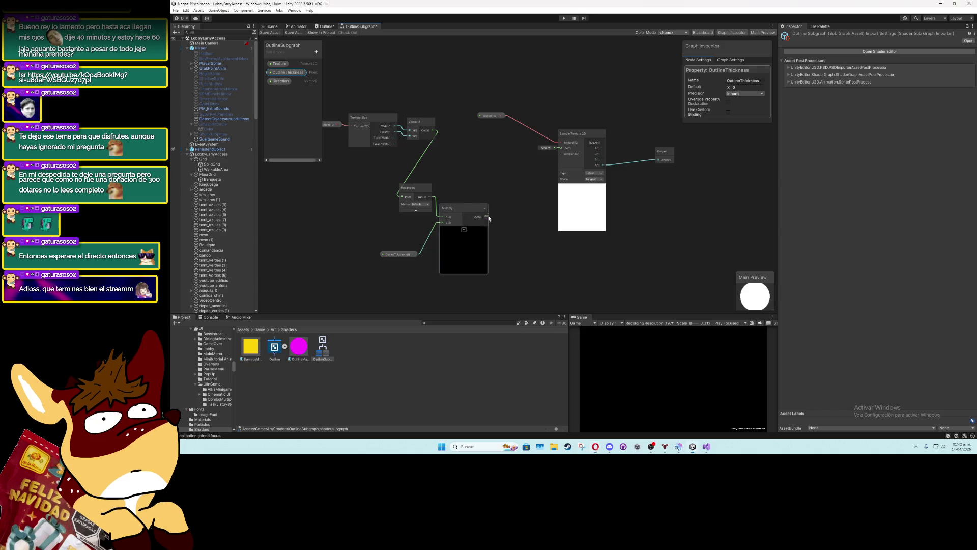
{"action": "key", "text": "space"}
{"action": "type", "text": "multiply"}
{"action": "key", "text": "Return"}
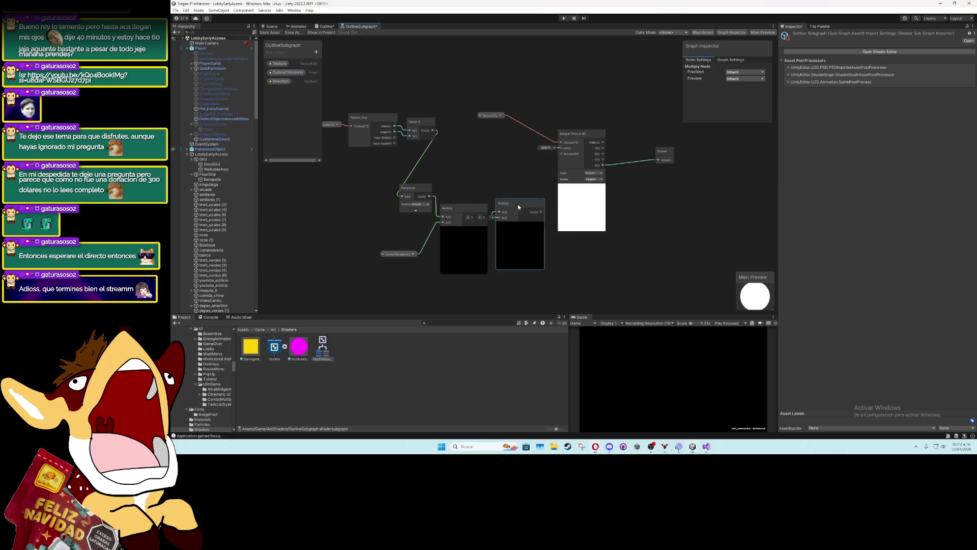
{"action": "left_click_drag", "start_coordinate": [517, 204], "coordinate": [516, 218]}
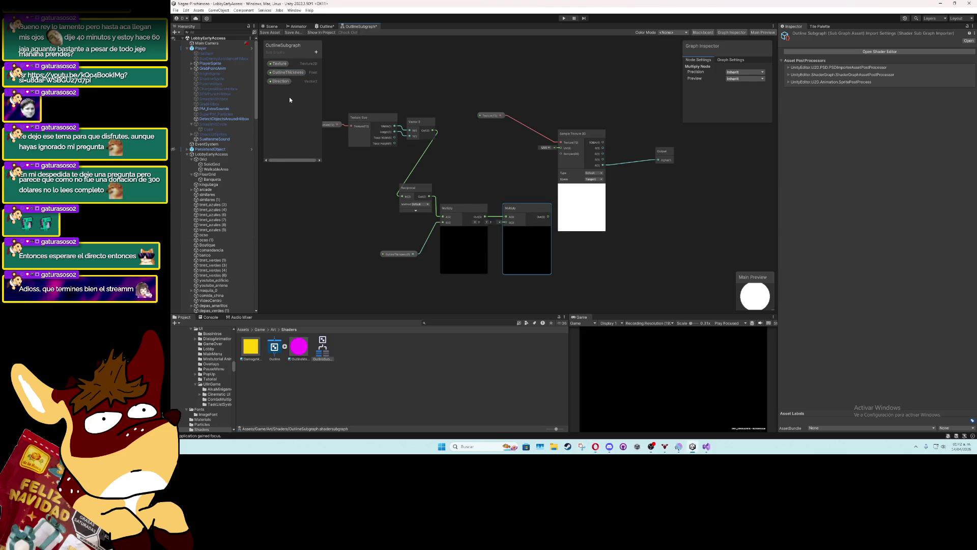
{"action": "mouse_move", "coordinate": [280, 81]}
{"action": "left_mouse_down"}
{"action": "mouse_move", "coordinate": [427, 288]}
{"action": "mouse_move", "coordinate": [504, 223]}
{"action": "left_mouse_up"}
{"action": "left_click_drag", "start_coordinate": [444, 287], "coordinate": [483, 270]}
Tidy the Direction, OutlineThickness, Vector 2, Texture Size and Texture node positions
{"action": "left_click_drag", "start_coordinate": [399, 226], "coordinate": [415, 222]}
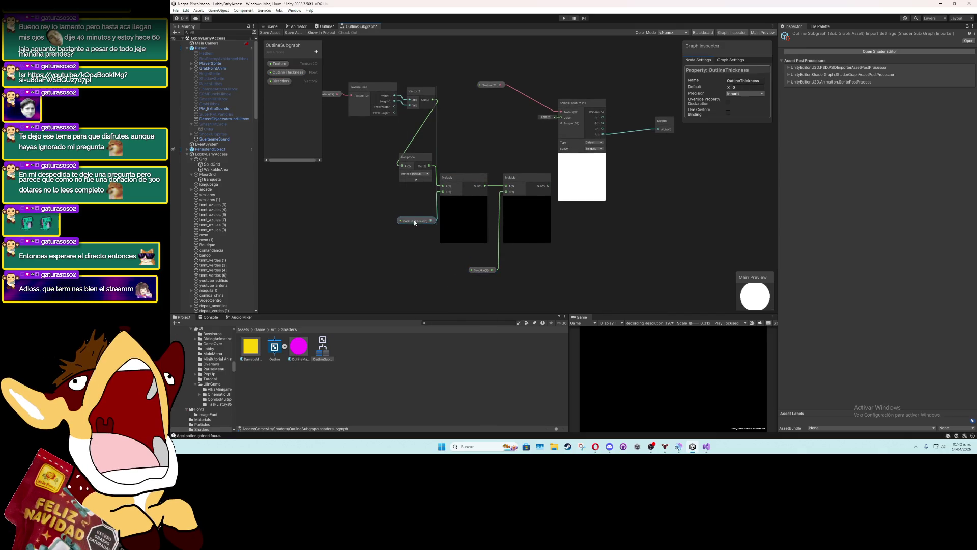
{"action": "mouse_move", "coordinate": [417, 93]}
{"action": "left_mouse_down"}
{"action": "mouse_move", "coordinate": [392, 133]}
{"action": "mouse_move", "coordinate": [351, 163]}
{"action": "mouse_move", "coordinate": [364, 158]}
{"action": "left_mouse_up"}
{"action": "left_click_drag", "start_coordinate": [366, 198], "coordinate": [541, 243]}
{"action": "mouse_move", "coordinate": [541, 138]}
{"action": "left_mouse_down"}
{"action": "mouse_move", "coordinate": [504, 140]}
{"action": "mouse_move", "coordinate": [484, 165]}
{"action": "mouse_move", "coordinate": [484, 206]}
{"action": "left_mouse_up"}
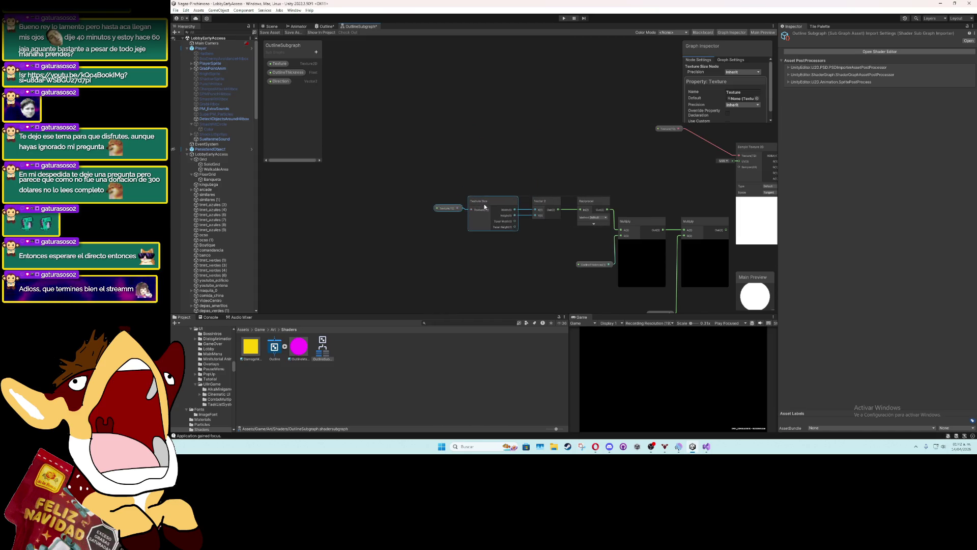
{"action": "left_click_drag", "start_coordinate": [677, 179], "coordinate": [534, 175]}
{"action": "mouse_move", "coordinate": [527, 127]}
{"action": "left_mouse_down"}
{"action": "mouse_move", "coordinate": [573, 124]}
{"action": "mouse_move", "coordinate": [573, 134]}
{"action": "left_mouse_up"}
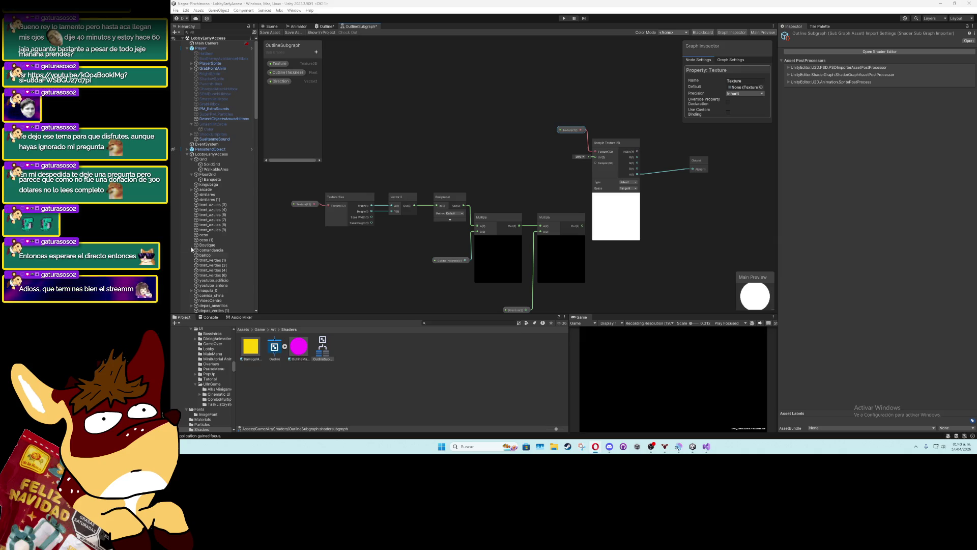
Add a UV node to the subgraph
{"action": "right_click", "coordinate": [492, 124]}
{"action": "left_click", "coordinate": [505, 128]}
{"action": "type", "text": "uv"}
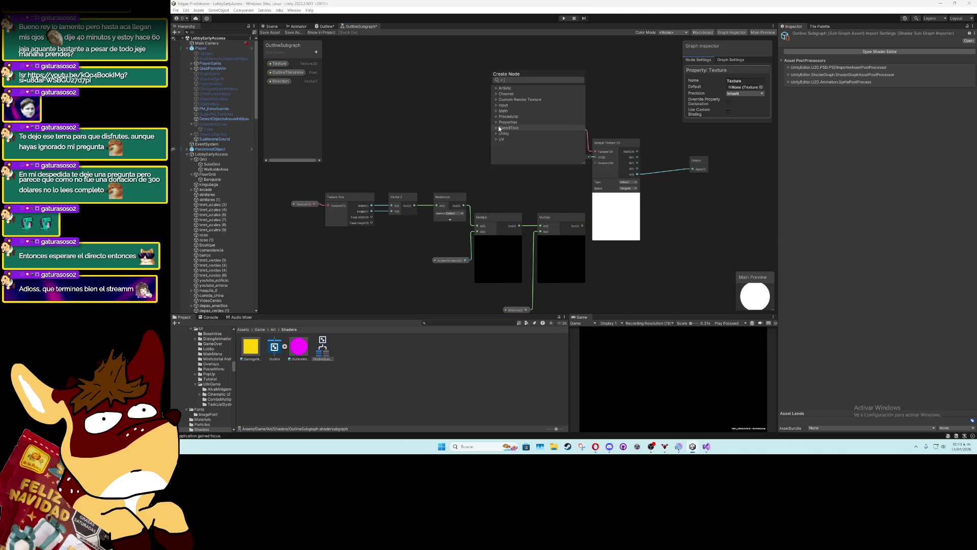
{"action": "key", "text": "Return"}
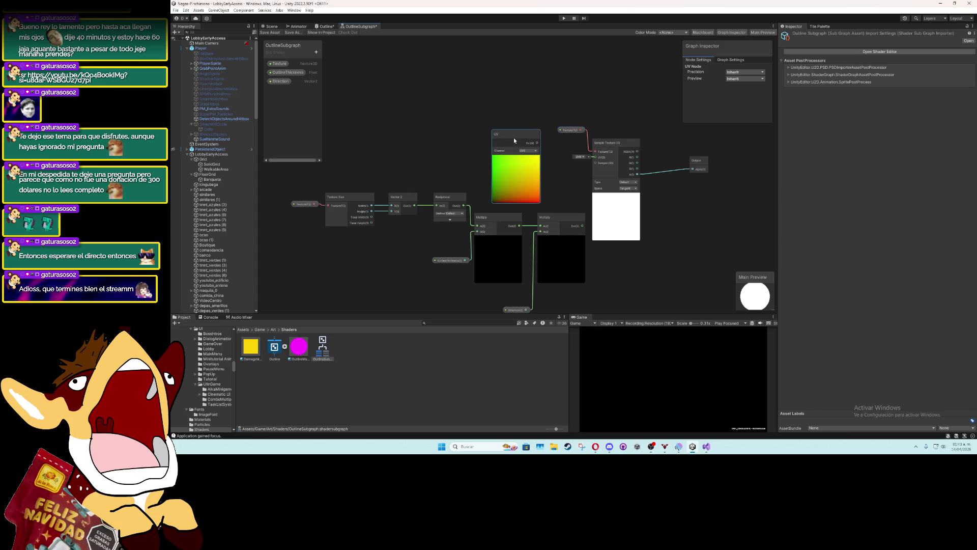
{"action": "left_click_drag", "start_coordinate": [514, 138], "coordinate": [510, 113]}
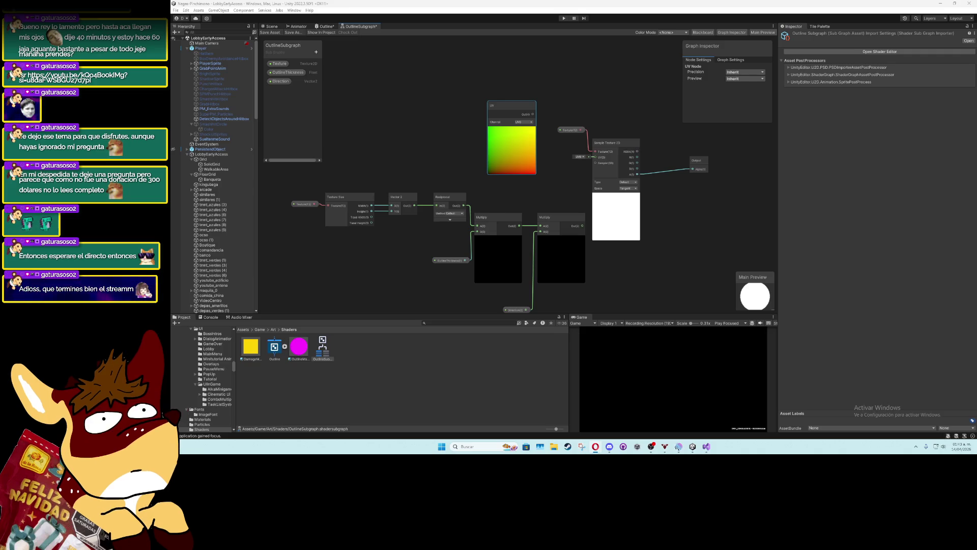
Add a collapsed Add node fed by UV, and wire the second Multiply into it
{"action": "mouse_move", "coordinate": [509, 105]}
{"action": "left_mouse_down"}
{"action": "mouse_move", "coordinate": [469, 94]}
{"action": "mouse_move", "coordinate": [521, 145]}
{"action": "mouse_move", "coordinate": [515, 128]}
{"action": "left_mouse_up"}
{"action": "type", "text": "add"}
{"action": "left_click", "coordinate": [542, 169]}
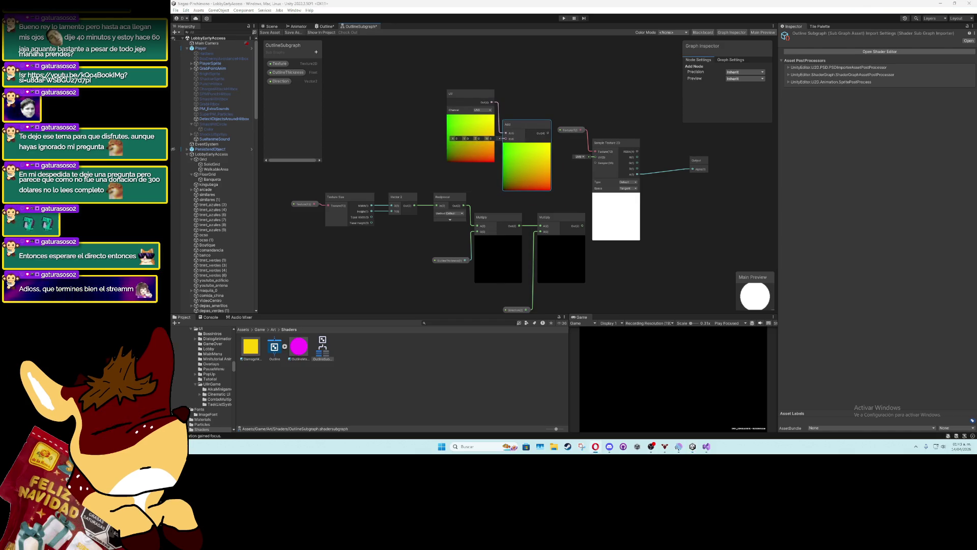
{"action": "left_click", "coordinate": [527, 144]}
{"action": "left_click_drag", "start_coordinate": [517, 127], "coordinate": [523, 129]}
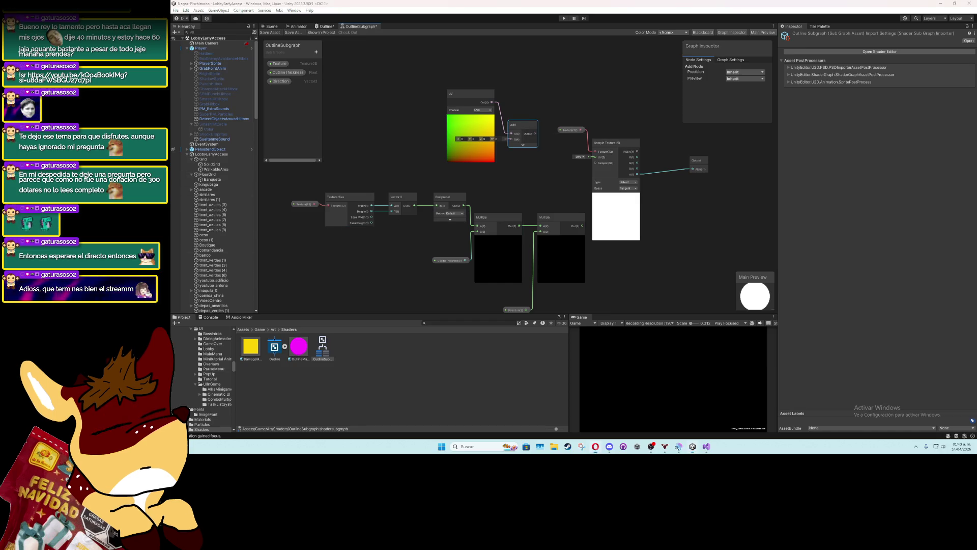
{"action": "mouse_move", "coordinate": [582, 226]}
{"action": "left_mouse_down"}
{"action": "mouse_move", "coordinate": [511, 139]}
{"action": "mouse_move", "coordinate": [537, 145]}
{"action": "mouse_move", "coordinate": [548, 161]}
{"action": "left_mouse_up"}
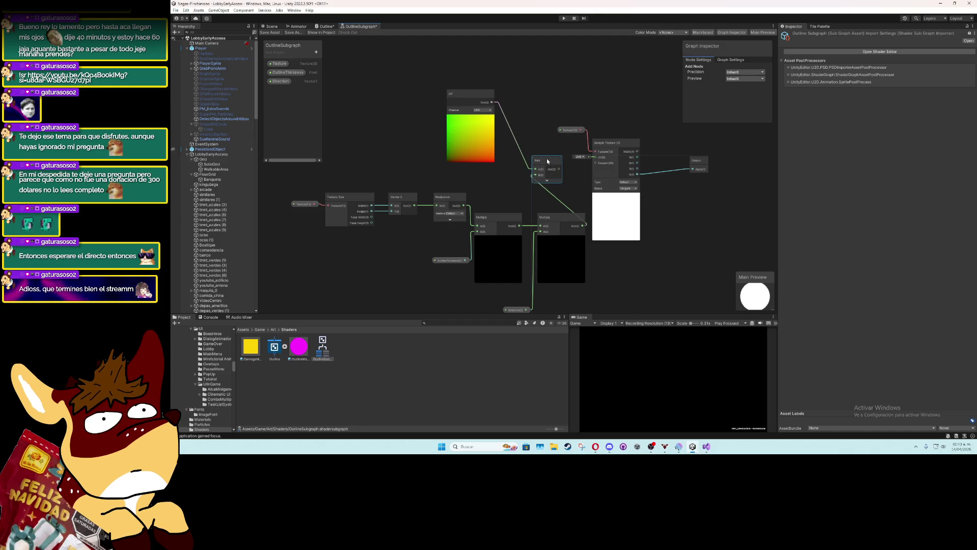
Arrange the nodes, connect Add's output to Sample Texture 2D UV, and save the OutlineSubgraph
{"action": "mouse_move", "coordinate": [556, 108]}
{"action": "left_mouse_down"}
{"action": "mouse_move", "coordinate": [656, 186]}
{"action": "mouse_move", "coordinate": [695, 175]}
{"action": "left_mouse_up"}
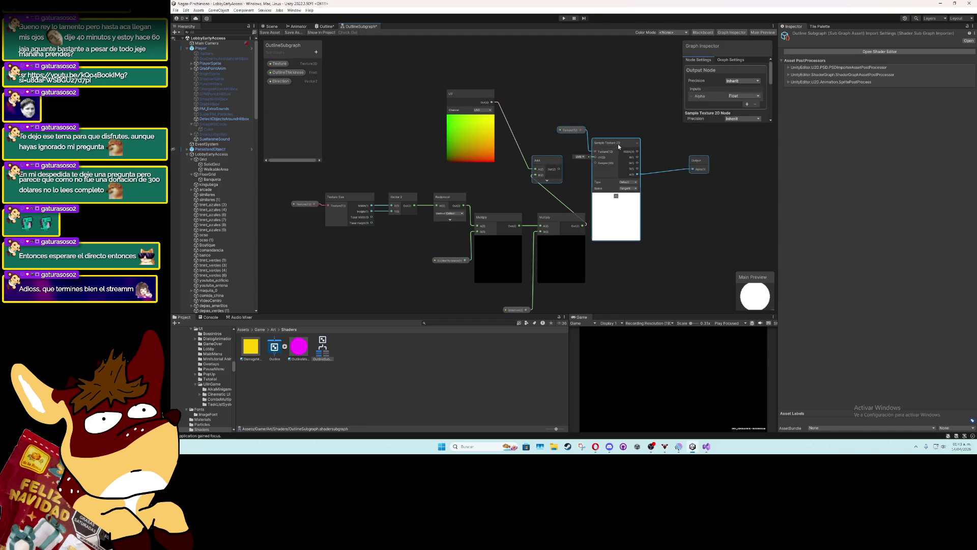
{"action": "left_click_drag", "start_coordinate": [618, 143], "coordinate": [679, 163]}
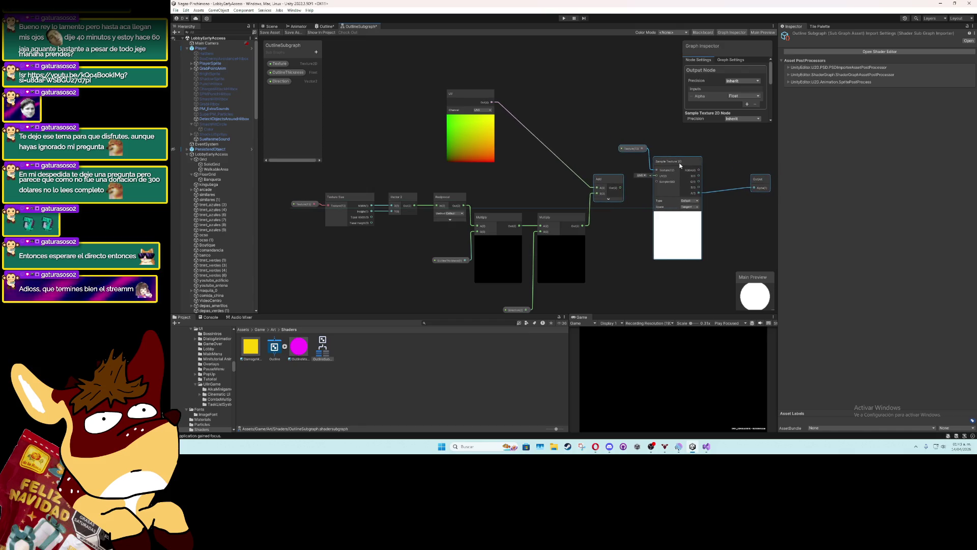
{"action": "left_click_drag", "start_coordinate": [480, 94], "coordinate": [570, 130]}
{"action": "left_click", "coordinate": [550, 98]}
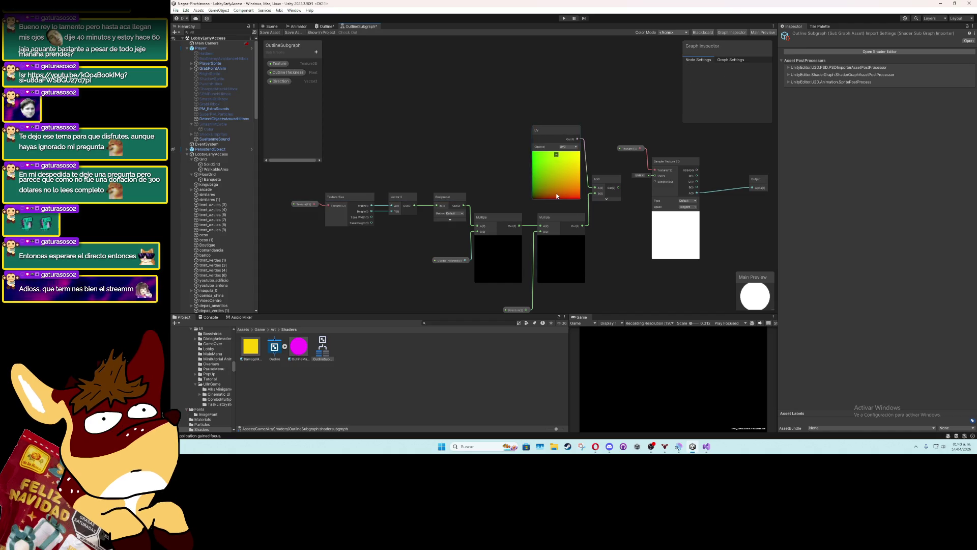
{"action": "left_click_drag", "start_coordinate": [557, 193], "coordinate": [445, 151]}
{"action": "left_click_drag", "start_coordinate": [506, 147], "coordinate": [541, 136]}
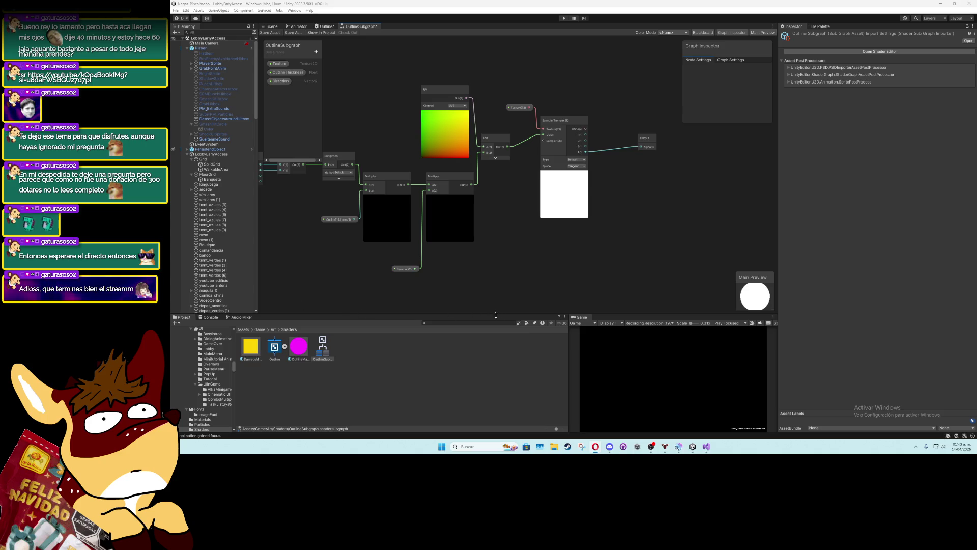
{"action": "key", "text": "ctrl+s"}
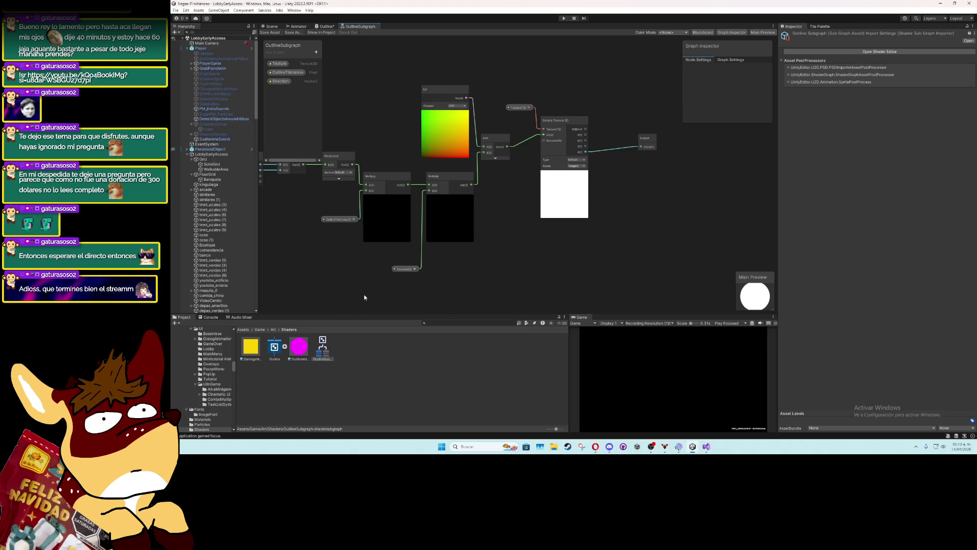
{"action": "left_click", "coordinate": [325, 26]}
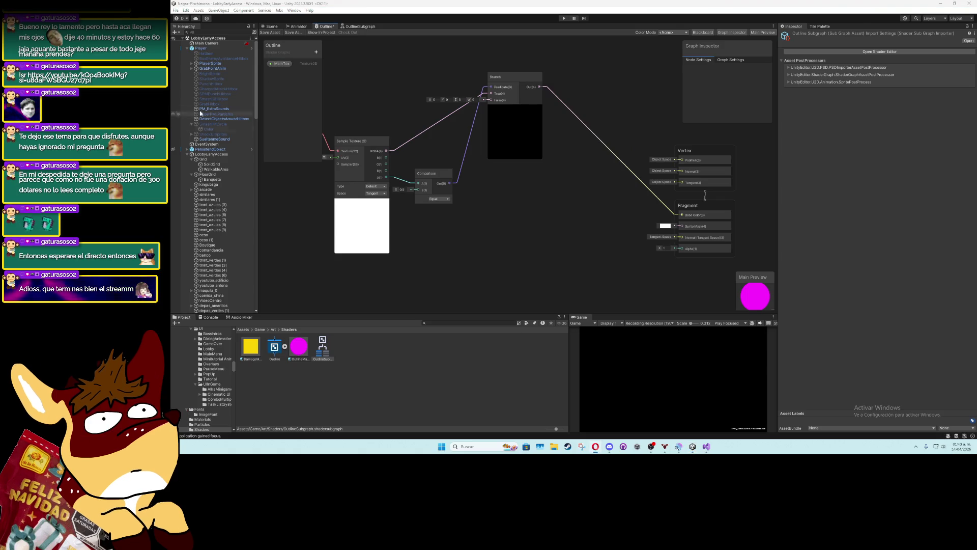
Add a Float property named Outline, then delete it
{"action": "left_click", "coordinate": [316, 51]}
{"action": "left_click", "coordinate": [332, 67]}
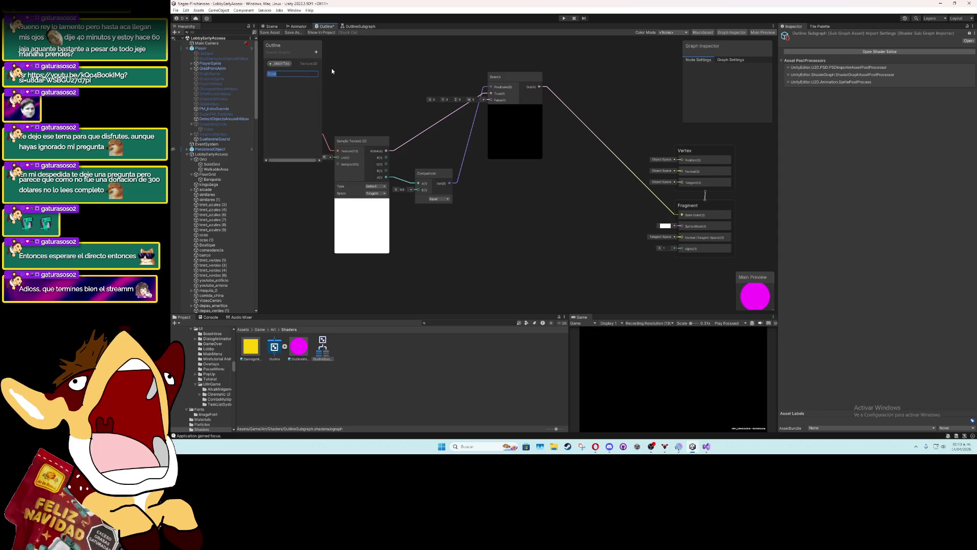
{"action": "type", "text": "Outline"}
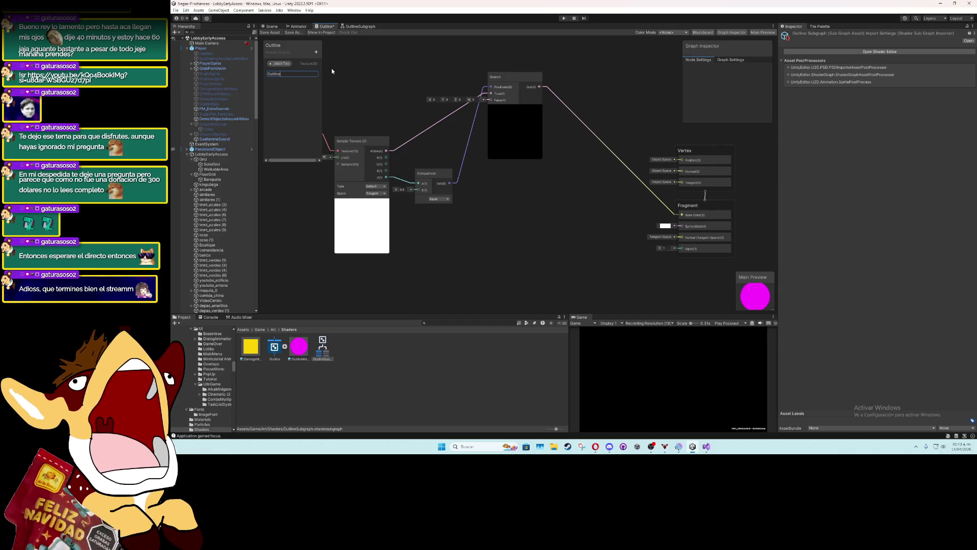
{"action": "key", "text": "Return"}
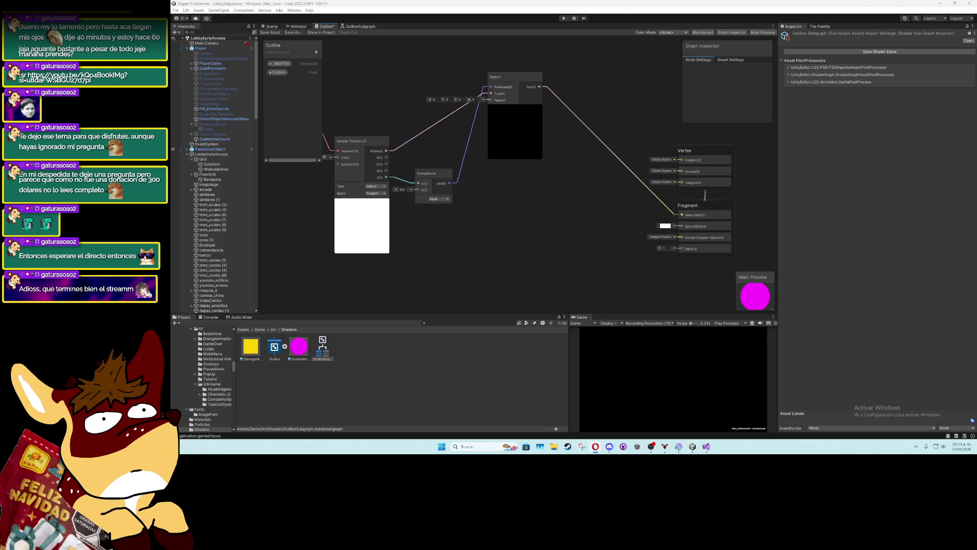
{"action": "left_click", "coordinate": [278, 73]}
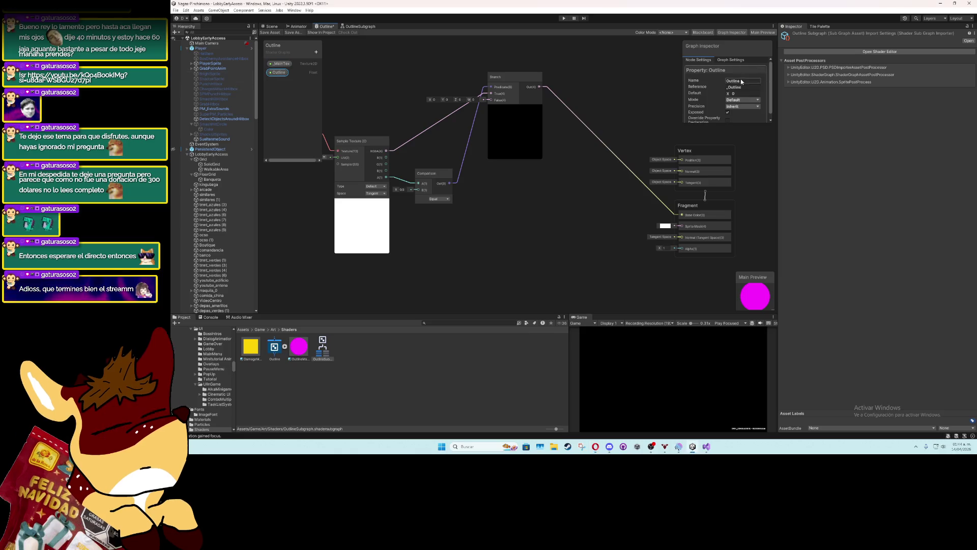
{"action": "right_click", "coordinate": [285, 74]}
{"action": "left_click", "coordinate": [302, 85]}
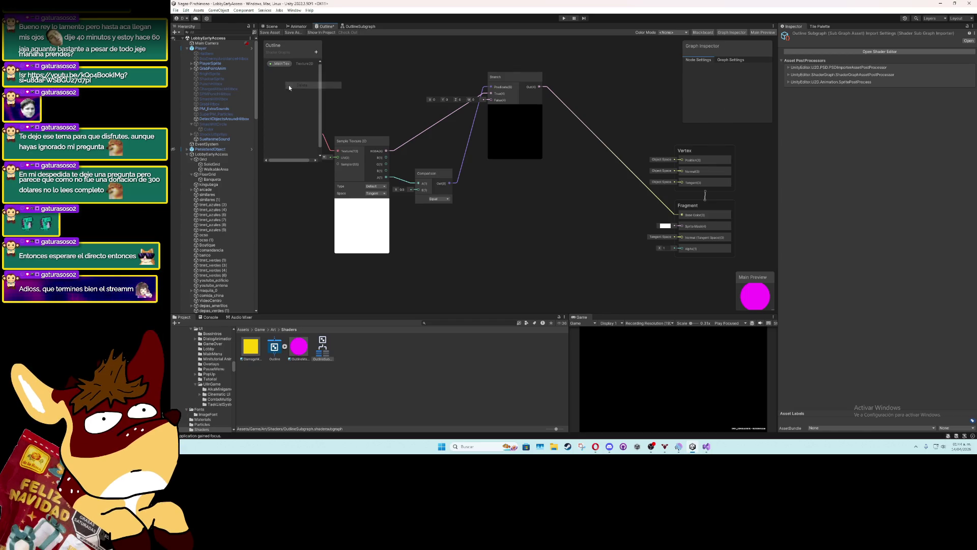
Add a Float property 'Outline Thickness' with reference _OutlineThickness
{"action": "left_click", "coordinate": [316, 51]}
{"action": "left_click", "coordinate": [334, 66]}
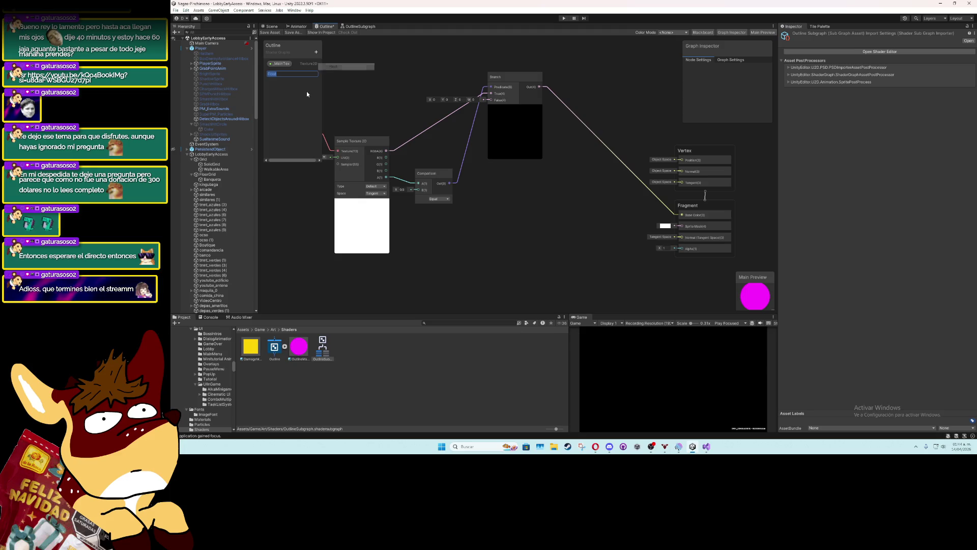
{"action": "type", "text": "Outline Thick"}
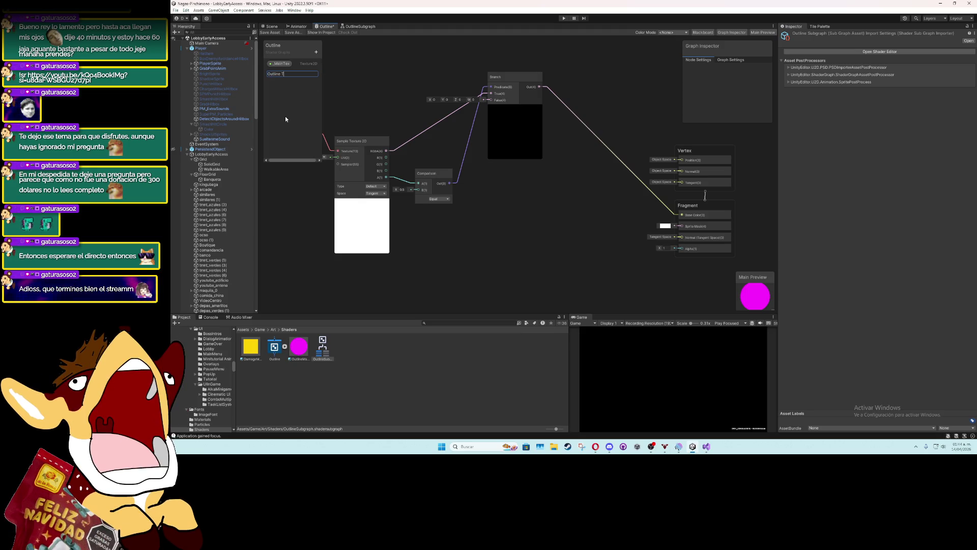
{"action": "type", "text": "ness"}
{"action": "key", "text": "Return"}
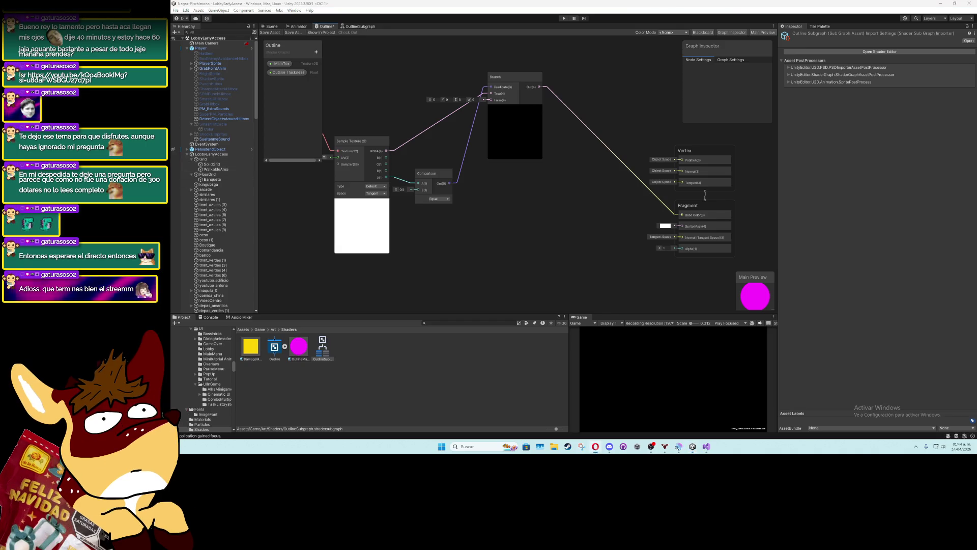
{"action": "left_click", "coordinate": [288, 72]}
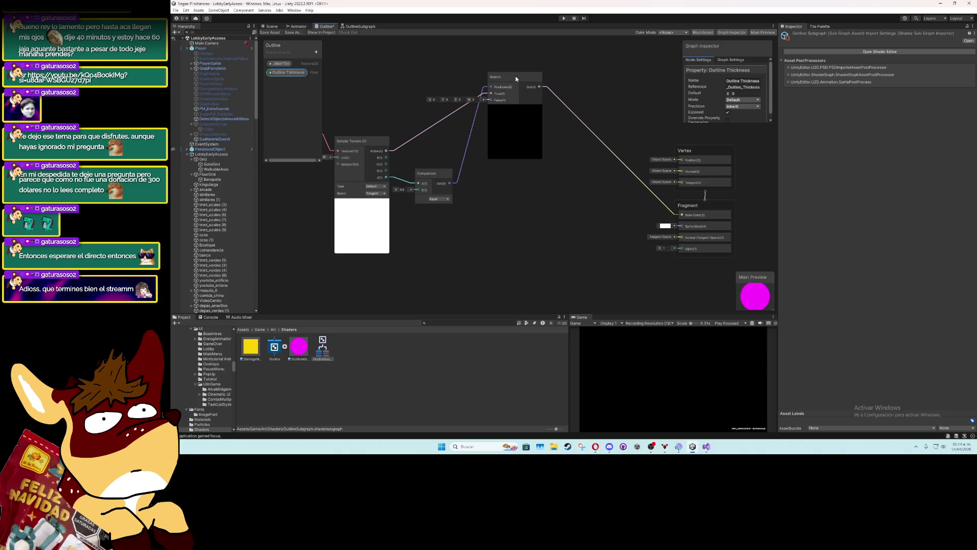
{"action": "left_click", "coordinate": [746, 94]}
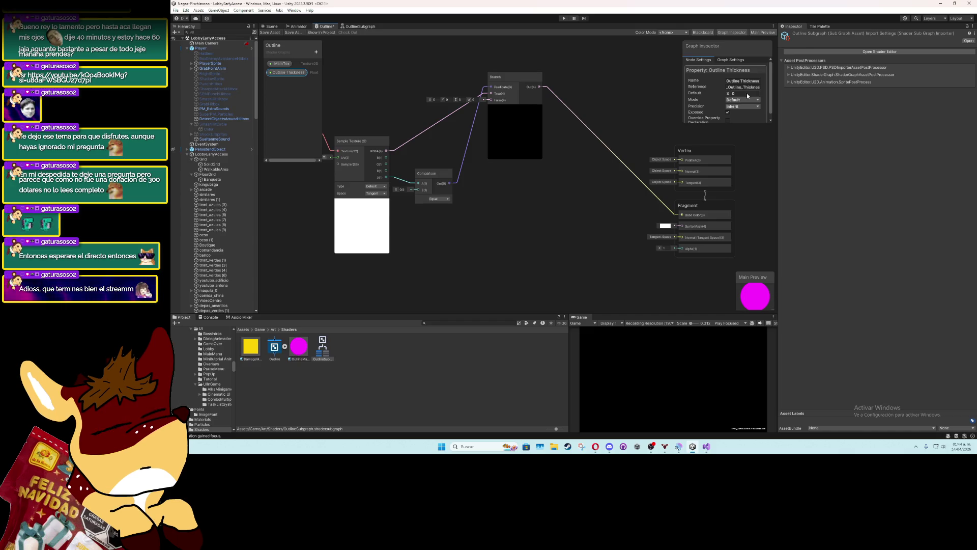
{"action": "key", "text": "shift+Tab"}
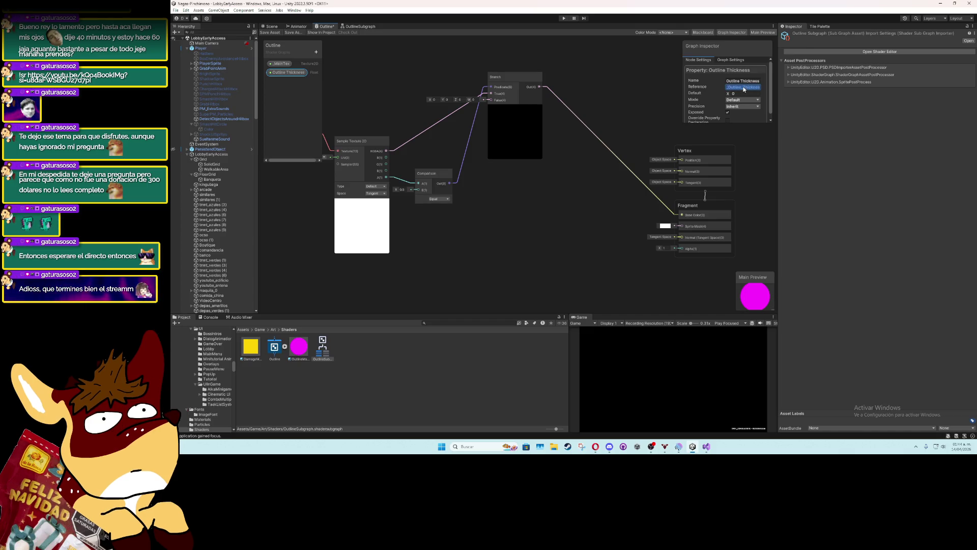
{"action": "key", "text": "BackSpace"}
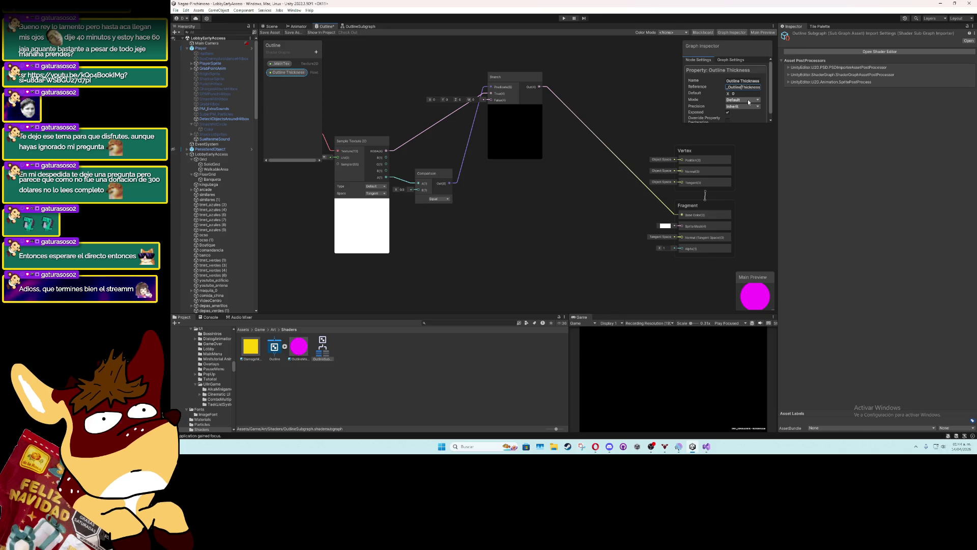
{"action": "key", "text": "Return"}
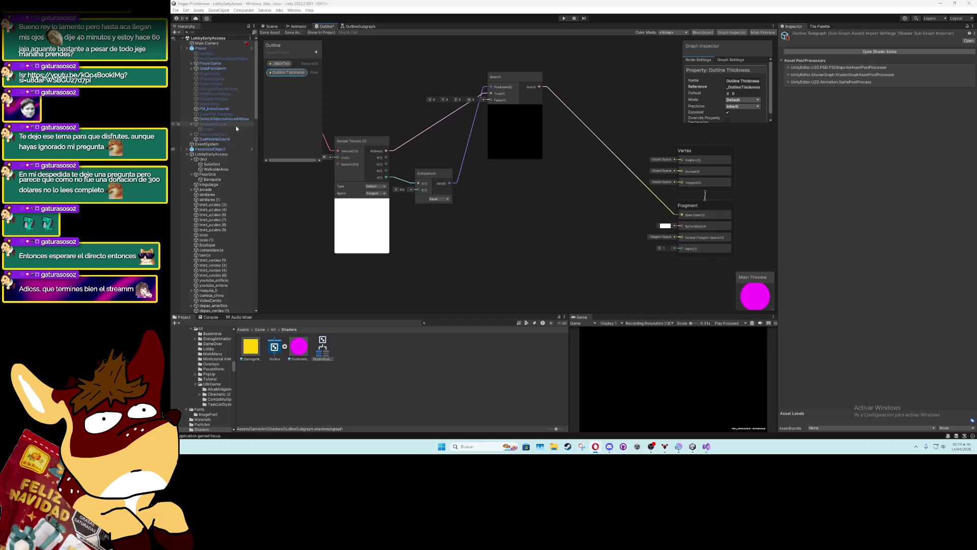
Add a Color property 'Outline Color' with reference _OutlineColor
{"action": "left_click", "coordinate": [316, 51]}
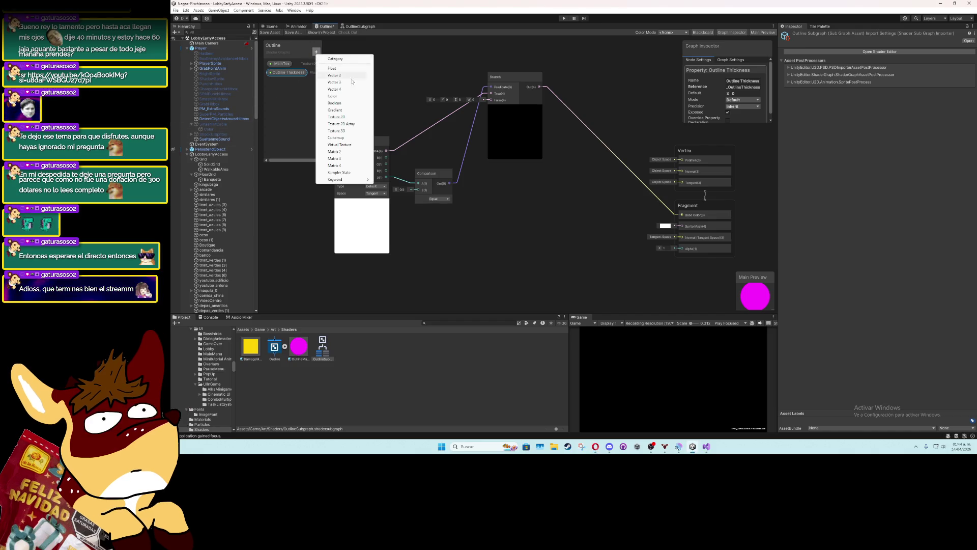
{"action": "left_click", "coordinate": [347, 96]}
{"action": "type", "text": "utl"}
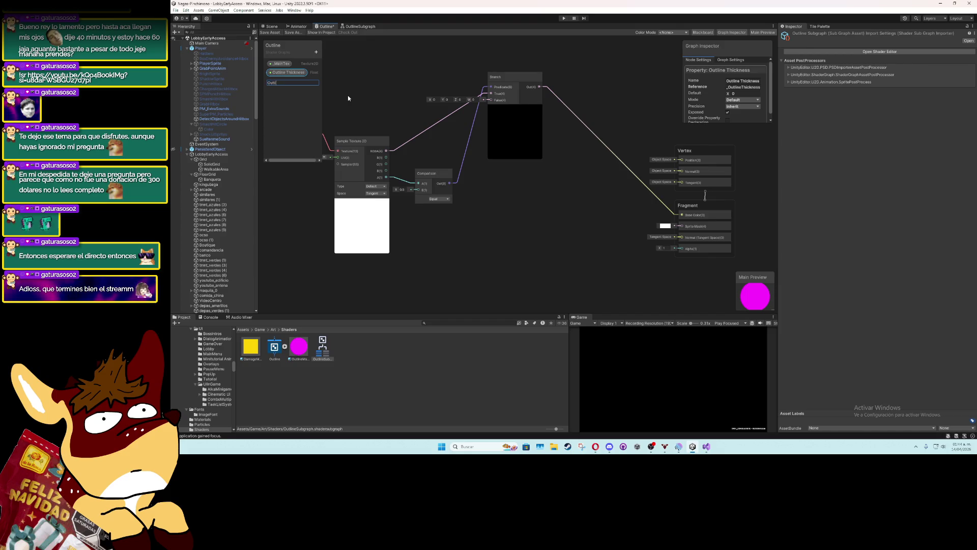
{"action": "type", "text": "ine Color"}
{"action": "key", "text": "Return"}
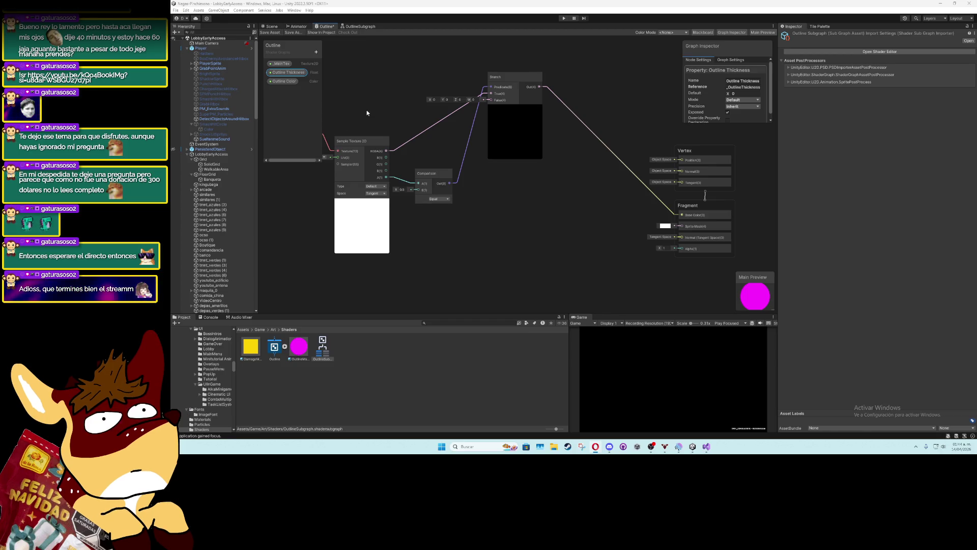
{"action": "left_click", "coordinate": [295, 82]}
{"action": "left_click", "coordinate": [743, 87]}
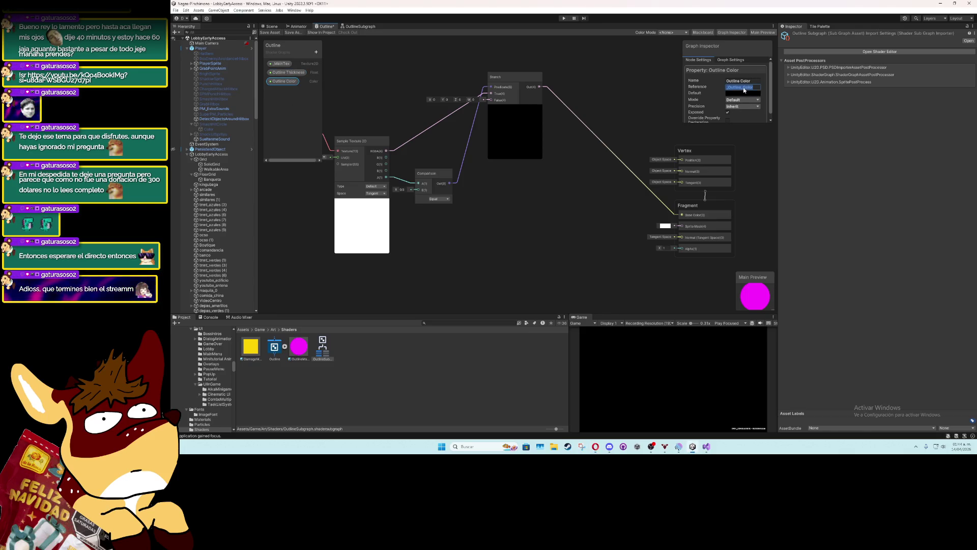
{"action": "left_click_drag", "start_coordinate": [755, 88], "coordinate": [744, 92]}
{"action": "key", "text": "Left"}
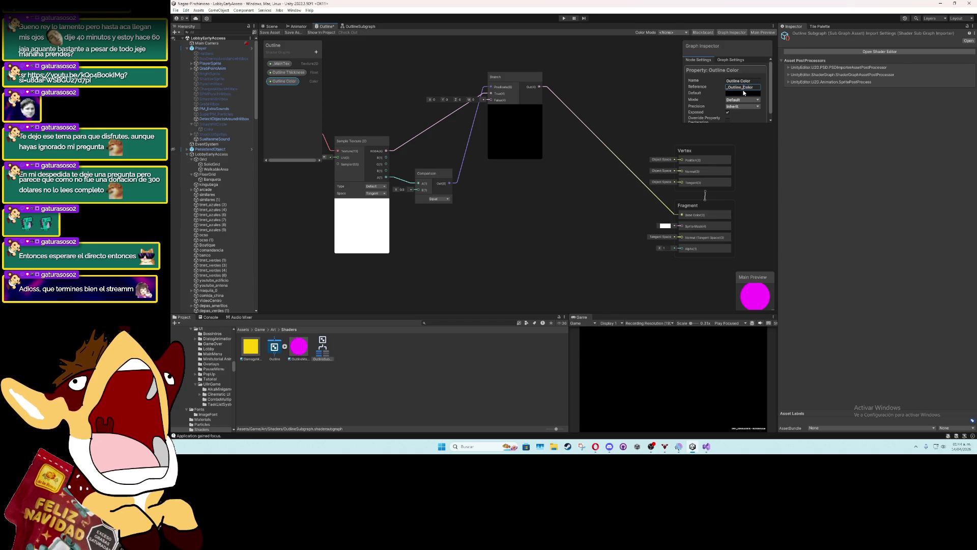
{"action": "key", "text": "BackSpace"}
{"action": "key", "text": "Return"}
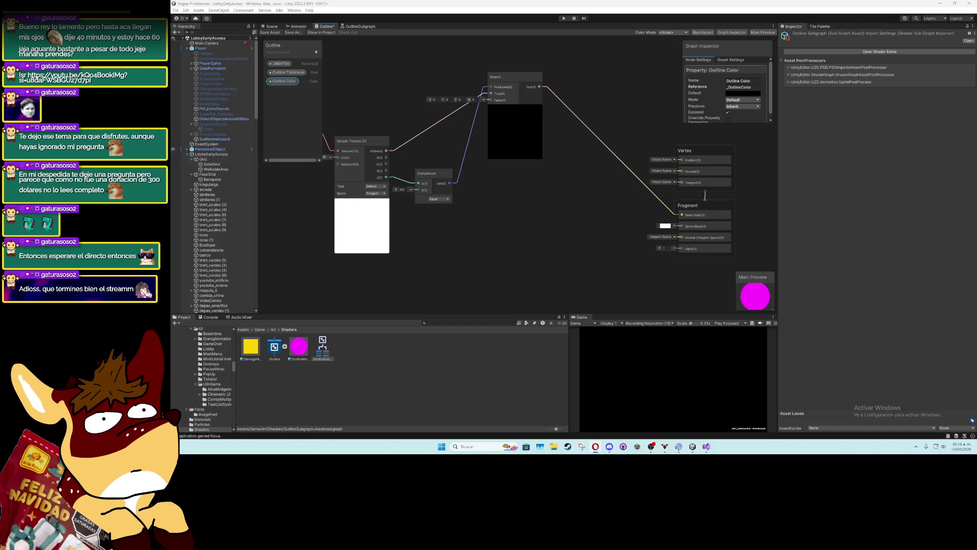
{"action": "scroll", "coordinate": [474, 228], "scroll_direction": "down", "scroll_amount": 5}
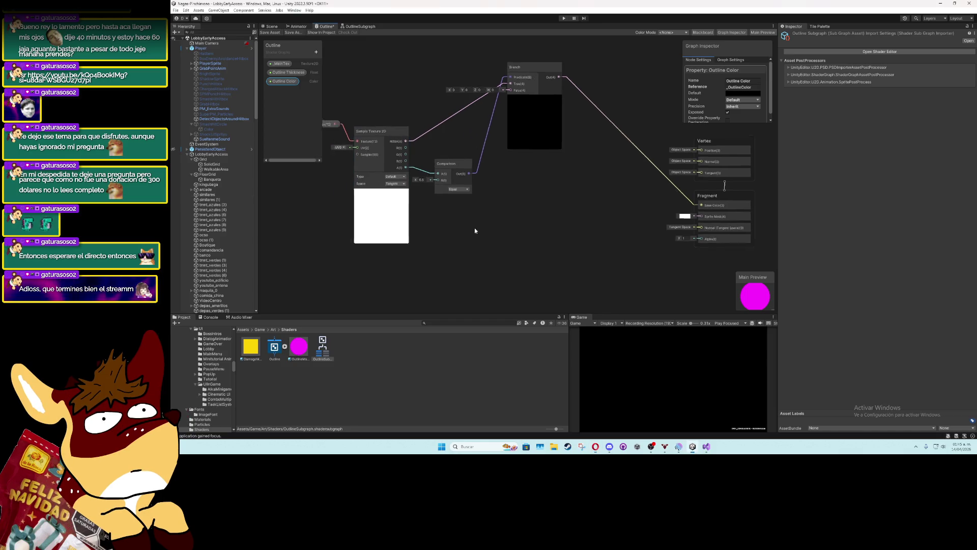
{"action": "scroll", "coordinate": [547, 208], "scroll_direction": "up", "scroll_amount": 4}
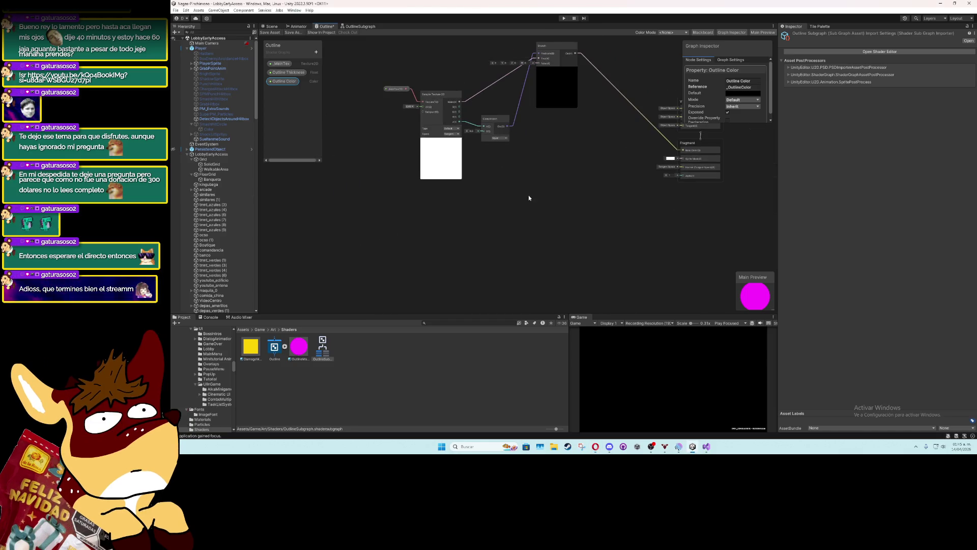
{"action": "right_click", "coordinate": [540, 219]}
{"action": "left_click", "coordinate": [552, 214]}
{"action": "type", "text": "outlin"}
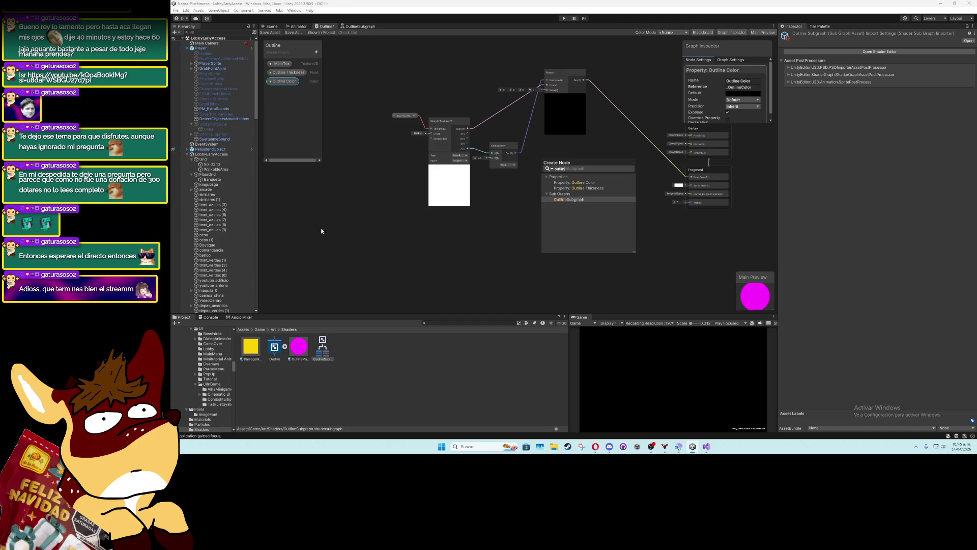
{"action": "key", "text": "Escape"}
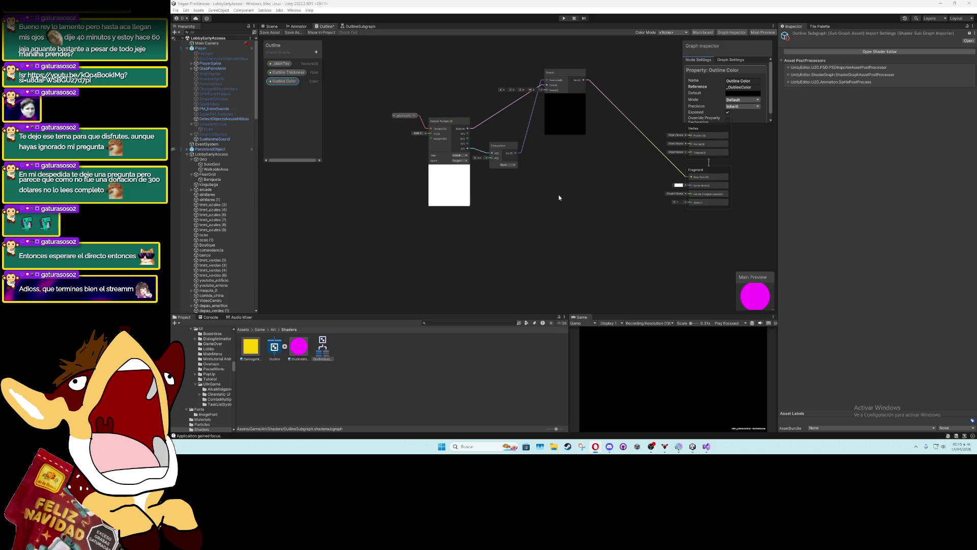
{"action": "right_click", "coordinate": [563, 208]}
{"action": "left_click", "coordinate": [563, 209]}
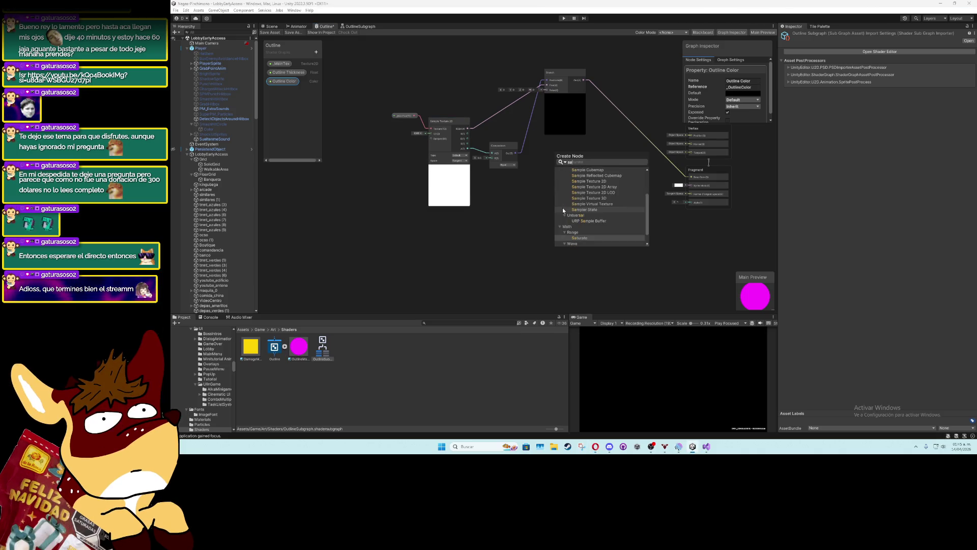
{"action": "type", "text": "sample"}
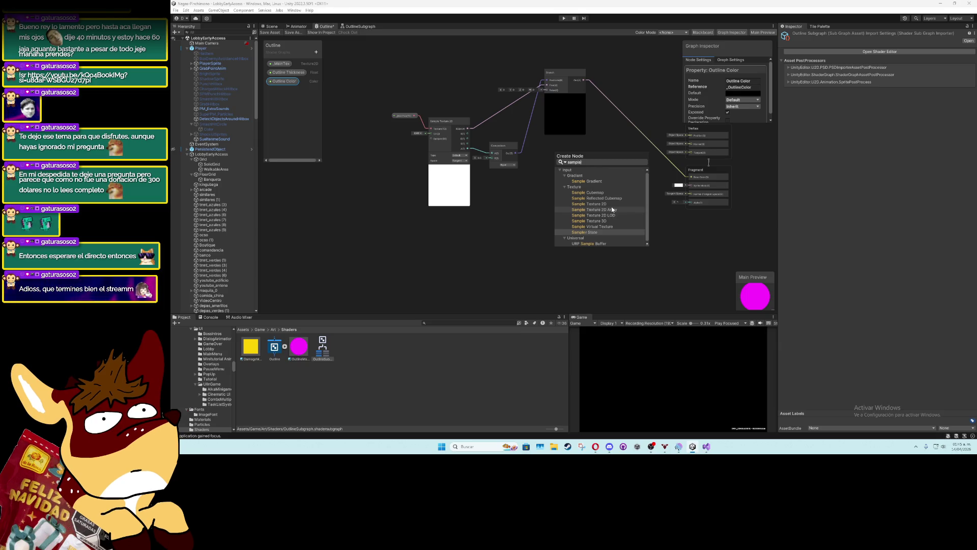
{"action": "left_click", "coordinate": [509, 241]}
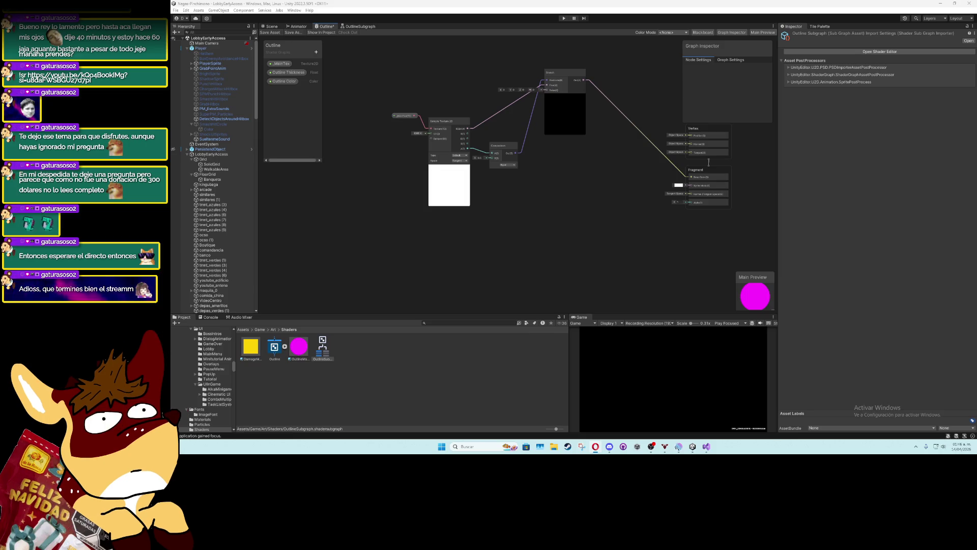
Add an OutlineSubgraph node to the Outline shader graph and position it
{"action": "right_click", "coordinate": [543, 218]}
{"action": "left_click", "coordinate": [555, 224]}
{"action": "type", "text": "outlines"}
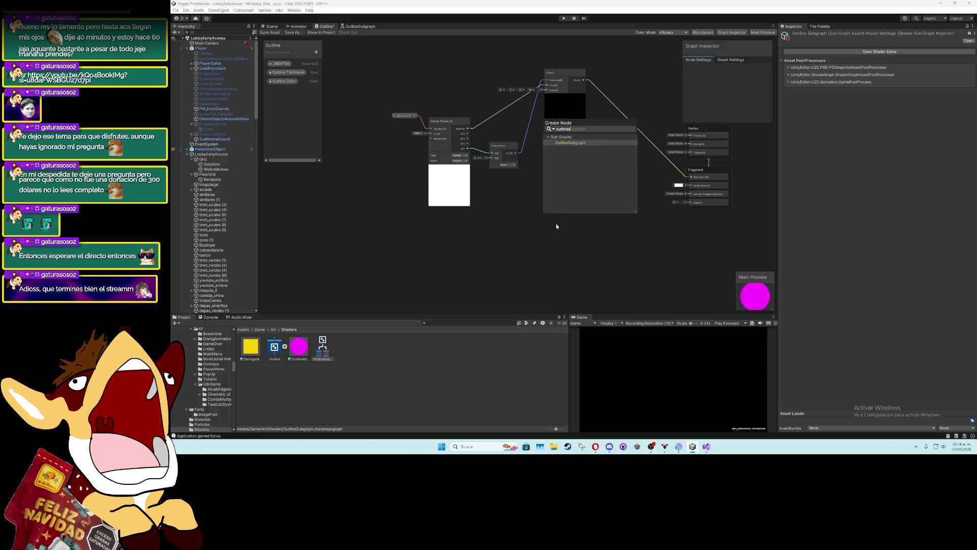
{"action": "key", "text": "Return"}
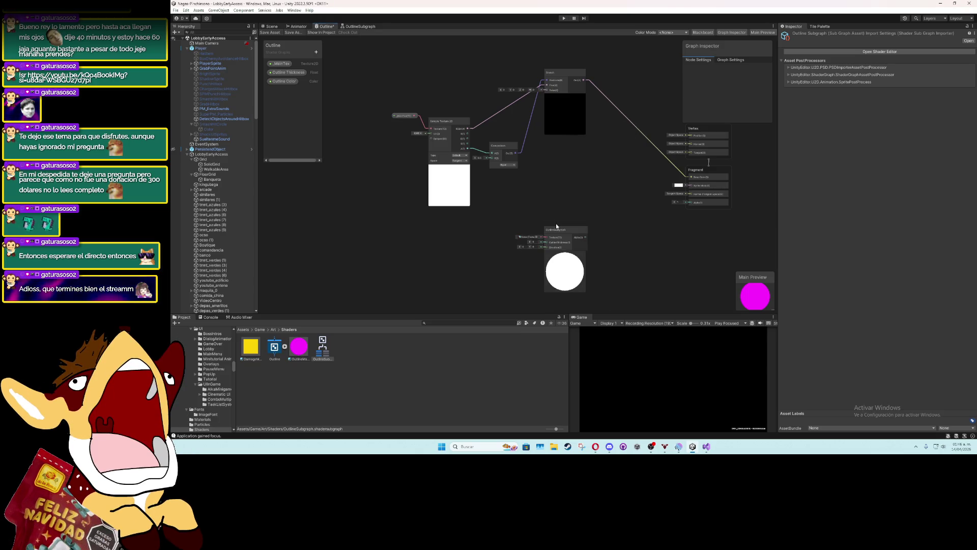
{"action": "scroll", "coordinate": [557, 226], "scroll_direction": "up", "scroll_amount": 3}
{"action": "left_click_drag", "start_coordinate": [612, 211], "coordinate": [551, 208]}
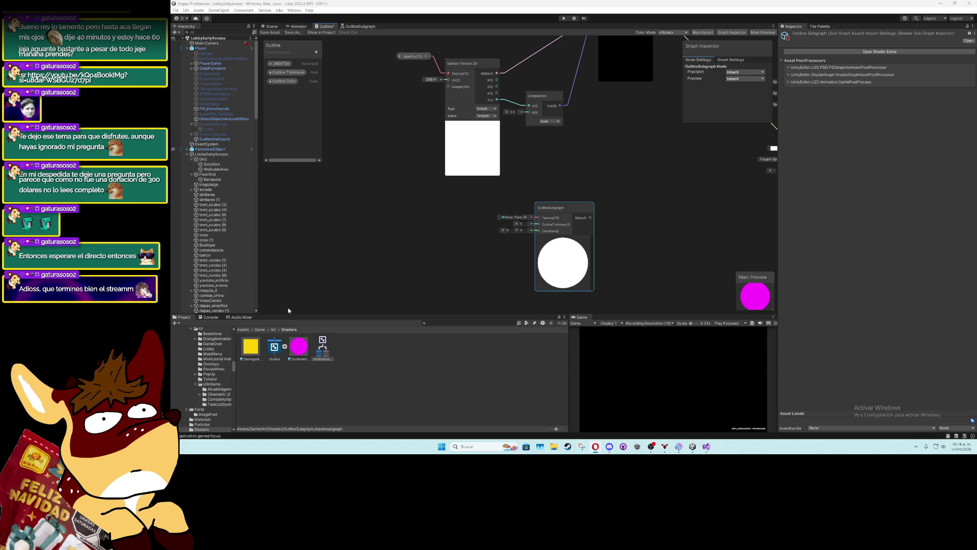
Bring _MainTex and Outline Thickness properties in as the subgraph's Texture and thickness inputs
{"action": "mouse_move", "coordinate": [285, 63]}
{"action": "left_mouse_down"}
{"action": "mouse_move", "coordinate": [425, 213]}
{"action": "mouse_move", "coordinate": [539, 218]}
{"action": "left_mouse_up"}
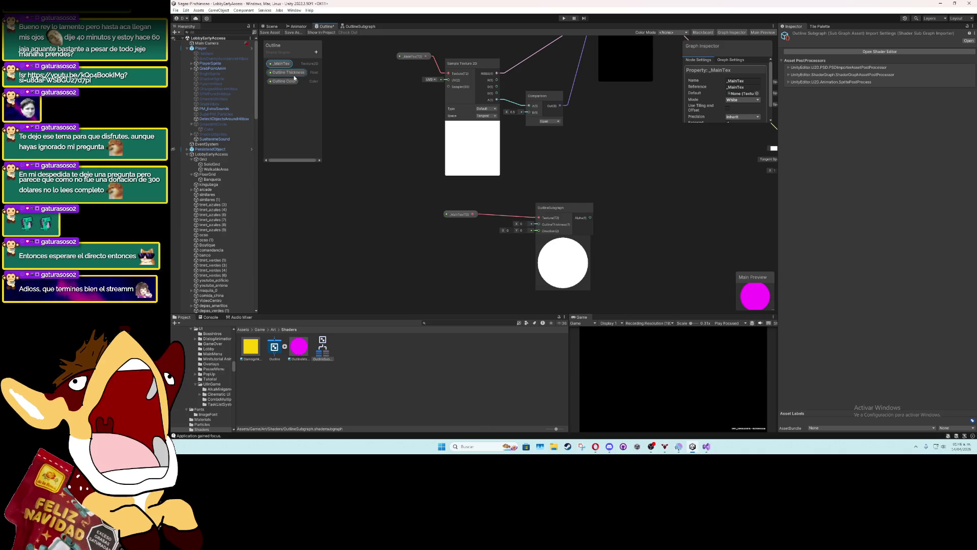
{"action": "mouse_move", "coordinate": [295, 74]}
{"action": "left_mouse_down"}
{"action": "mouse_move", "coordinate": [432, 260]}
{"action": "mouse_move", "coordinate": [481, 254]}
{"action": "mouse_move", "coordinate": [538, 224]}
{"action": "left_mouse_up"}
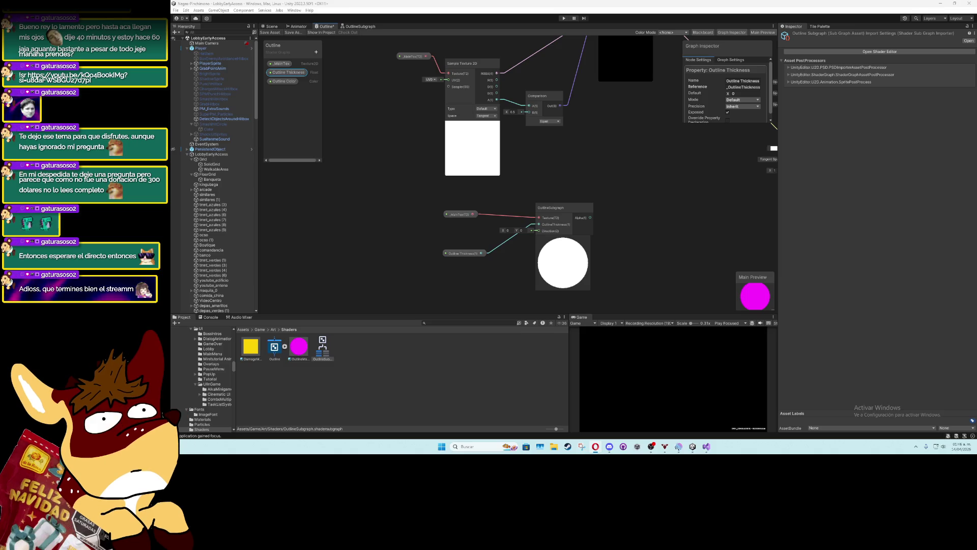
{"action": "left_click_drag", "start_coordinate": [471, 254], "coordinate": [464, 229]}
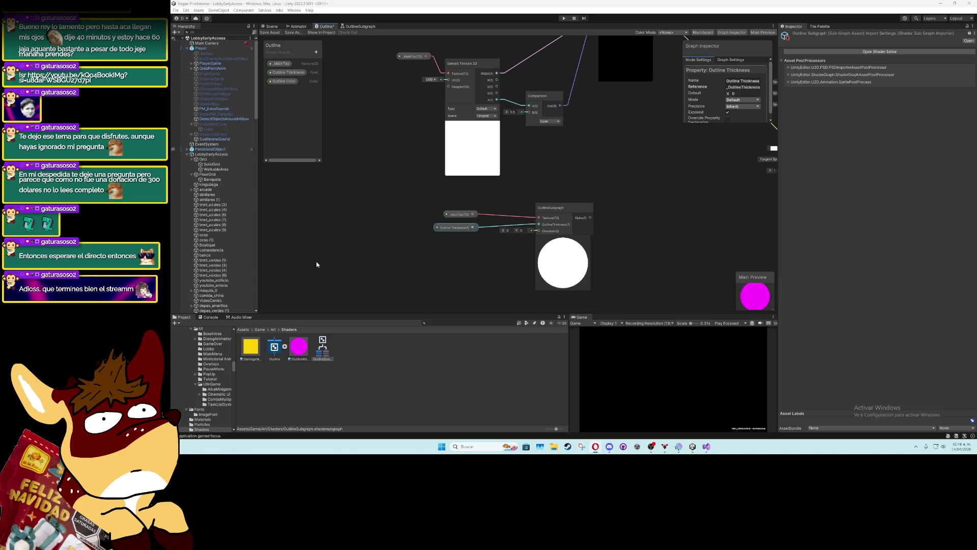
Set Direction Y to 1 and group the three nodes as 'Outline Sample (0, 1)'
{"action": "left_click", "coordinate": [519, 230]}
{"action": "type", "text": "1"}
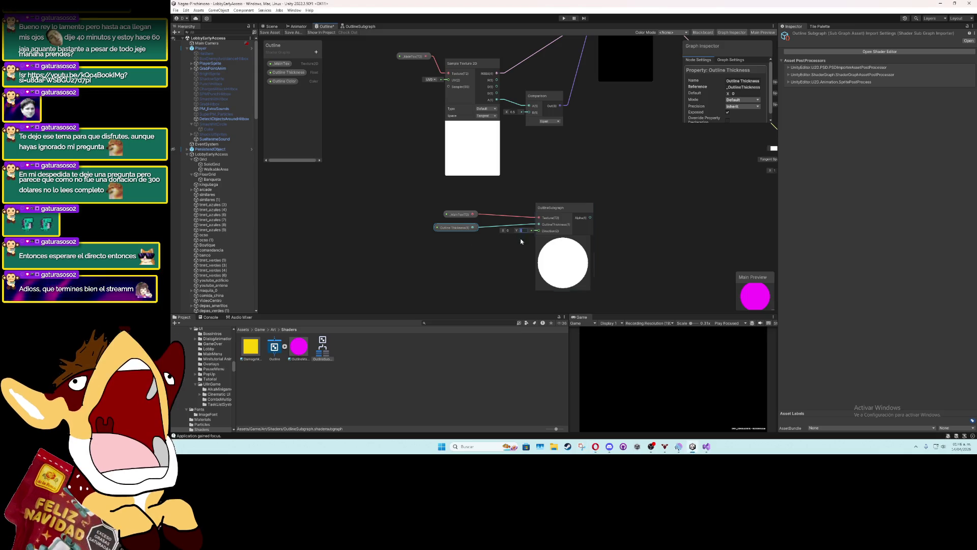
{"action": "left_click", "coordinate": [431, 216]}
{"action": "left_click_drag", "start_coordinate": [430, 198], "coordinate": [728, 276]}
{"action": "key", "text": "ctrl+g"}
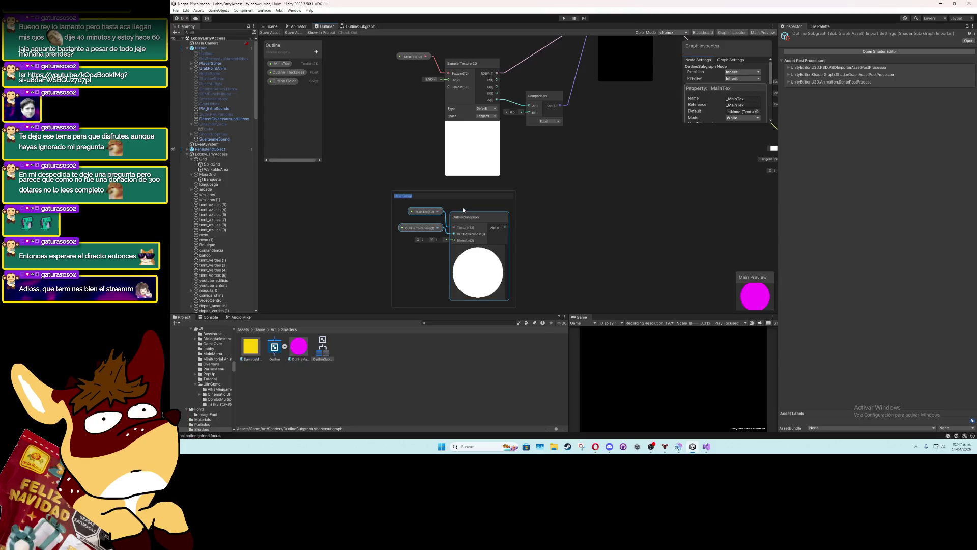
{"action": "type", "text": "Outline Sample ("}
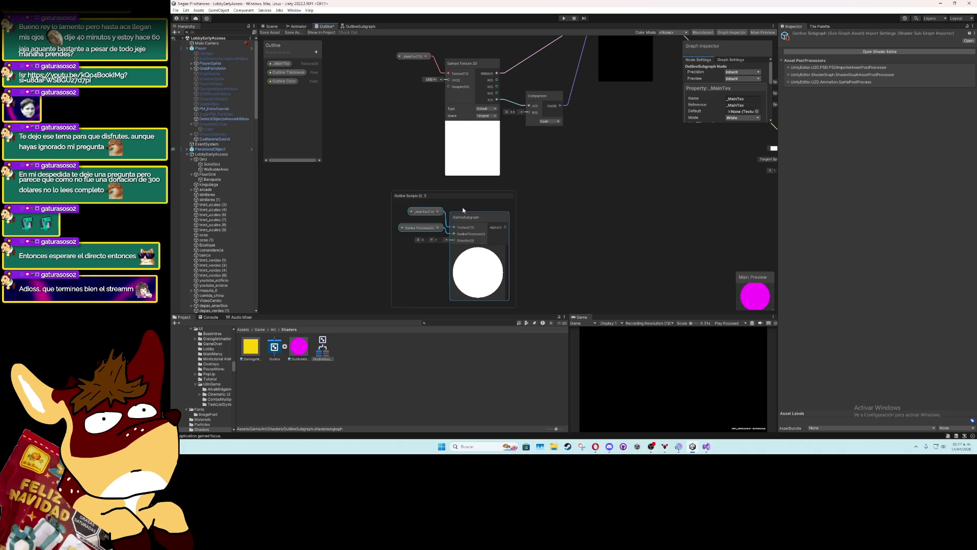
{"action": "type", "text": "0, 1)"}
{"action": "key", "text": "Return"}
Duplicate the Outline Sample (0, 1) group, place the copy below, and start editing its title
{"action": "scroll", "coordinate": [463, 210], "scroll_direction": "down", "scroll_amount": 2}
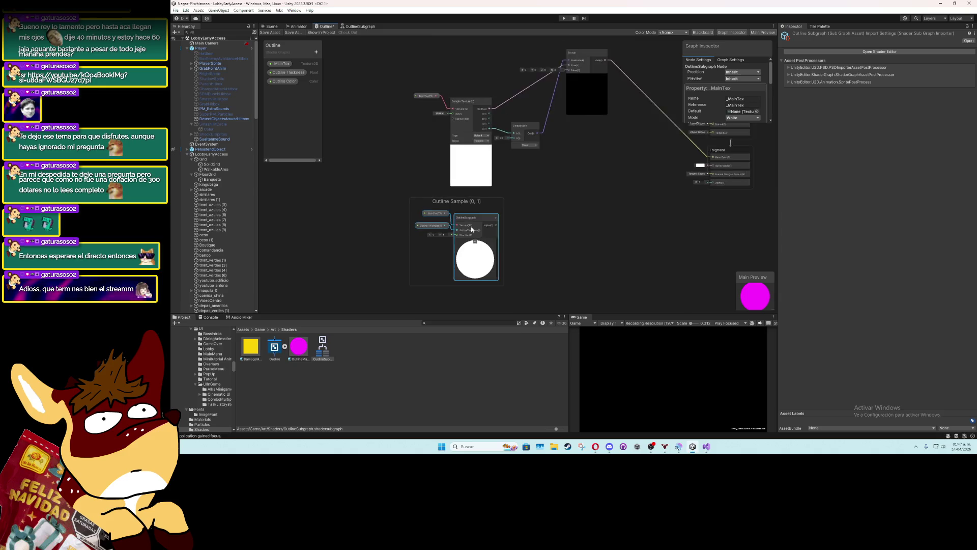
{"action": "left_click_drag", "start_coordinate": [463, 210], "coordinate": [483, 137]}
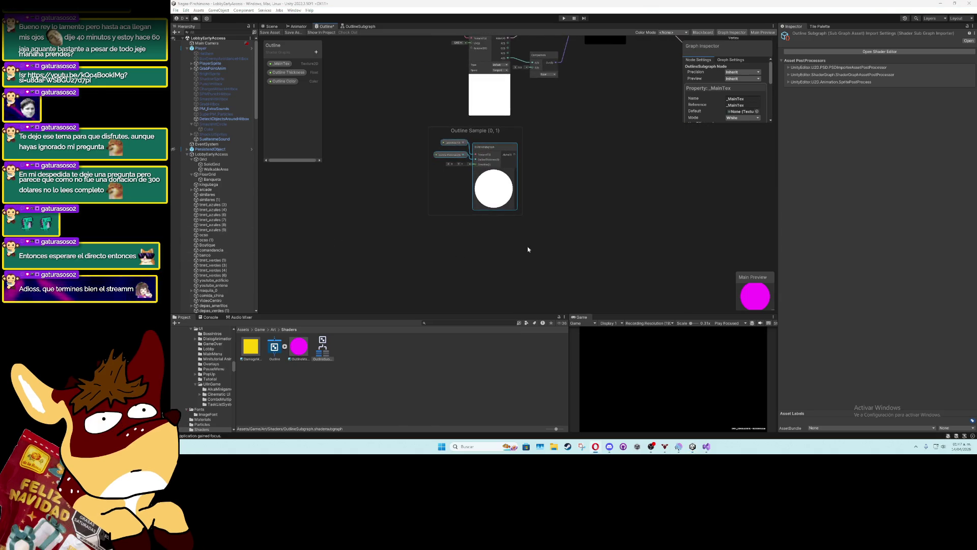
{"action": "mouse_move", "coordinate": [528, 249]}
{"action": "left_mouse_down"}
{"action": "mouse_move", "coordinate": [447, 142]}
{"action": "mouse_move", "coordinate": [422, 127]}
{"action": "left_mouse_up"}
{"action": "key", "text": "ctrl+d"}
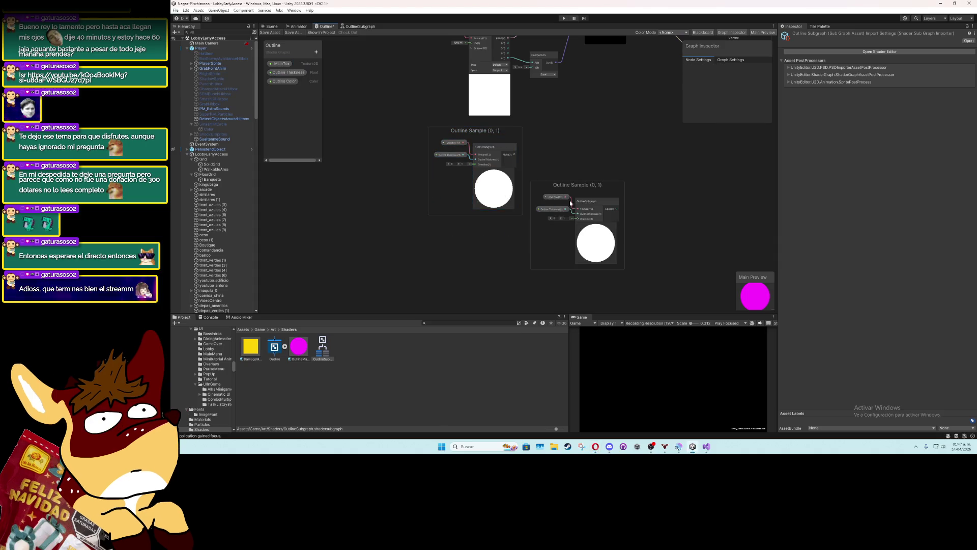
{"action": "left_click_drag", "start_coordinate": [601, 186], "coordinate": [499, 229]}
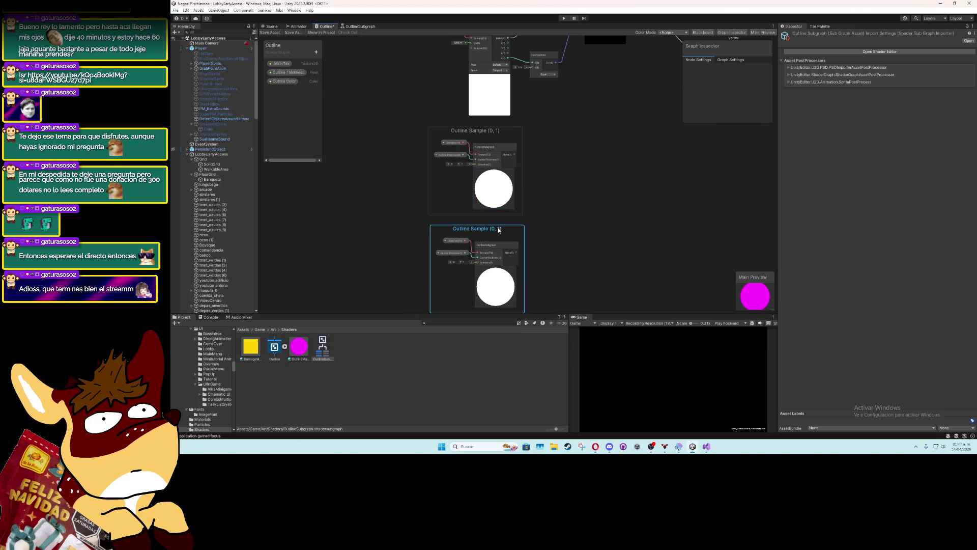
{"action": "double_click", "coordinate": [499, 230]}
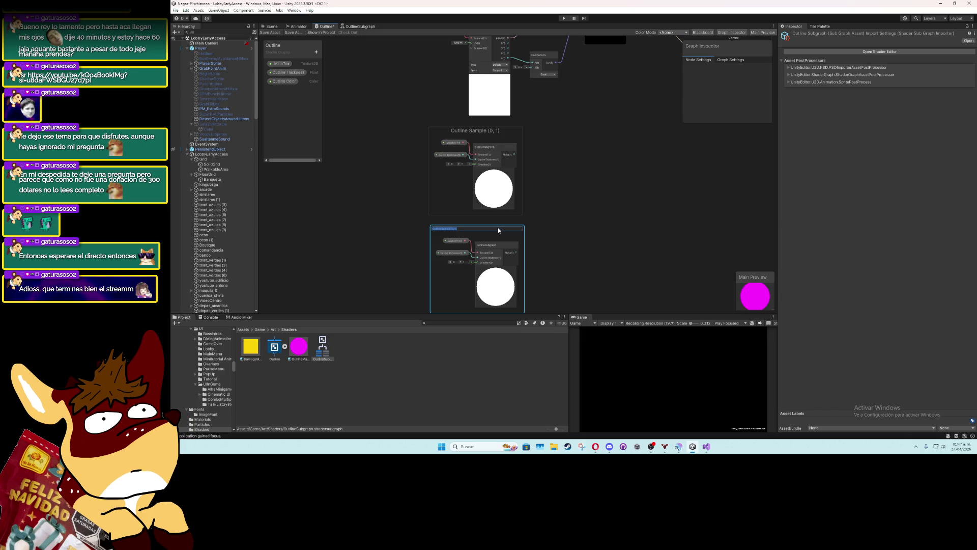
{"action": "key", "text": "Return"}
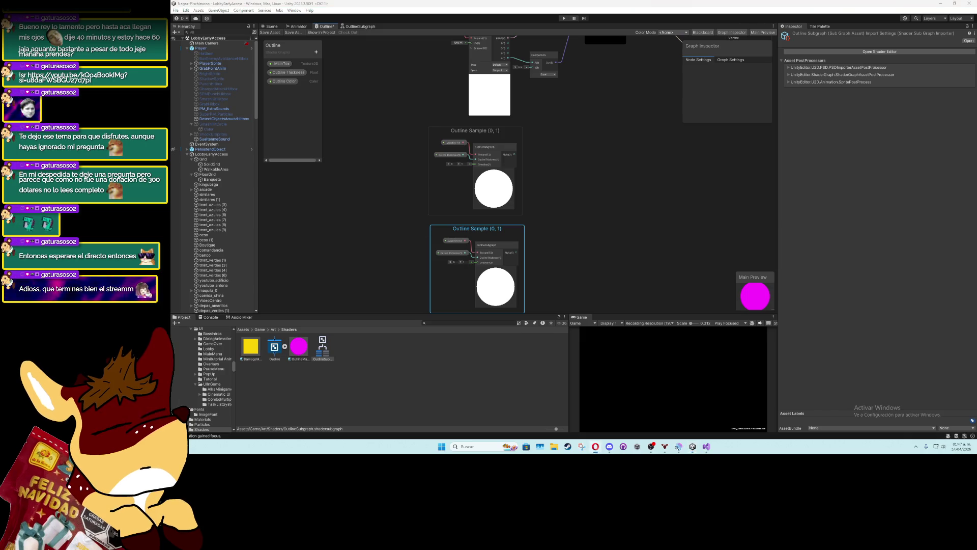
{"action": "double_click", "coordinate": [500, 229]}
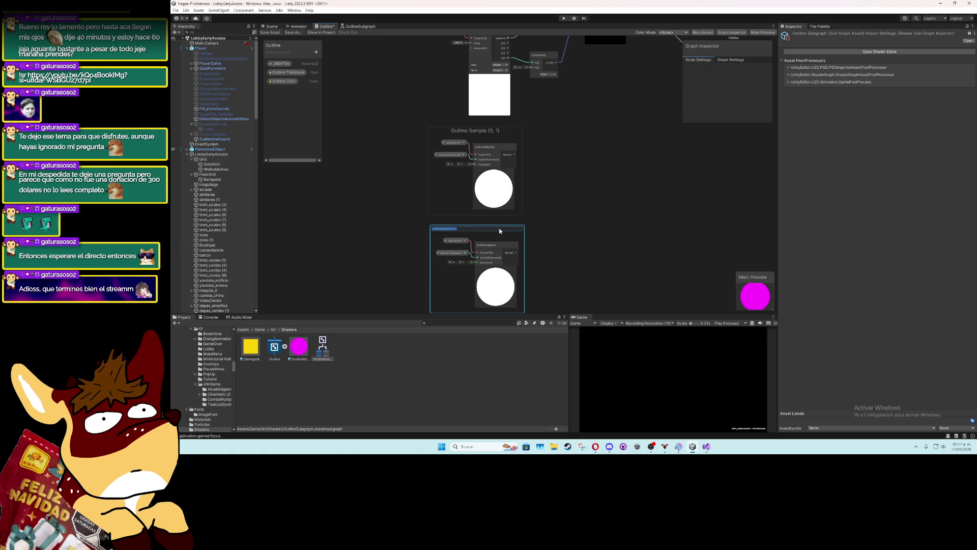
{"action": "left_click", "coordinate": [499, 230]}
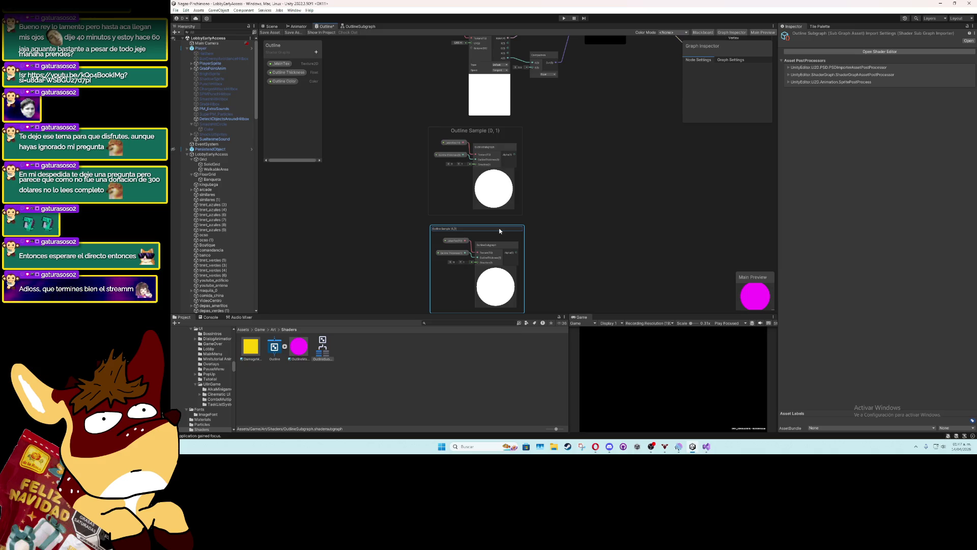
Retitle the copied group 'Outline Sample (0, -1)'
{"action": "key", "text": "Left"}
{"action": "key", "text": "Left"}
{"action": "type", "text": "-"}
{"action": "key", "text": "Return"}
{"action": "scroll", "coordinate": [499, 230], "scroll_direction": "down", "scroll_amount": 3}
{"action": "scroll", "coordinate": [488, 275], "scroll_direction": "up", "scroll_amount": 3}
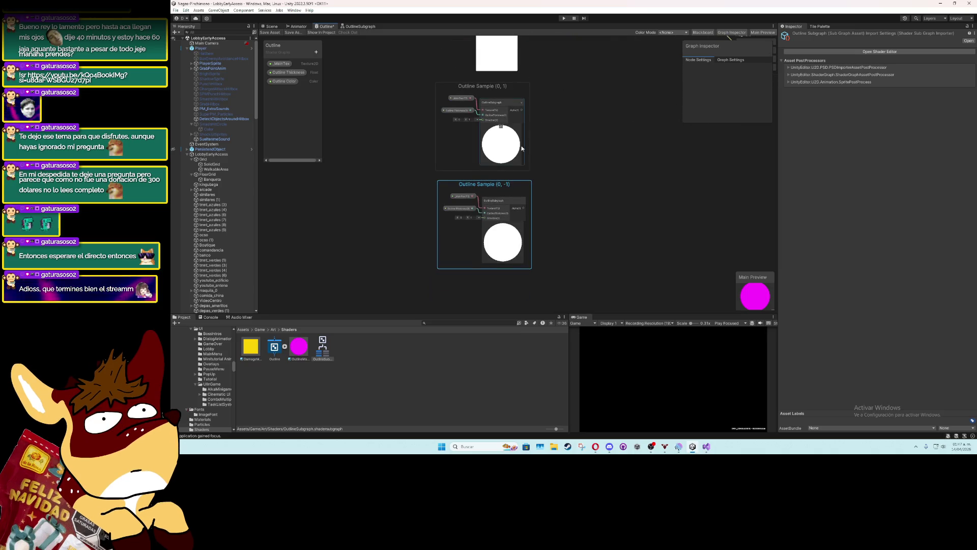
Duplicate both groups, stack the copies below, and title them Outline Sample (1, 1) and (1, -1)
{"action": "left_click_drag", "start_coordinate": [563, 84], "coordinate": [415, 233]}
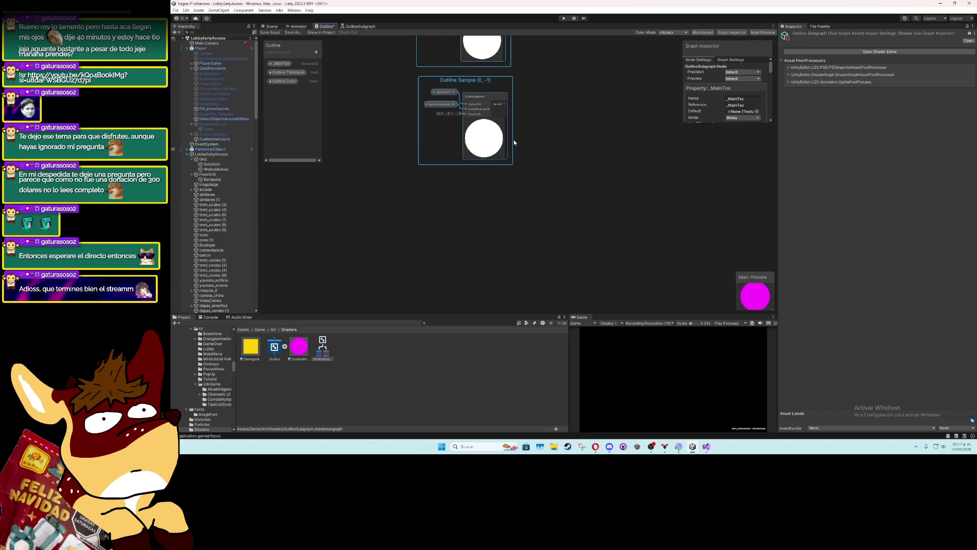
{"action": "key", "text": "ctrl+d"}
{"action": "mouse_move", "coordinate": [565, 86]}
{"action": "left_mouse_down"}
{"action": "mouse_move", "coordinate": [559, 117]}
{"action": "mouse_move", "coordinate": [478, 197]}
{"action": "mouse_move", "coordinate": [483, 178]}
{"action": "left_mouse_up"}
{"action": "double_click", "coordinate": [483, 179]}
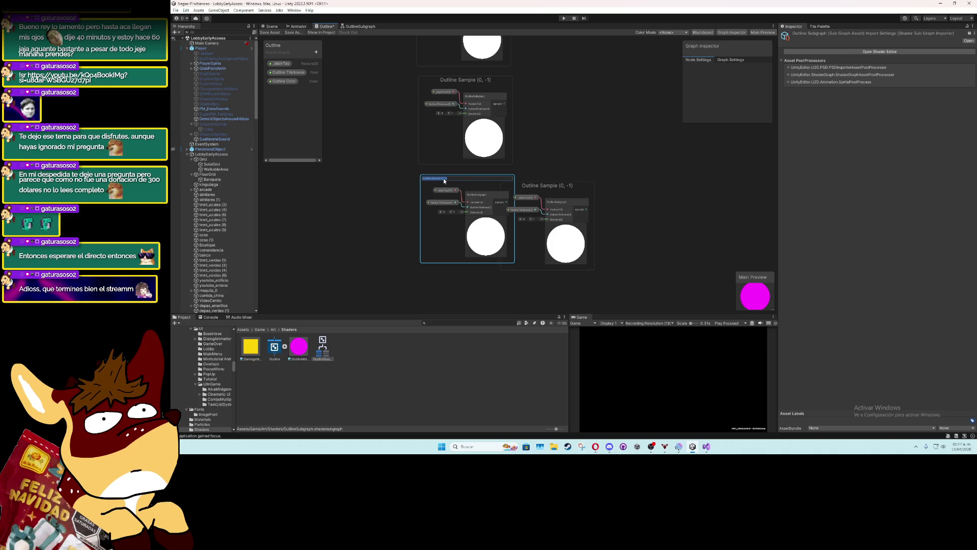
{"action": "type", "text": "1, 1)"}
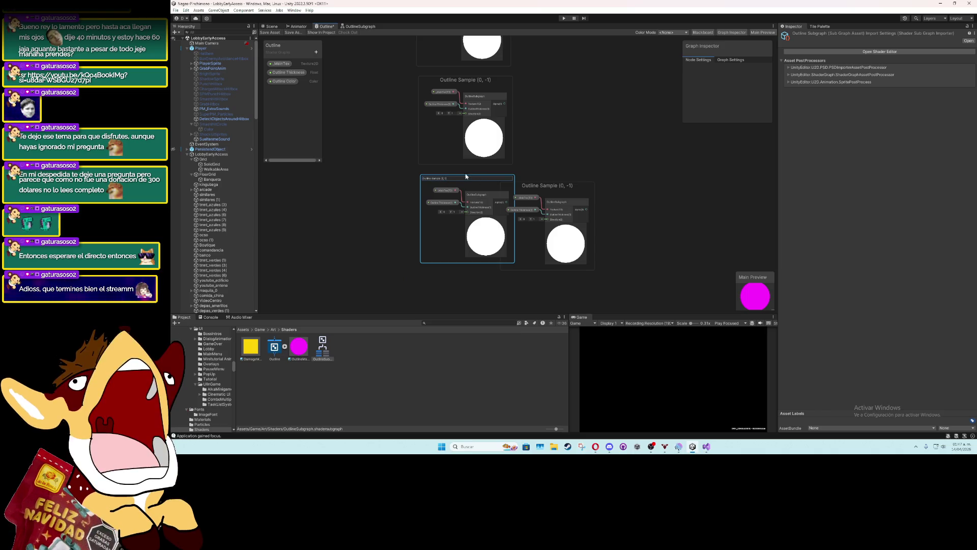
{"action": "key", "text": "Return"}
{"action": "mouse_move", "coordinate": [555, 186]}
{"action": "left_mouse_down"}
{"action": "mouse_move", "coordinate": [514, 250]}
{"action": "mouse_move", "coordinate": [481, 275]}
{"action": "mouse_move", "coordinate": [453, 255]}
{"action": "mouse_move", "coordinate": [484, 258]}
{"action": "left_mouse_up"}
{"action": "double_click", "coordinate": [484, 260]}
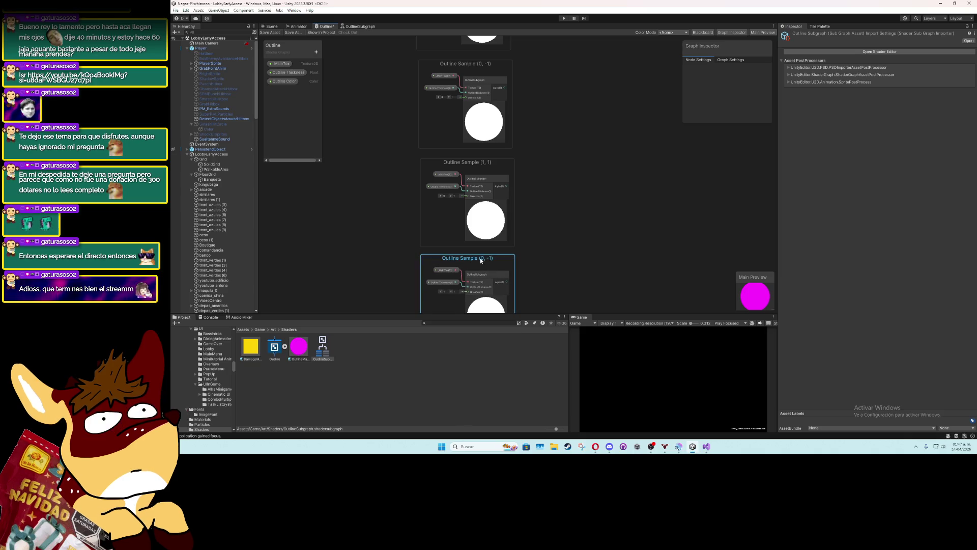
{"action": "key", "text": "Return"}
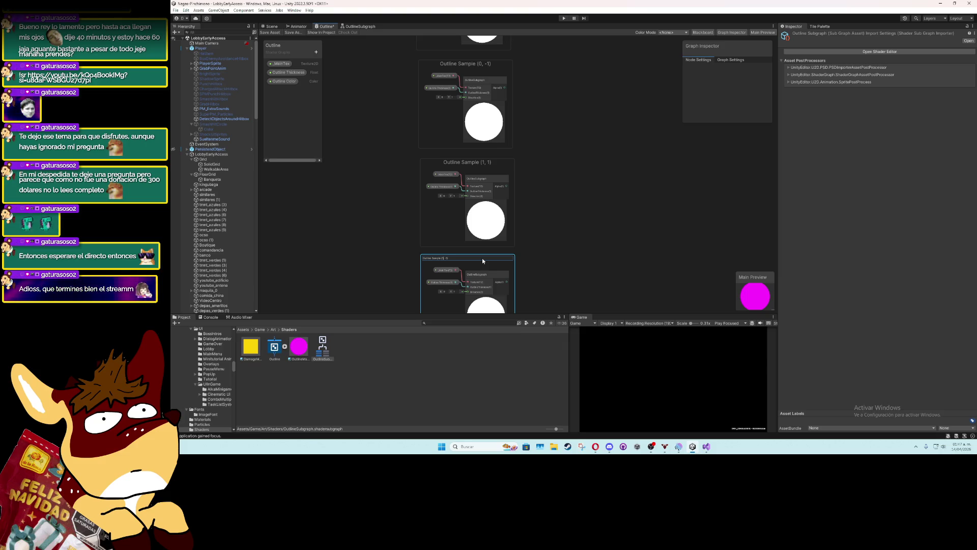
{"action": "key", "text": "Return"}
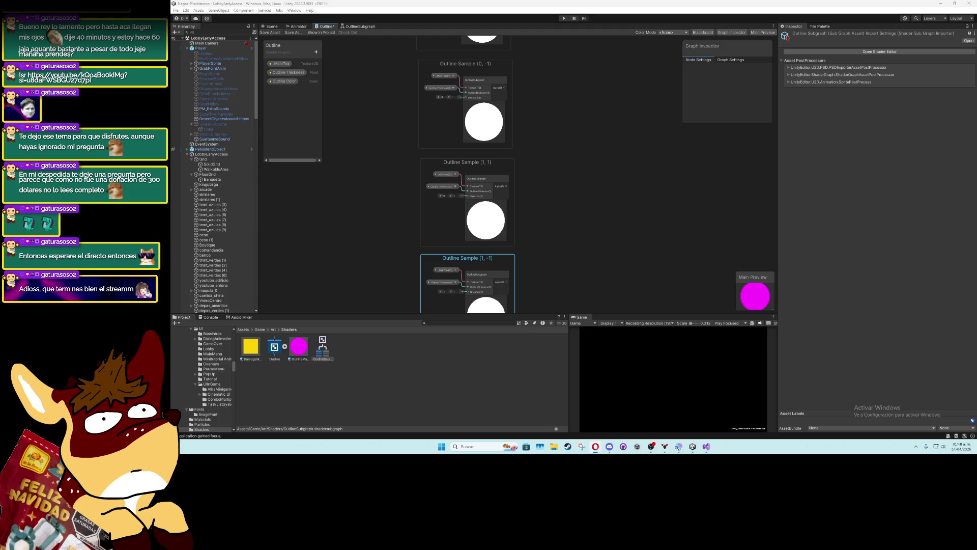
Save the Outline shader graph with all four Outline Sample groups
{"action": "scroll", "coordinate": [447, 151], "scroll_direction": "down", "scroll_amount": 2}
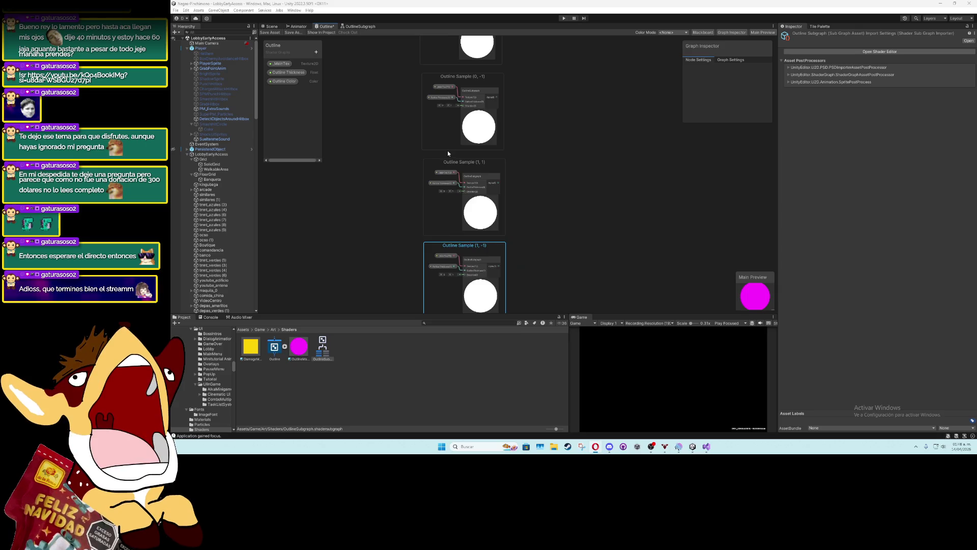
{"action": "scroll", "coordinate": [450, 165], "scroll_direction": "up", "scroll_amount": 3}
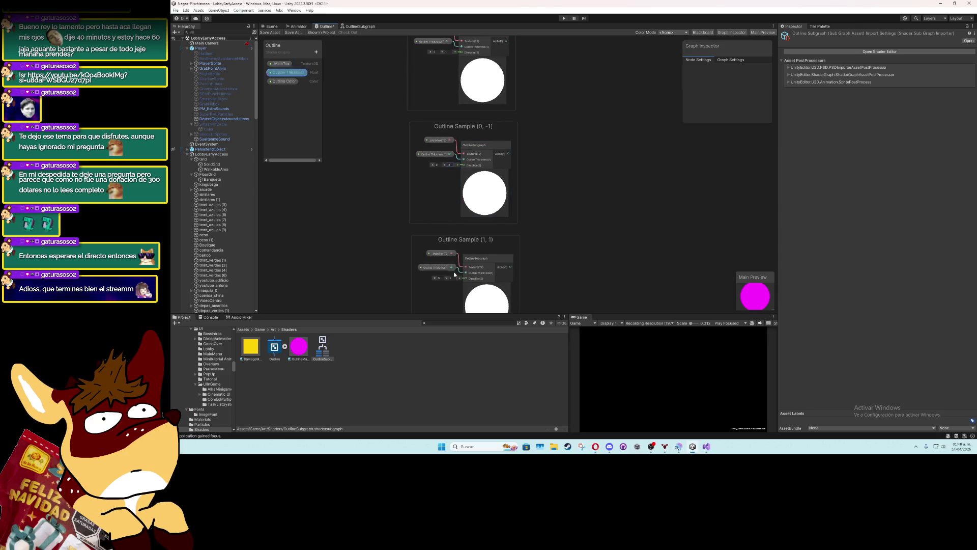
{"action": "left_click_drag", "start_coordinate": [448, 284], "coordinate": [470, 162]}
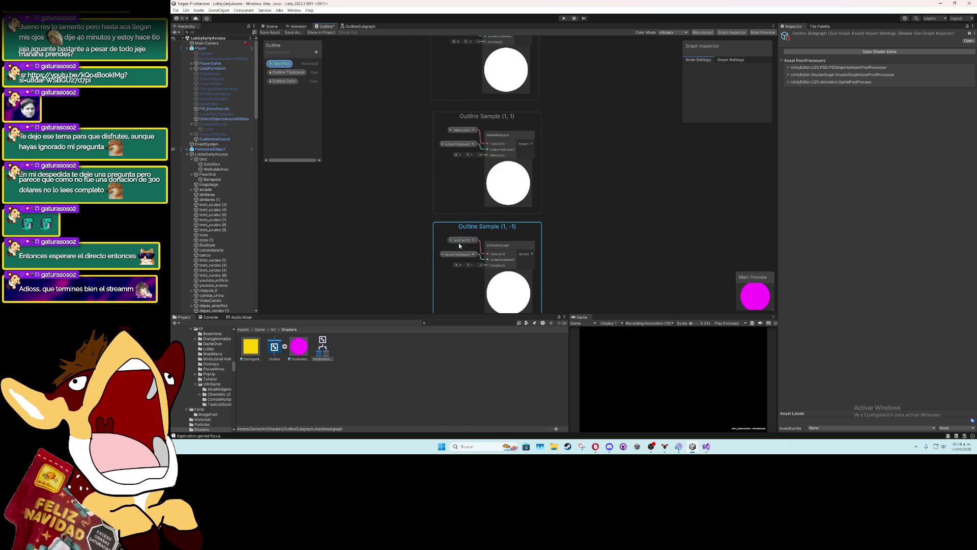
{"action": "left_click", "coordinate": [377, 259]}
{"action": "key", "text": "ctrl+s"}
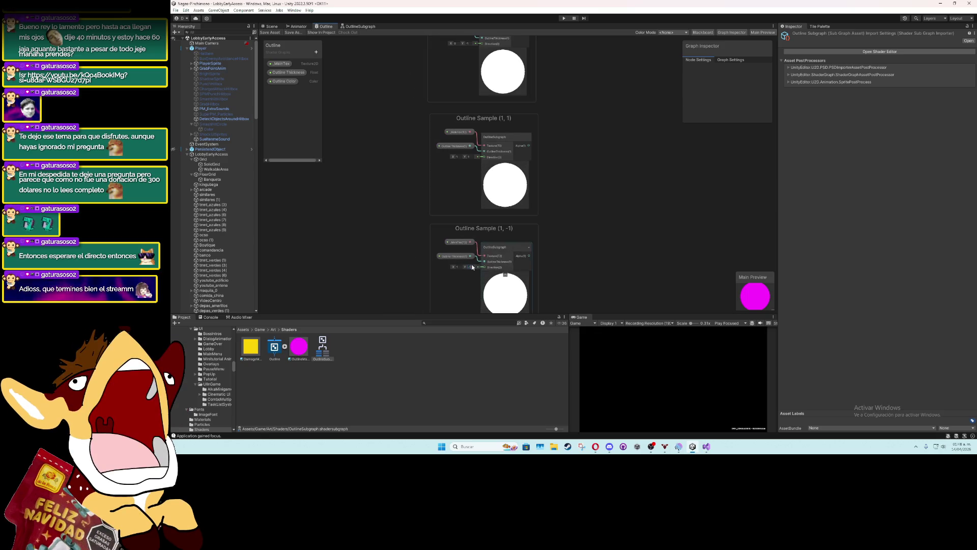
{"action": "left_click", "coordinate": [420, 252]}
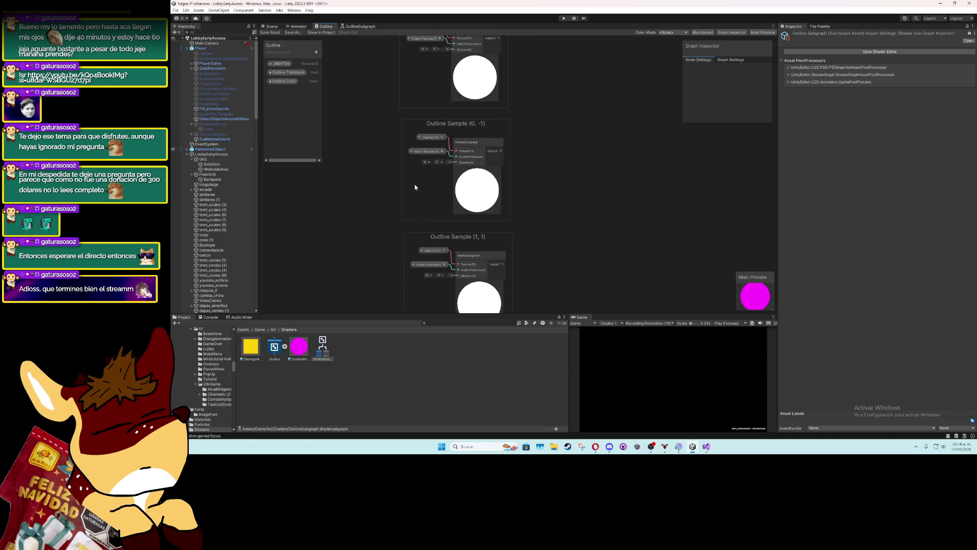
{"action": "scroll", "coordinate": [423, 238], "scroll_direction": "up", "scroll_amount": 2}
{"action": "scroll", "coordinate": [426, 232], "scroll_direction": "down", "scroll_amount": 2}
{"action": "scroll", "coordinate": [425, 230], "scroll_direction": "down", "scroll_amount": 3}
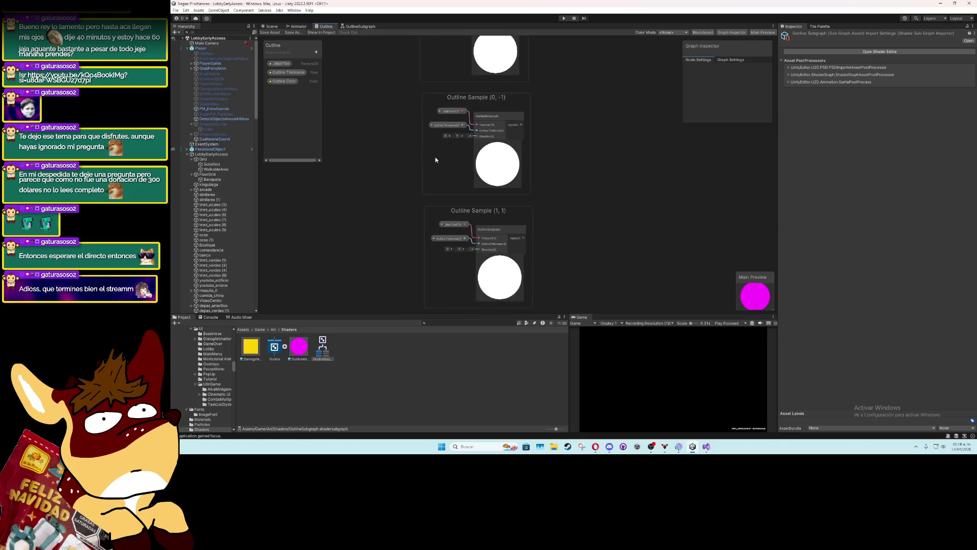
{"action": "scroll", "coordinate": [438, 130], "scroll_direction": "up", "scroll_amount": 1}
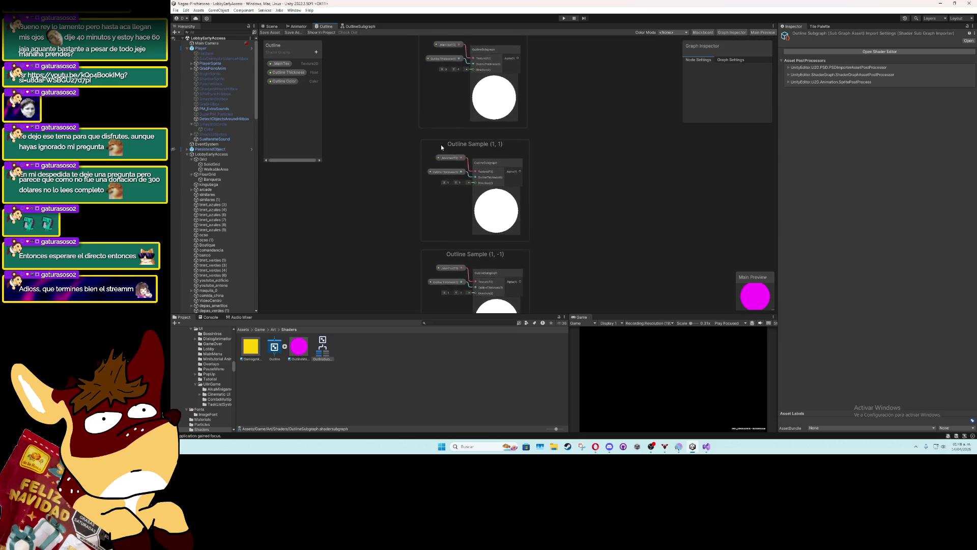
{"action": "scroll", "coordinate": [441, 144], "scroll_direction": "down", "scroll_amount": 2}
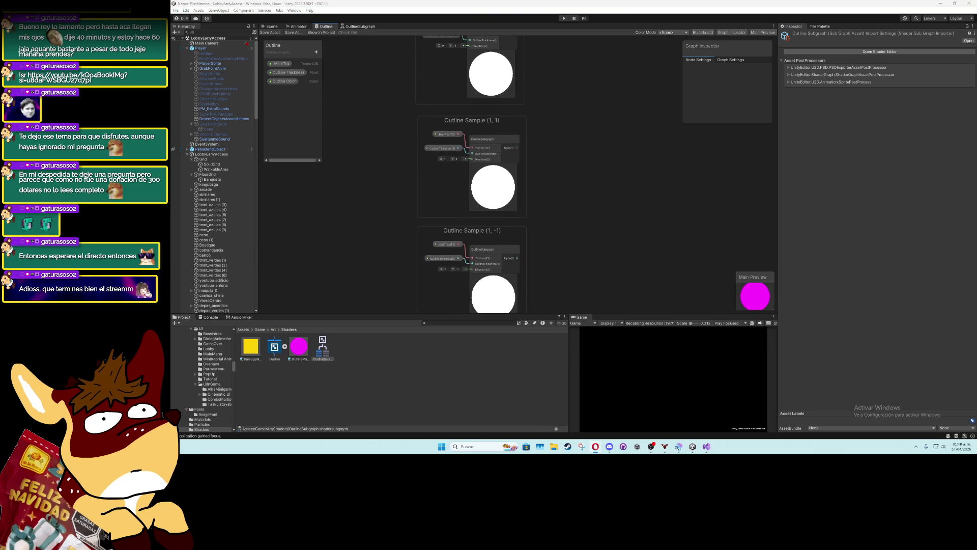
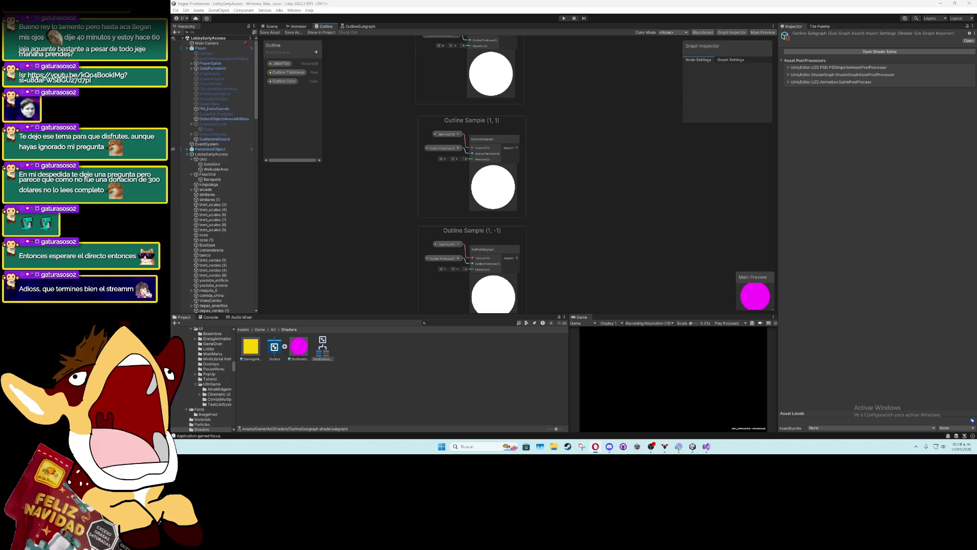
Create an Add node and wire the first Outline Sample pair, including sample (0,-1), into it
{"action": "scroll", "coordinate": [565, 199], "scroll_direction": "down", "scroll_amount": 1}
{"action": "scroll", "coordinate": [564, 200], "scroll_direction": "down", "scroll_amount": 1}
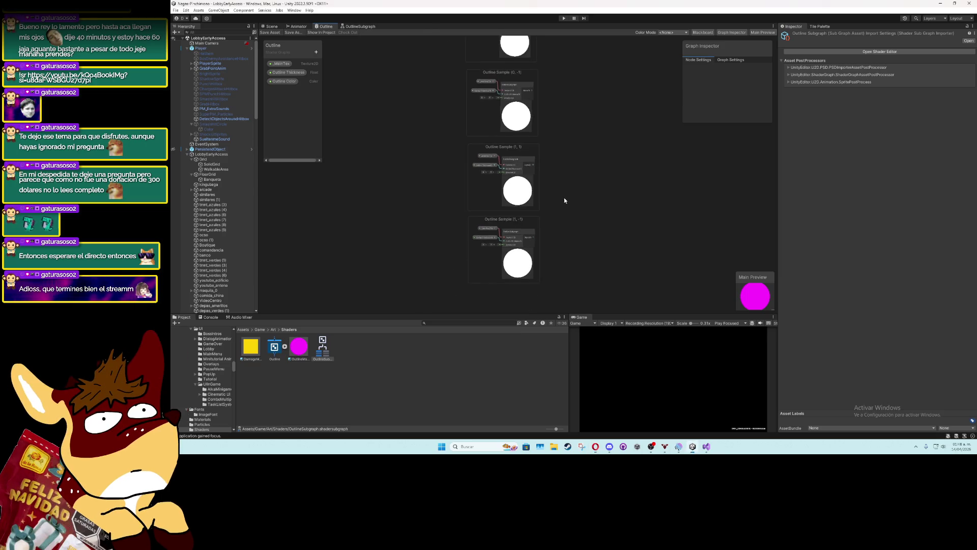
{"action": "left_click_drag", "start_coordinate": [563, 201], "coordinate": [504, 160]}
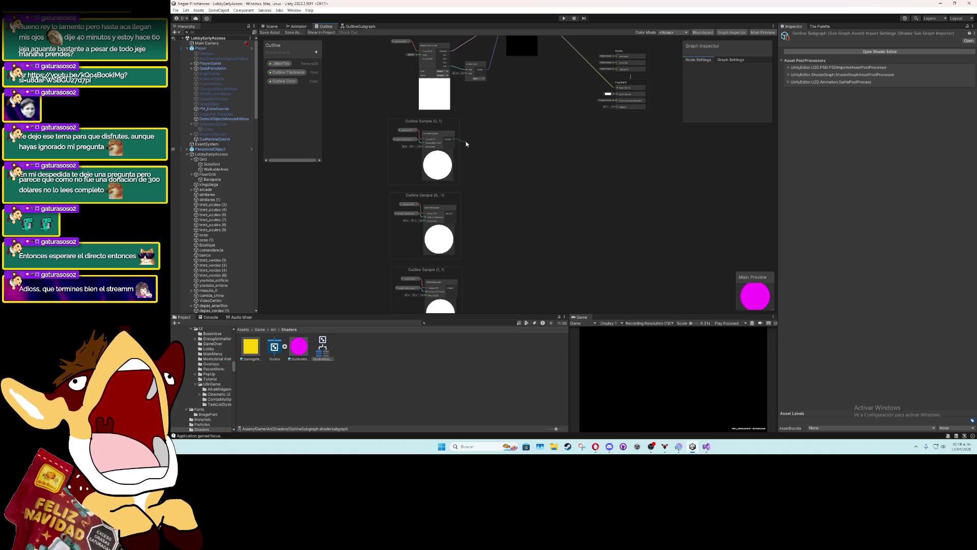
{"action": "key", "text": "space"}
{"action": "type", "text": "add"}
{"action": "key", "text": "Return"}
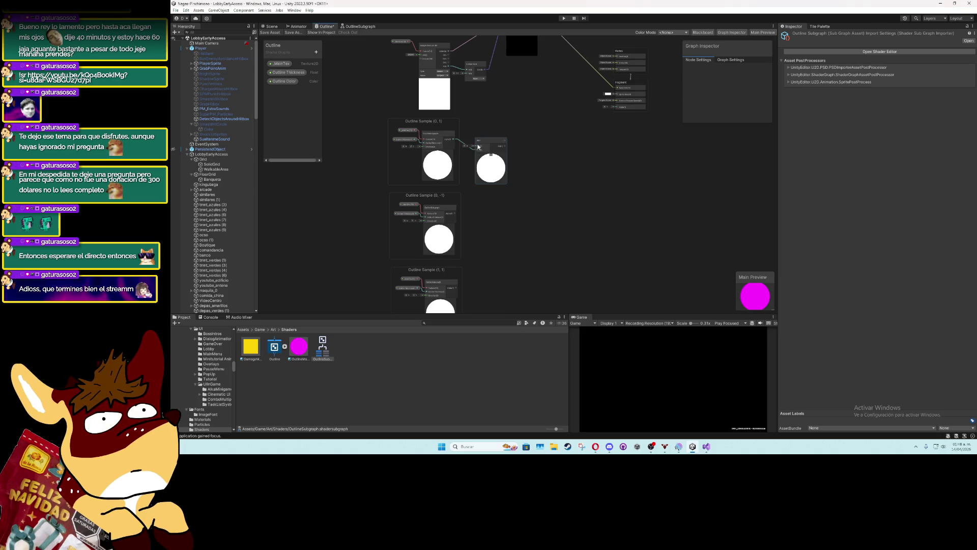
{"action": "left_click_drag", "start_coordinate": [458, 213], "coordinate": [475, 148]}
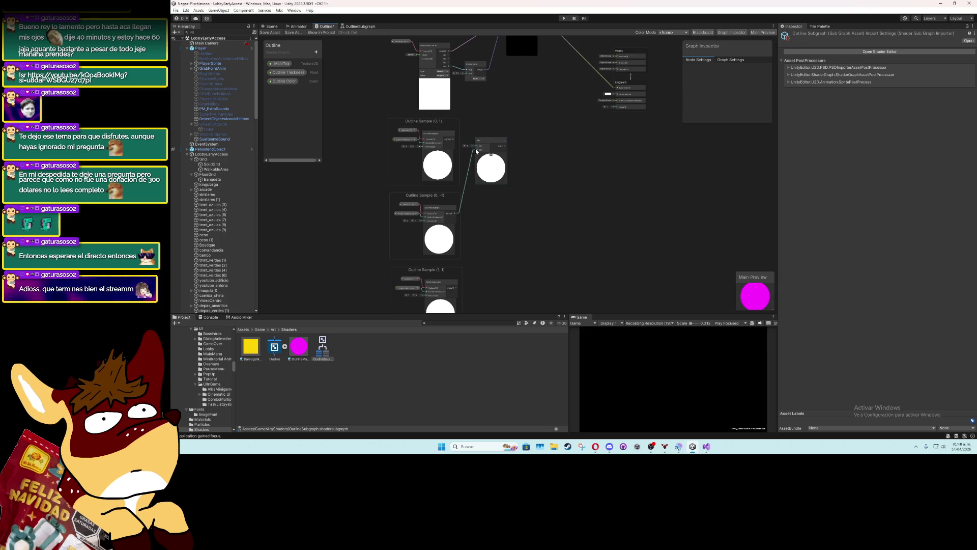
Add a second Add node summing samples (1,1) and (1,-1), then save the graph
{"action": "scroll", "coordinate": [496, 214], "scroll_direction": "down", "scroll_amount": 3}
{"action": "right_click", "coordinate": [497, 224]}
{"action": "left_click", "coordinate": [506, 230]}
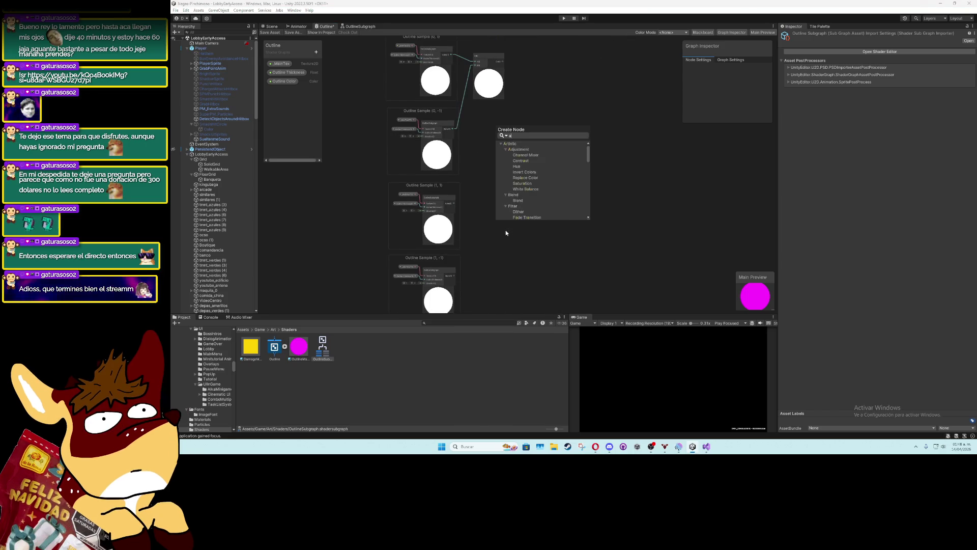
{"action": "type", "text": "add"}
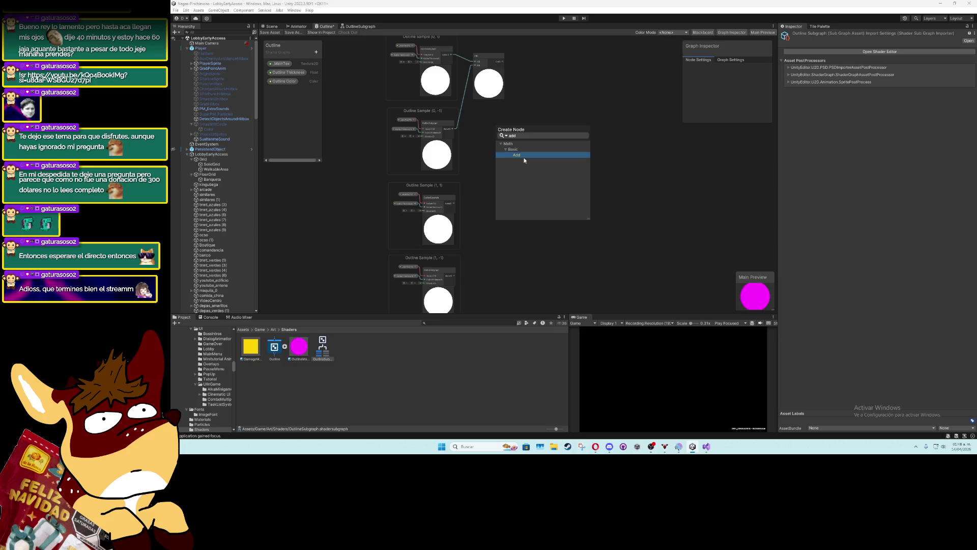
{"action": "left_click", "coordinate": [526, 156]}
{"action": "key", "text": "space"}
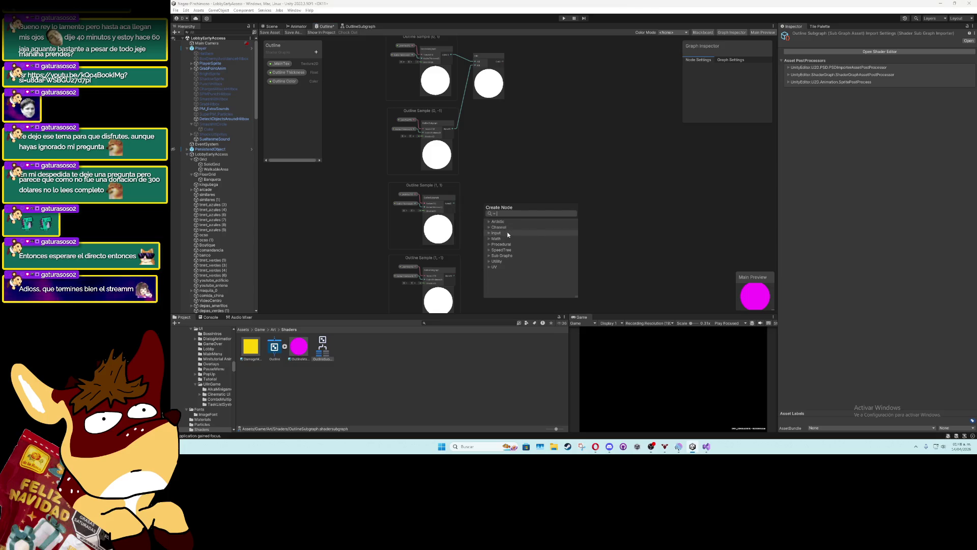
{"action": "type", "text": "add"}
{"action": "left_click", "coordinate": [511, 239]}
{"action": "scroll", "coordinate": [511, 242], "scroll_direction": "down", "scroll_amount": 2}
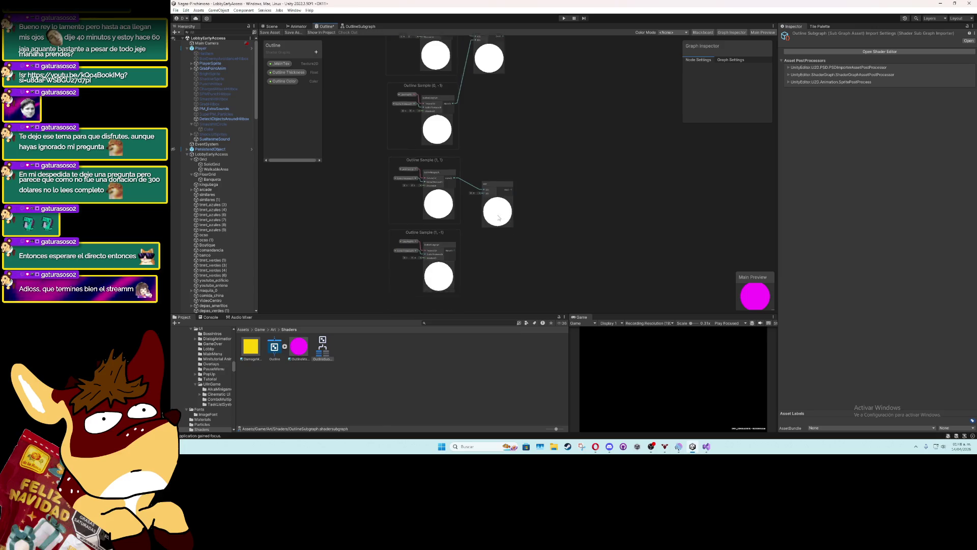
{"action": "left_click_drag", "start_coordinate": [460, 224], "coordinate": [491, 166]}
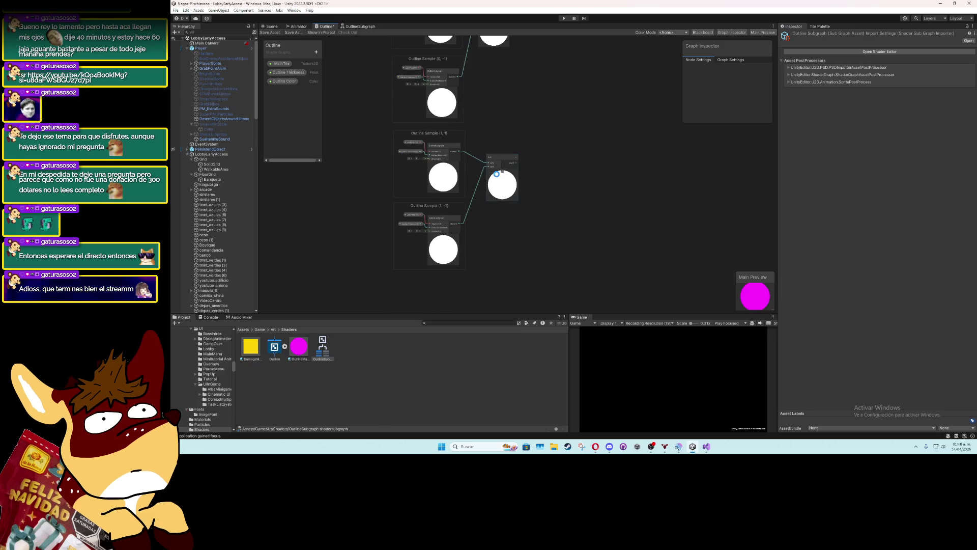
{"action": "key", "text": "ctrl+s"}
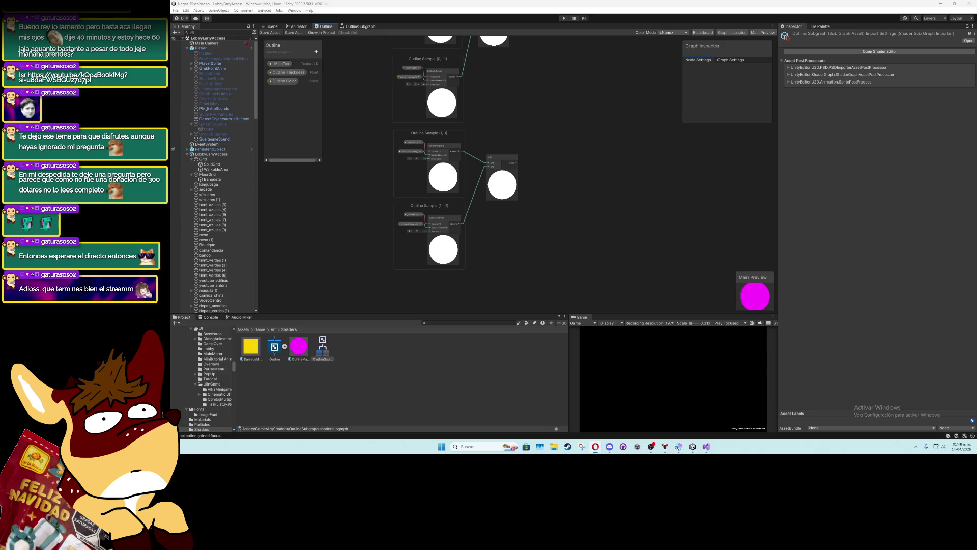
Create a third Add node that takes the first pair's sum
{"action": "left_click_drag", "start_coordinate": [633, 228], "coordinate": [567, 240]}
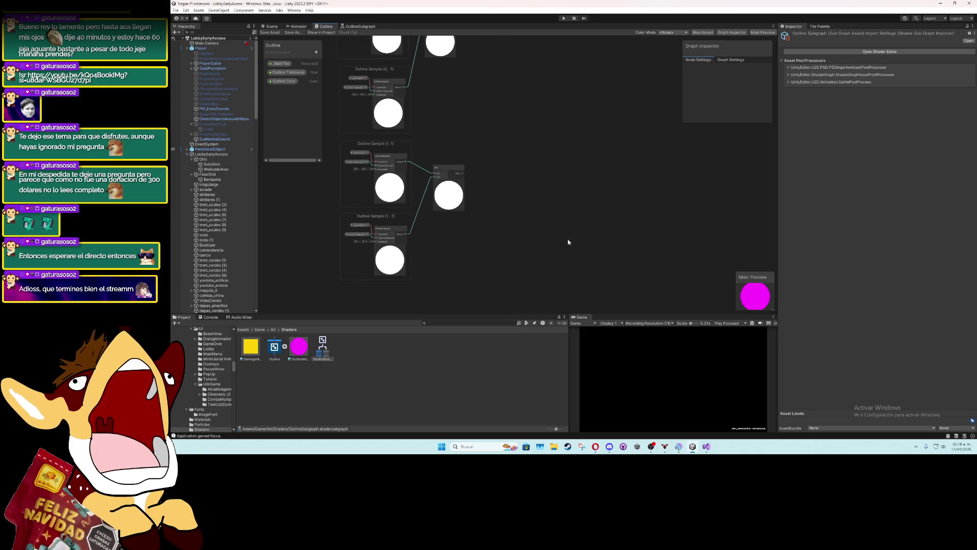
{"action": "right_click", "coordinate": [533, 172]}
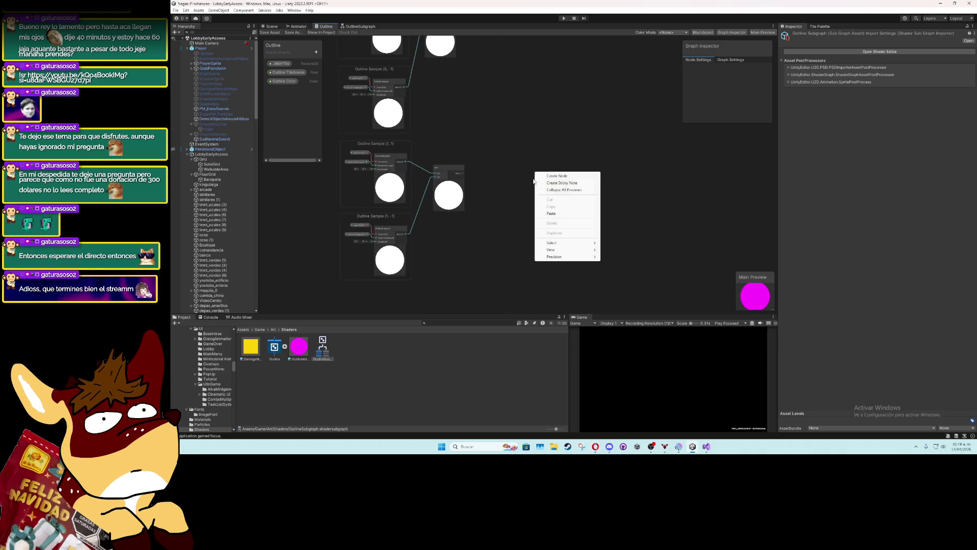
{"action": "left_click", "coordinate": [465, 176]}
{"action": "scroll", "coordinate": [461, 63], "scroll_direction": "up", "scroll_amount": 2}
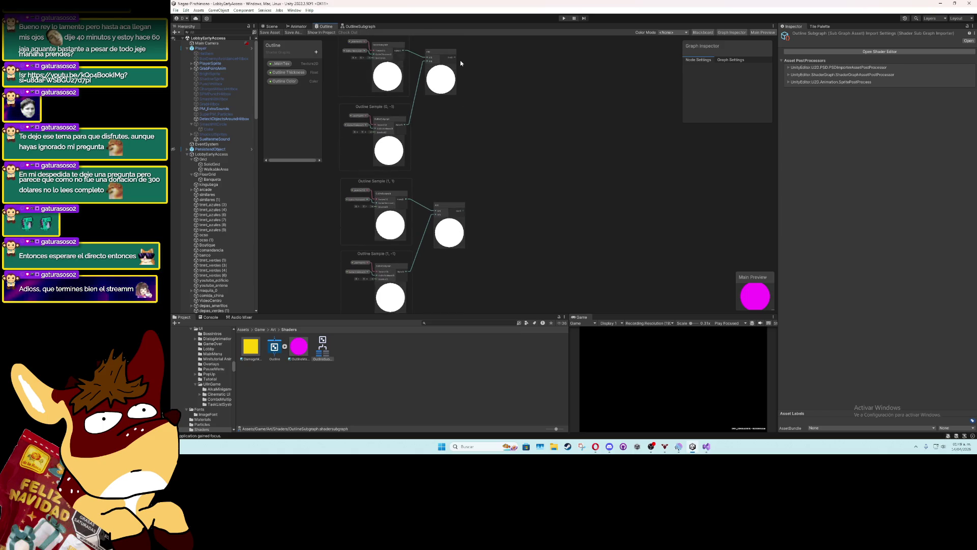
{"action": "key", "text": "space"}
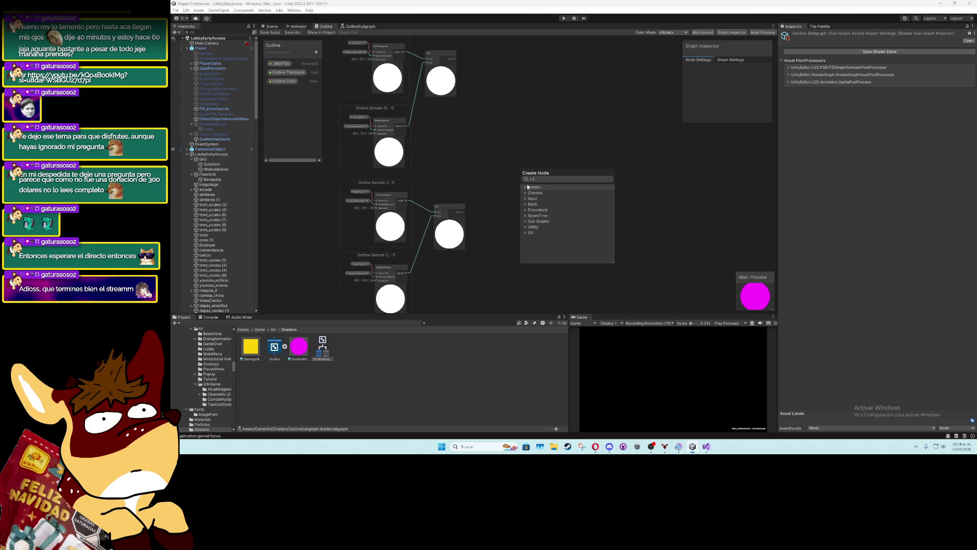
{"action": "type", "text": "add"}
{"action": "left_click", "coordinate": [543, 204]}
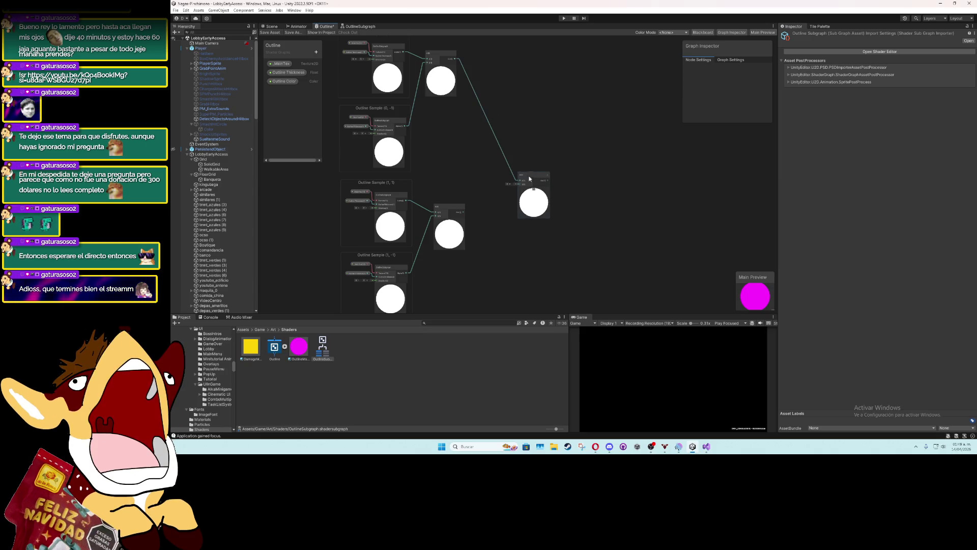
Extend the chain with another Add node and position it
{"action": "mouse_move", "coordinate": [529, 178]}
{"action": "left_mouse_down"}
{"action": "mouse_move", "coordinate": [510, 175]}
{"action": "mouse_move", "coordinate": [506, 133]}
{"action": "mouse_move", "coordinate": [471, 227]}
{"action": "left_mouse_up"}
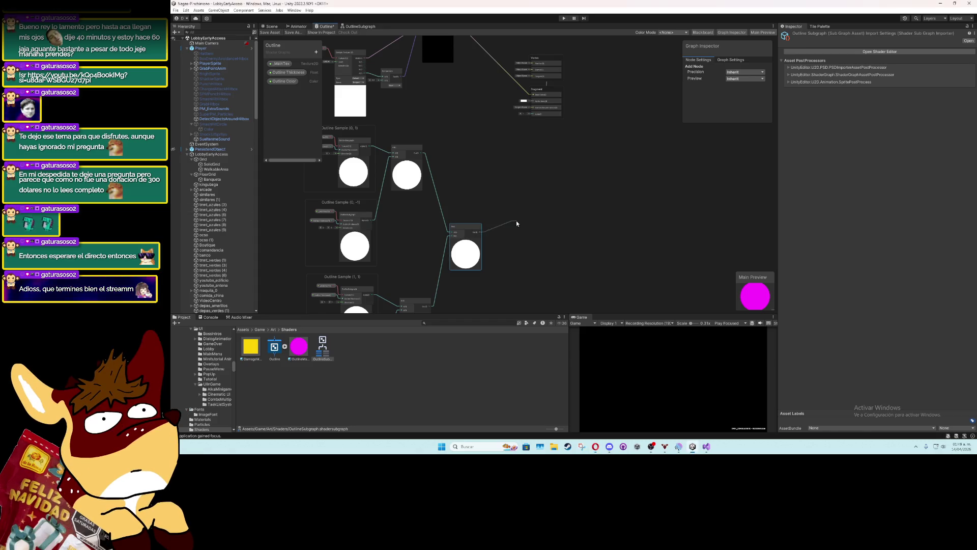
{"action": "key", "text": "space"}
{"action": "type", "text": "add"}
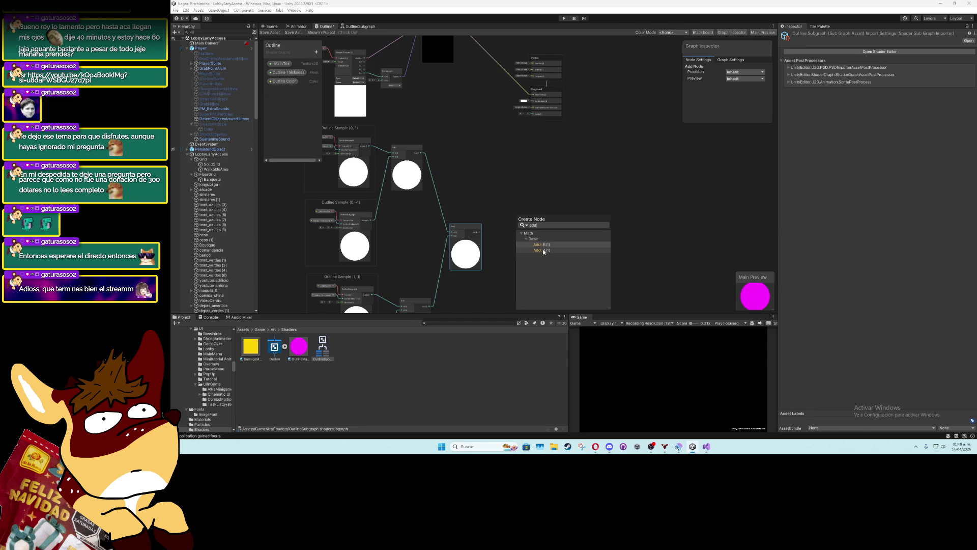
{"action": "left_click", "coordinate": [544, 251]}
{"action": "left_click_drag", "start_coordinate": [524, 224], "coordinate": [512, 229]}
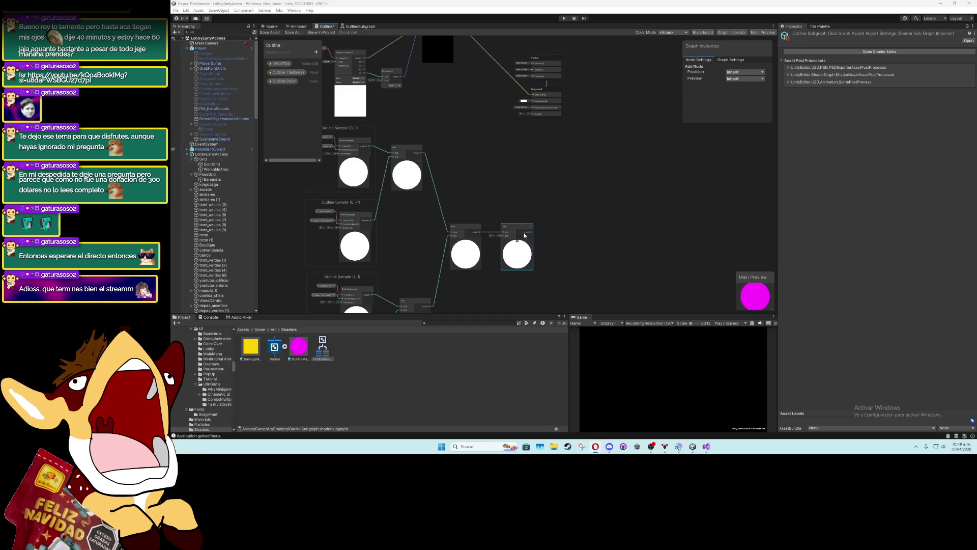
Append a Saturate node after the Add chain and collapse its preview
{"action": "key", "text": "space"}
{"action": "type", "text": "sat"}
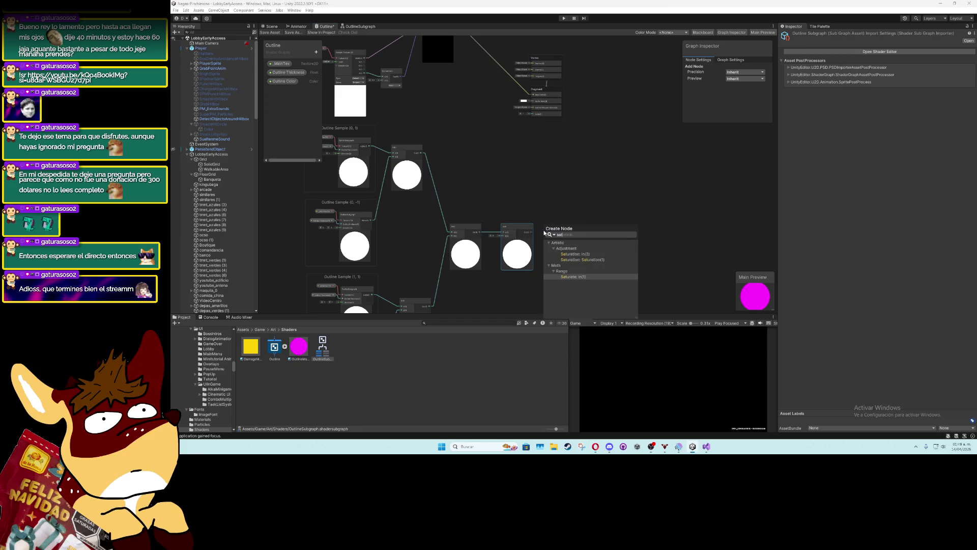
{"action": "left_click", "coordinate": [569, 279]}
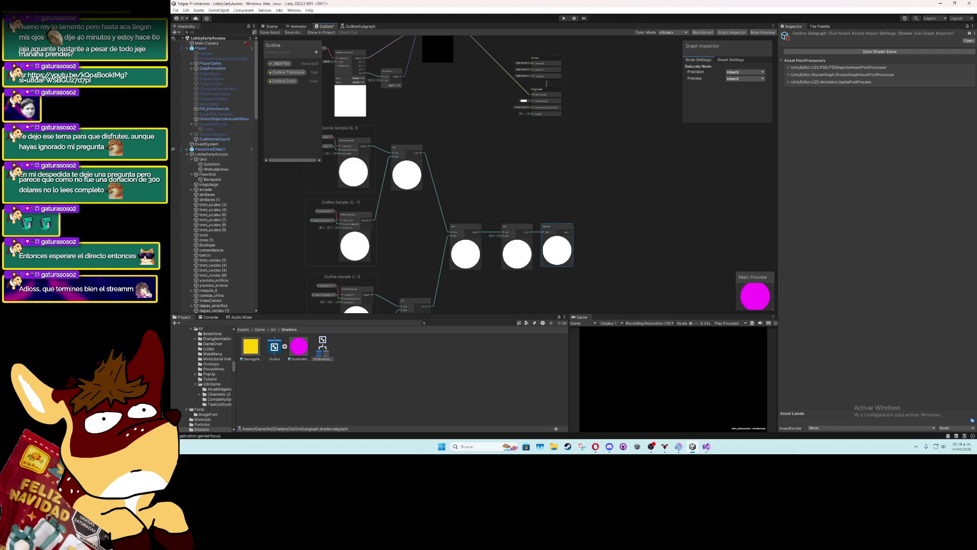
{"action": "scroll", "coordinate": [589, 249], "scroll_direction": "up", "scroll_amount": 3}
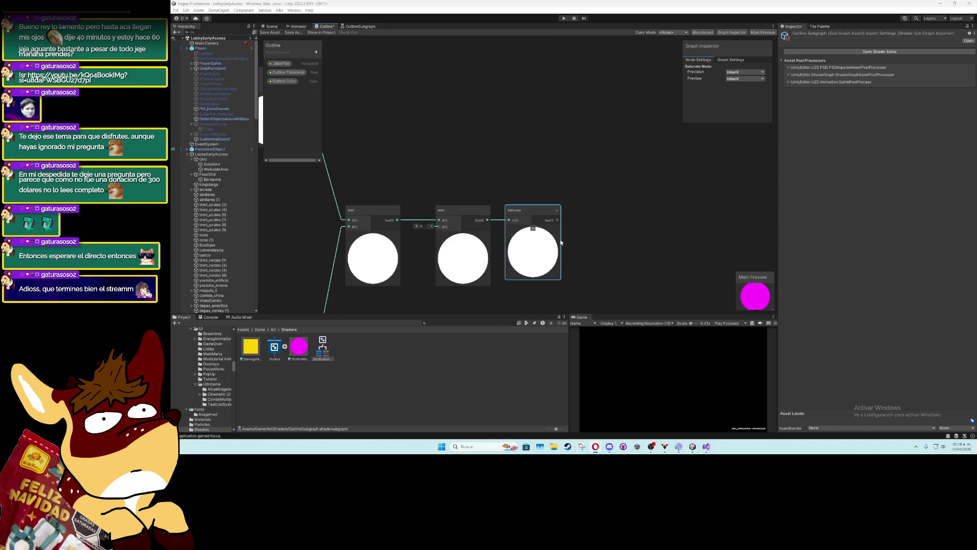
{"action": "left_click_drag", "start_coordinate": [571, 221], "coordinate": [473, 244]}
{"action": "scroll", "coordinate": [454, 264], "scroll_direction": "down", "scroll_amount": 3}
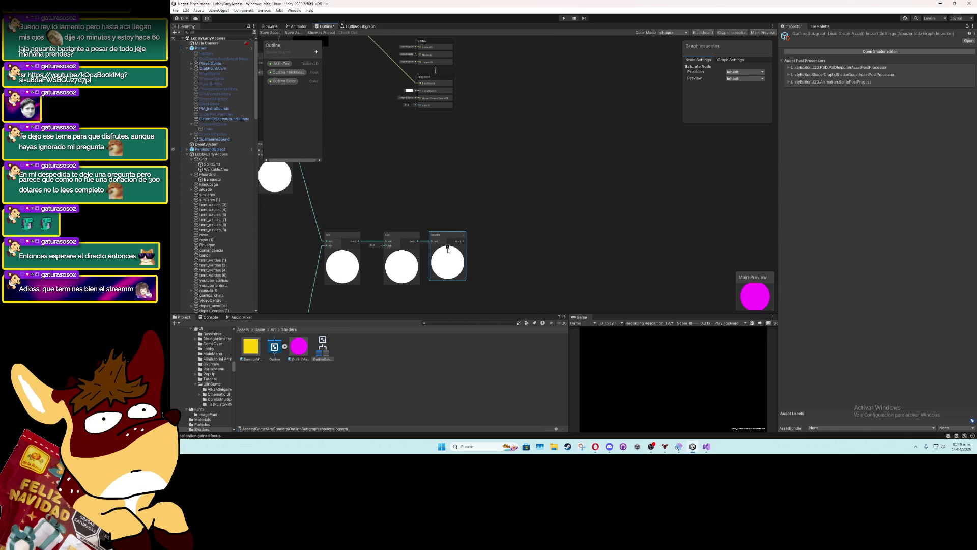
{"action": "left_click", "coordinate": [448, 248]}
{"action": "scroll", "coordinate": [475, 243], "scroll_direction": "up", "scroll_amount": 1}
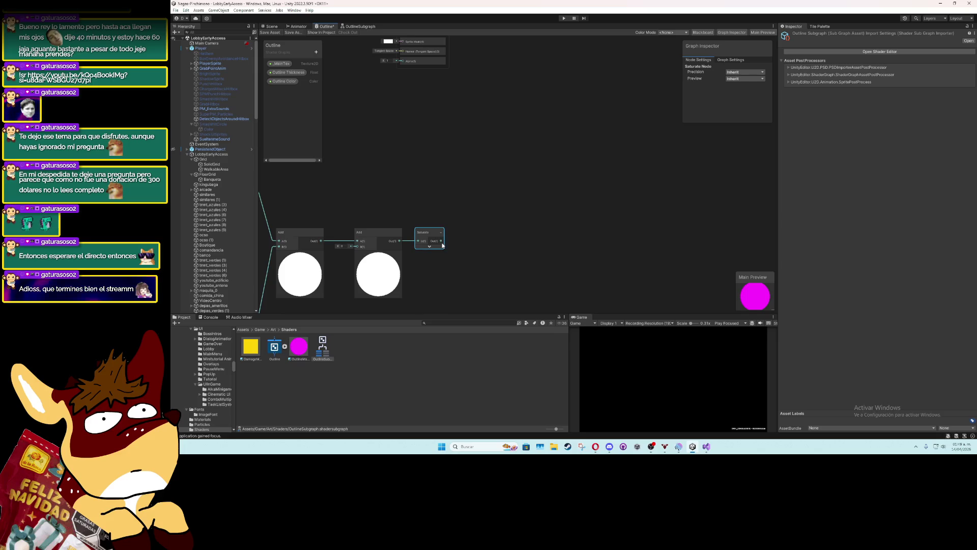
Add a Vector 4 node fed by the Saturate output
{"action": "key", "text": "space"}
{"action": "type", "text": "vec"}
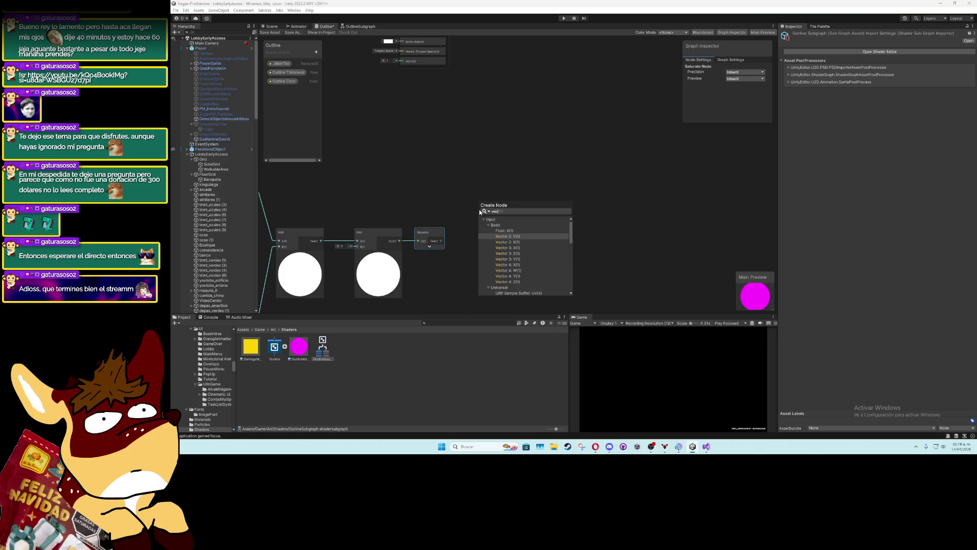
{"action": "type", "text": "tor4"}
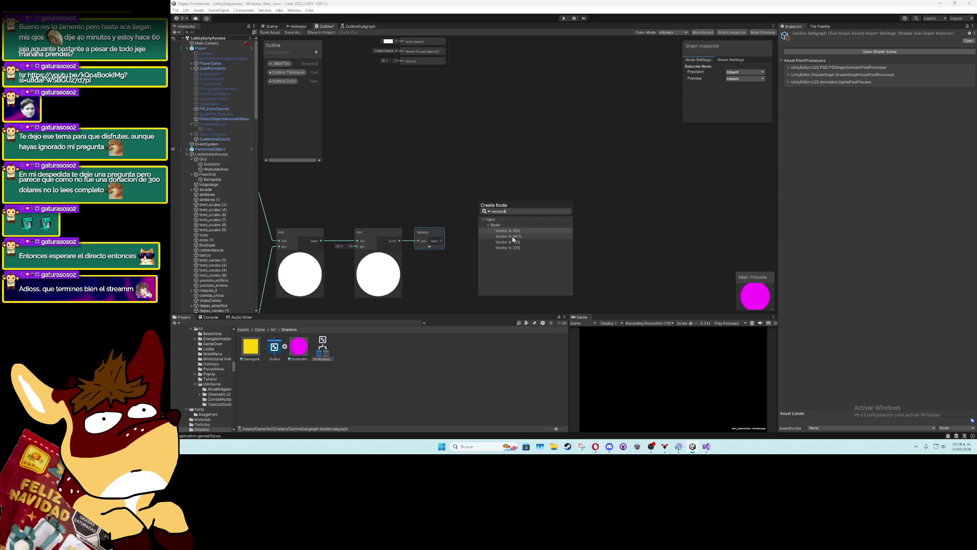
{"action": "left_click", "coordinate": [520, 233]}
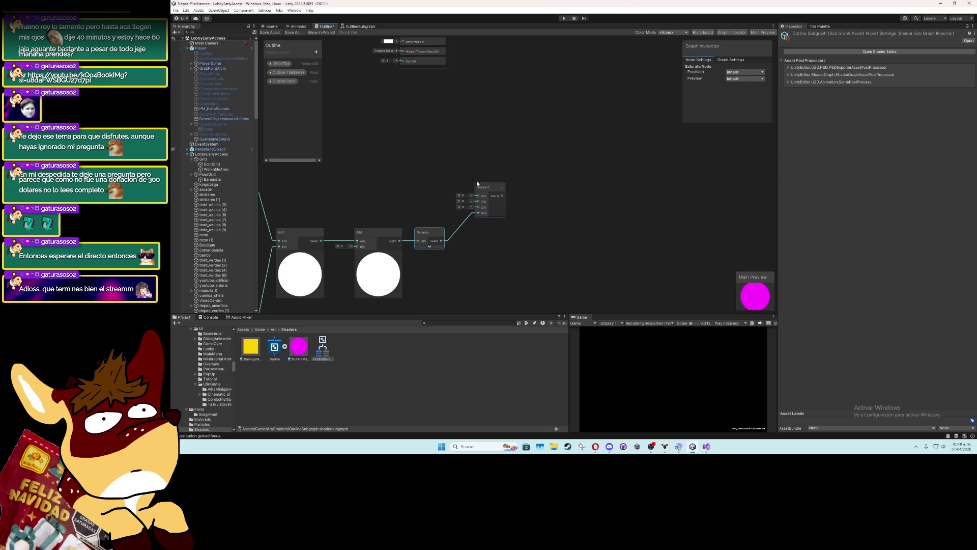
{"action": "left_click_drag", "start_coordinate": [476, 180], "coordinate": [498, 192]}
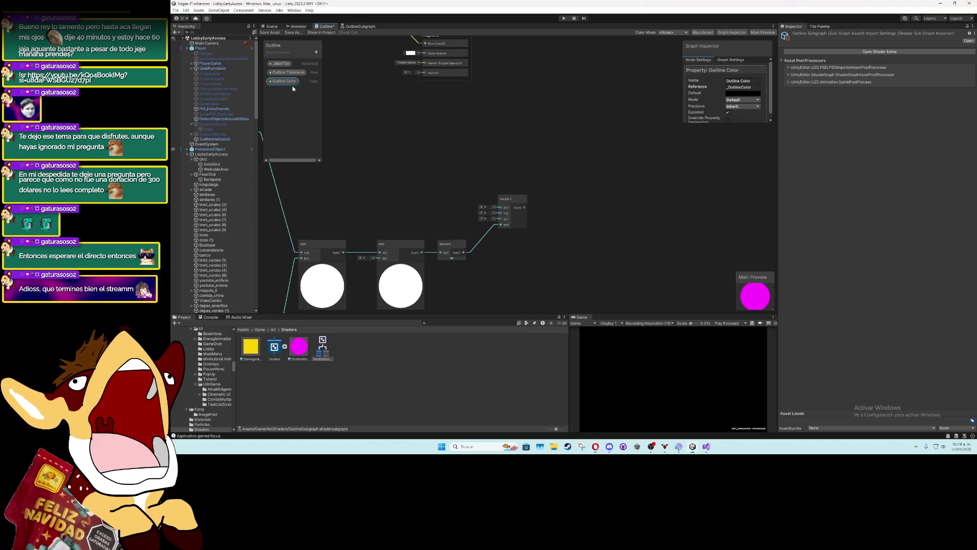
Split the Outline Color property into channels and feed its G output into Vector 4's Y
{"action": "mouse_move", "coordinate": [284, 81]}
{"action": "left_mouse_down"}
{"action": "mouse_move", "coordinate": [439, 189]}
{"action": "mouse_move", "coordinate": [412, 182]}
{"action": "mouse_move", "coordinate": [456, 182]}
{"action": "left_mouse_up"}
{"action": "type", "text": "split"}
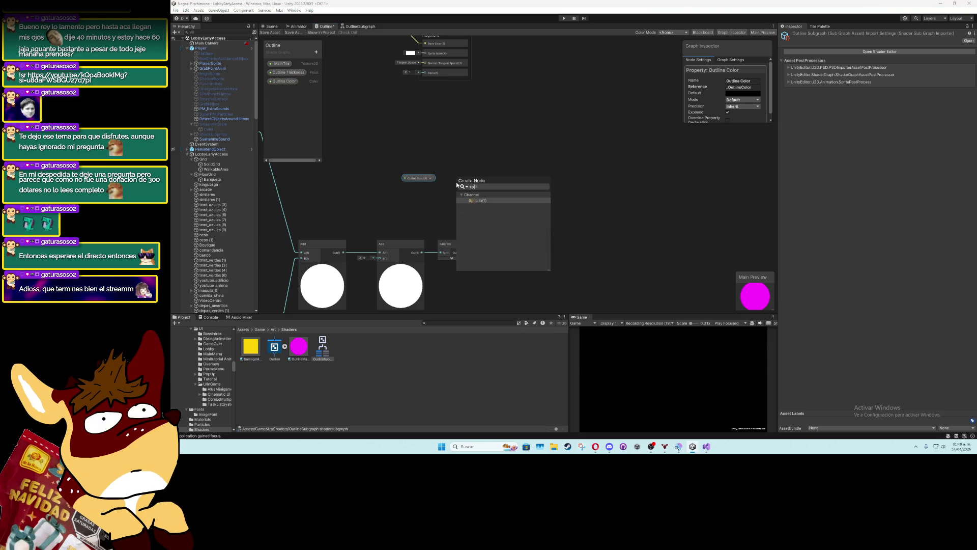
{"action": "key", "text": "Return"}
{"action": "mouse_move", "coordinate": [464, 183]}
{"action": "left_mouse_down"}
{"action": "mouse_move", "coordinate": [456, 183]}
{"action": "mouse_move", "coordinate": [501, 207]}
{"action": "left_mouse_up"}
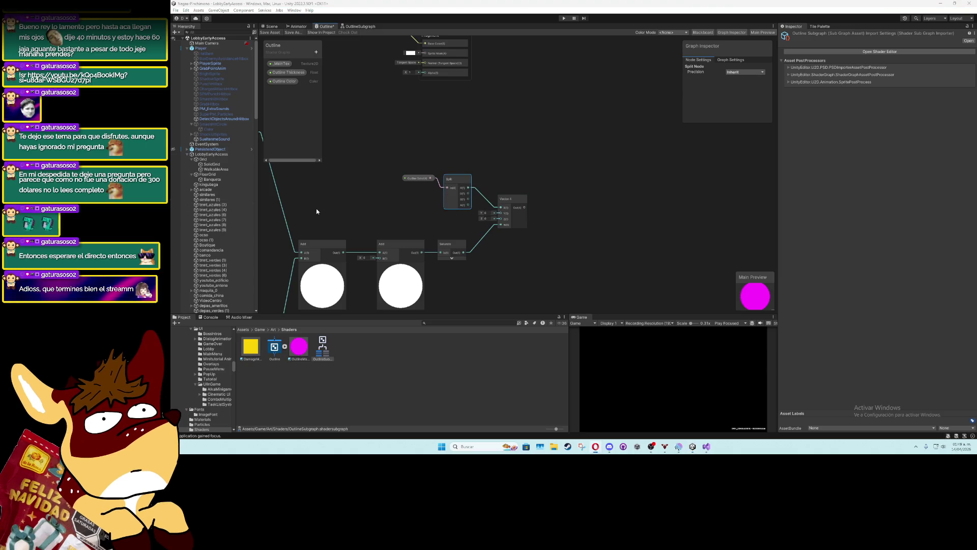
{"action": "left_click_drag", "start_coordinate": [468, 193], "coordinate": [500, 219]}
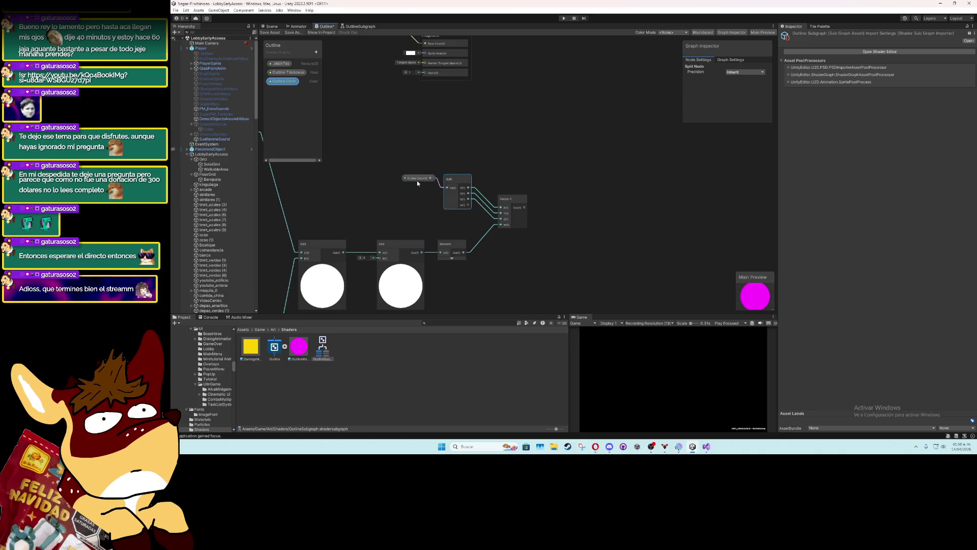
Group the Add, Saturate and Vector 4 nodes with Group Selection
{"action": "scroll", "coordinate": [481, 194], "scroll_direction": "down", "scroll_amount": 3}
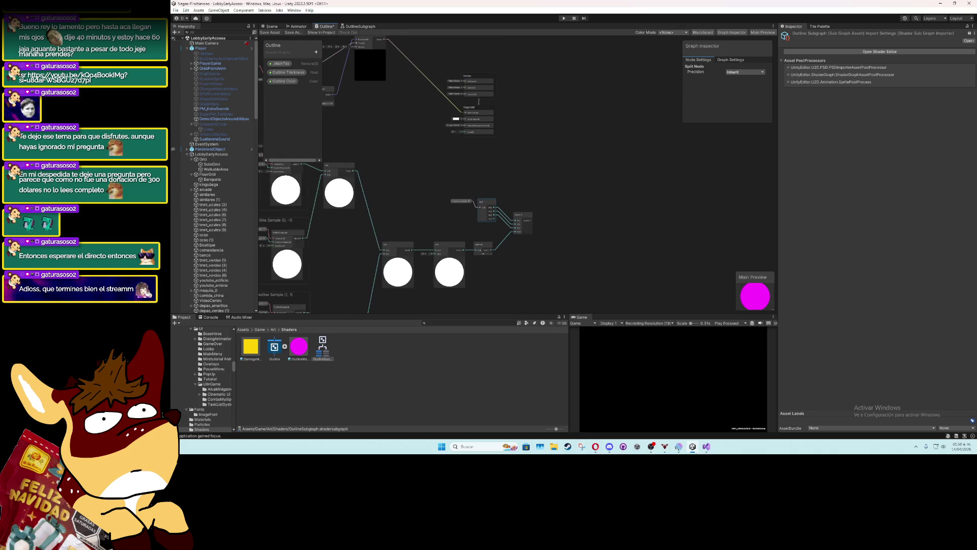
{"action": "left_click_drag", "start_coordinate": [431, 241], "coordinate": [481, 202]}
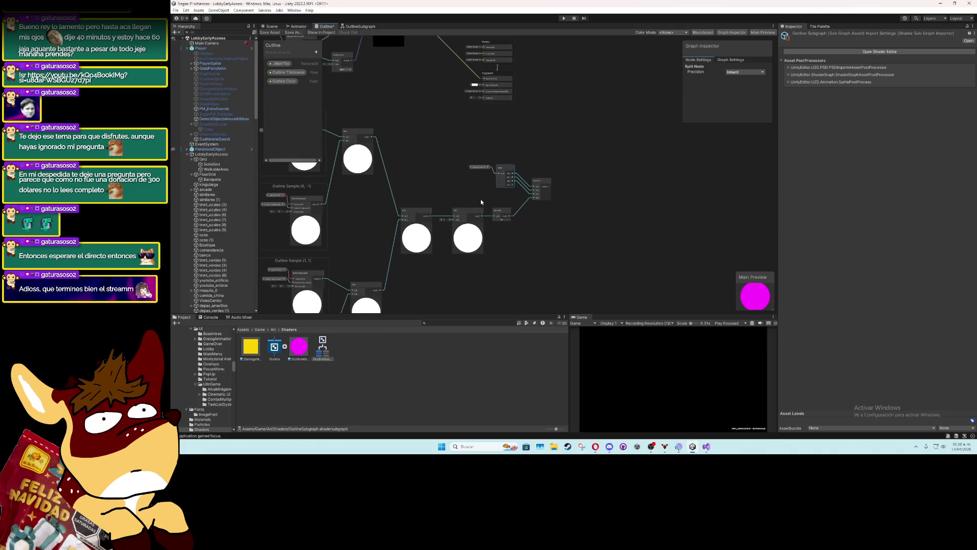
{"action": "scroll", "coordinate": [524, 222], "scroll_direction": "down", "scroll_amount": 2}
{"action": "mouse_move", "coordinate": [571, 163]}
{"action": "left_mouse_down"}
{"action": "mouse_move", "coordinate": [443, 262]}
{"action": "mouse_move", "coordinate": [432, 255]}
{"action": "left_mouse_up"}
{"action": "right_click", "coordinate": [443, 228]}
{"action": "left_click", "coordinate": [461, 322]}
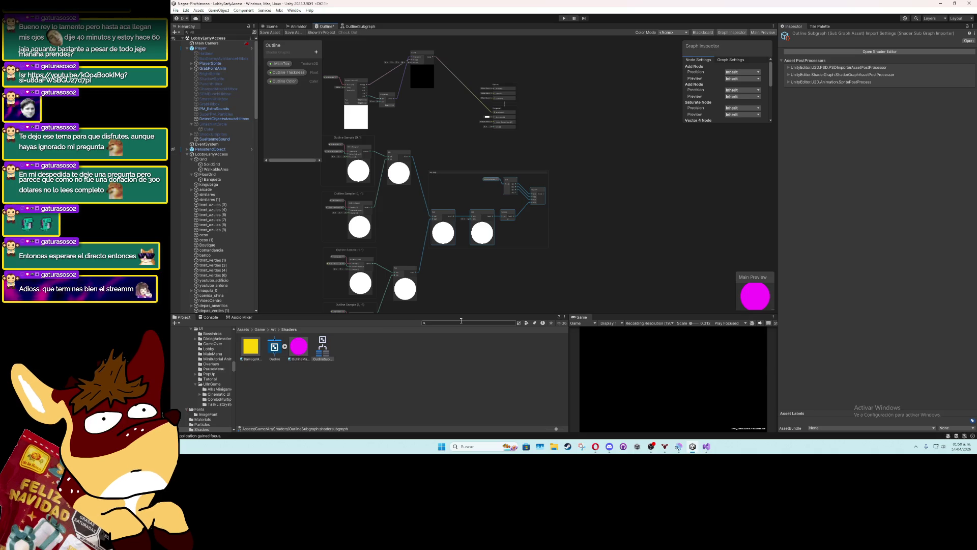
Title the group OUTLINE COLOR and connect the Vector 4 output to the Branch input
{"action": "key", "text": "Return"}
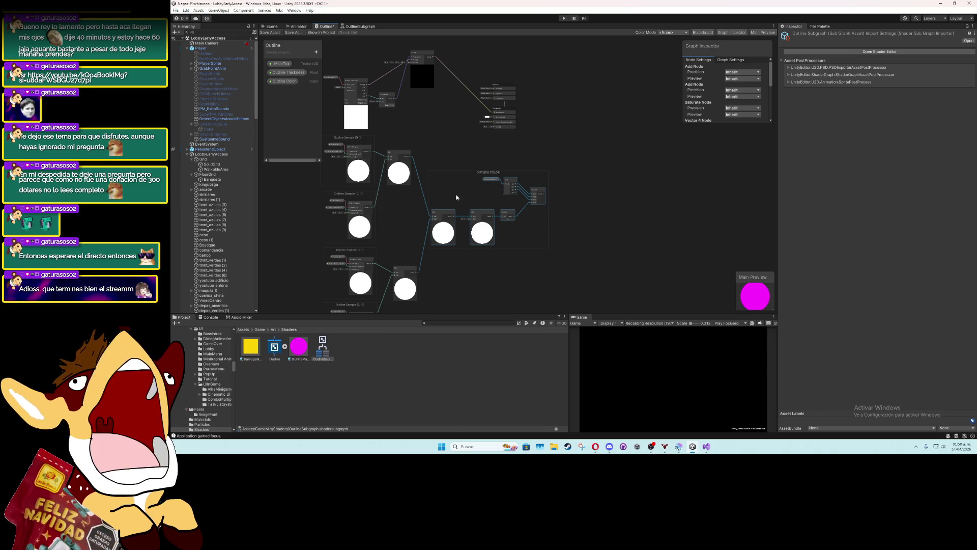
{"action": "scroll", "coordinate": [480, 170], "scroll_direction": "up", "scroll_amount": 2}
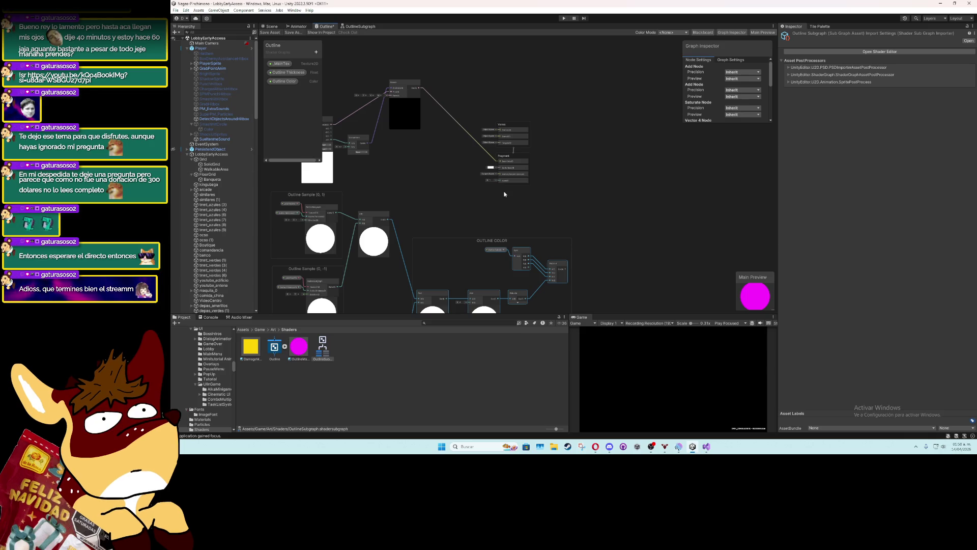
{"action": "left_click_drag", "start_coordinate": [455, 131], "coordinate": [516, 134]}
{"action": "left_click_drag", "start_coordinate": [598, 64], "coordinate": [468, 186]}
{"action": "mouse_move", "coordinate": [469, 123]}
{"action": "left_mouse_down"}
{"action": "mouse_move", "coordinate": [548, 136]}
{"action": "mouse_move", "coordinate": [577, 156]}
{"action": "left_mouse_up"}
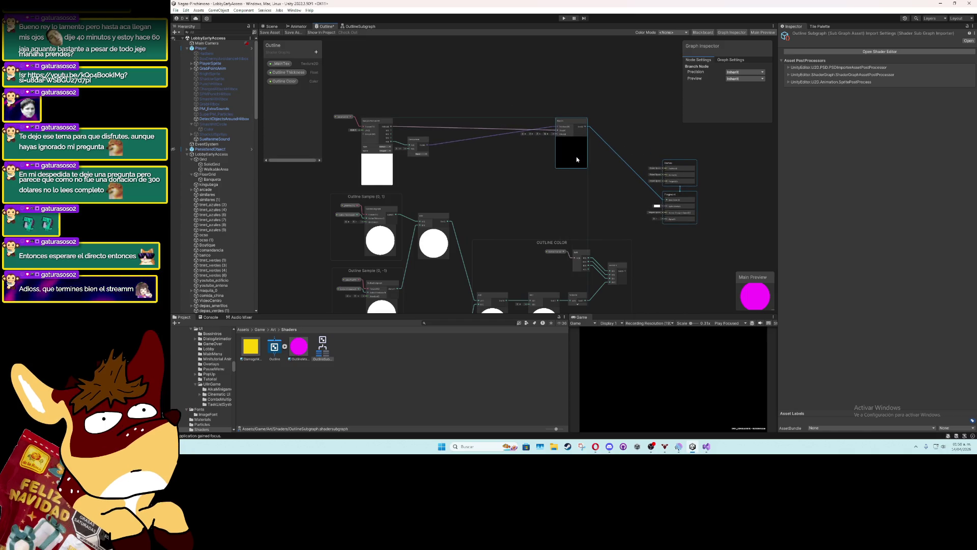
{"action": "left_click", "coordinate": [519, 196]}
{"action": "scroll", "coordinate": [540, 196], "scroll_direction": "up", "scroll_amount": 3}
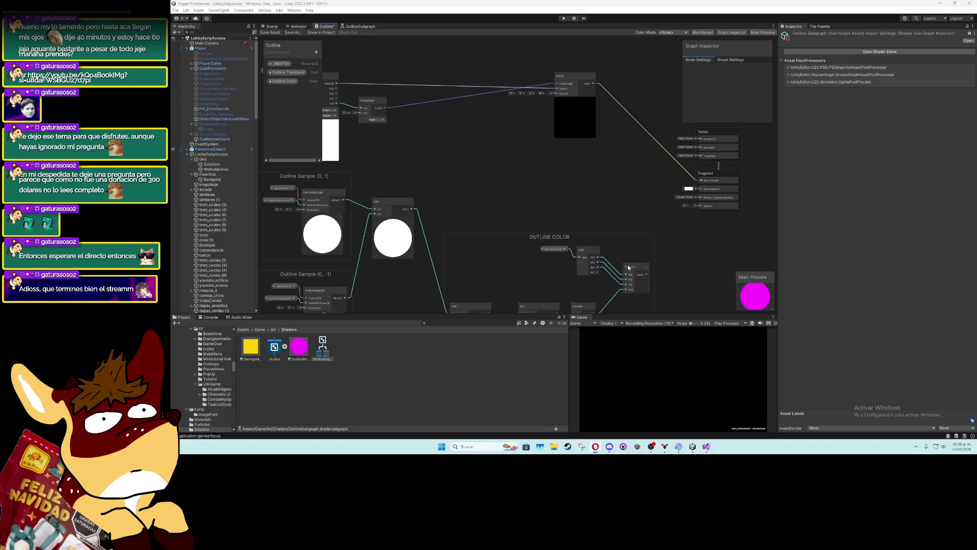
{"action": "mouse_move", "coordinate": [647, 276]}
{"action": "left_mouse_down"}
{"action": "mouse_move", "coordinate": [548, 110]}
{"action": "mouse_move", "coordinate": [556, 96]}
{"action": "left_mouse_up"}
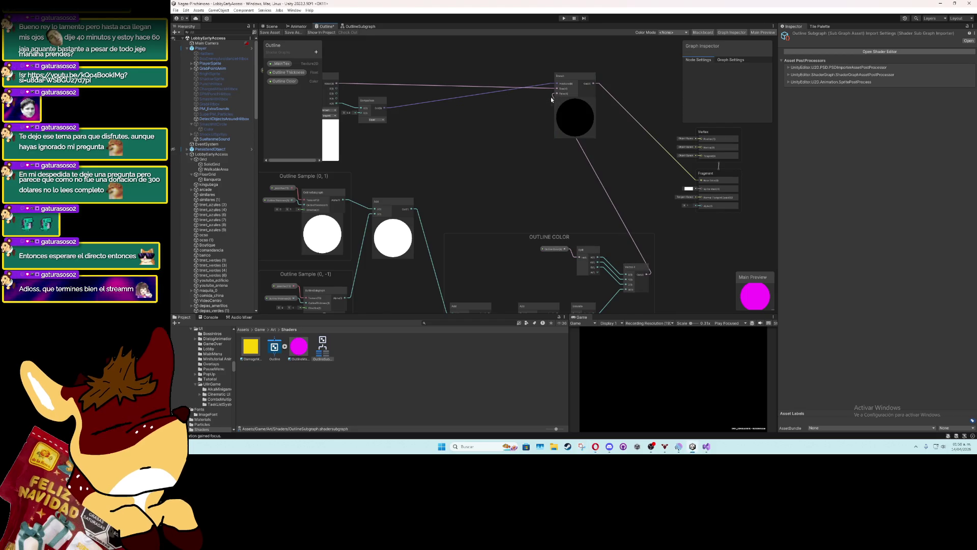
Rearrange the _MainTex, Sample Texture, Comparison and Branch nodes for a tidier layout
{"action": "scroll", "coordinate": [503, 153], "scroll_direction": "down", "scroll_amount": 3}
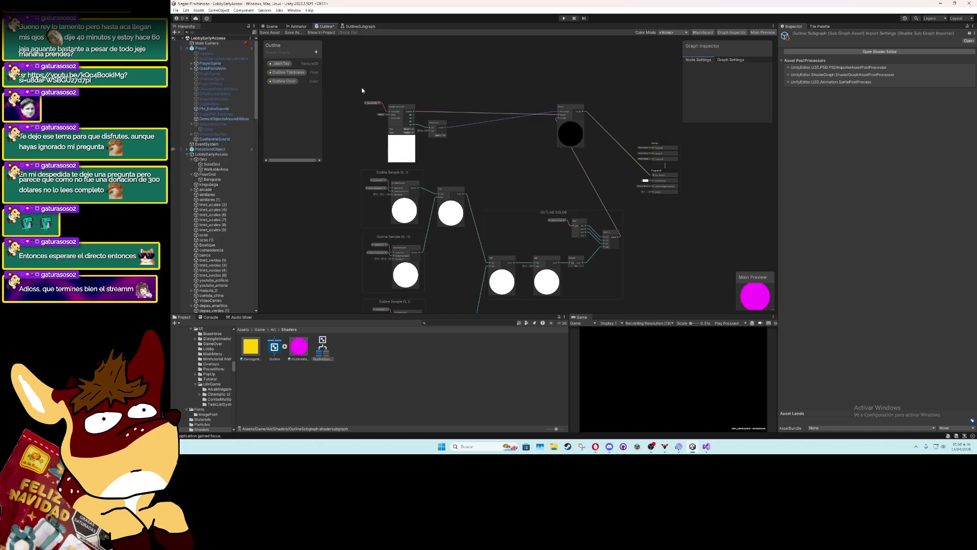
{"action": "left_click_drag", "start_coordinate": [362, 90], "coordinate": [436, 151]}
{"action": "left_click", "coordinate": [438, 134]}
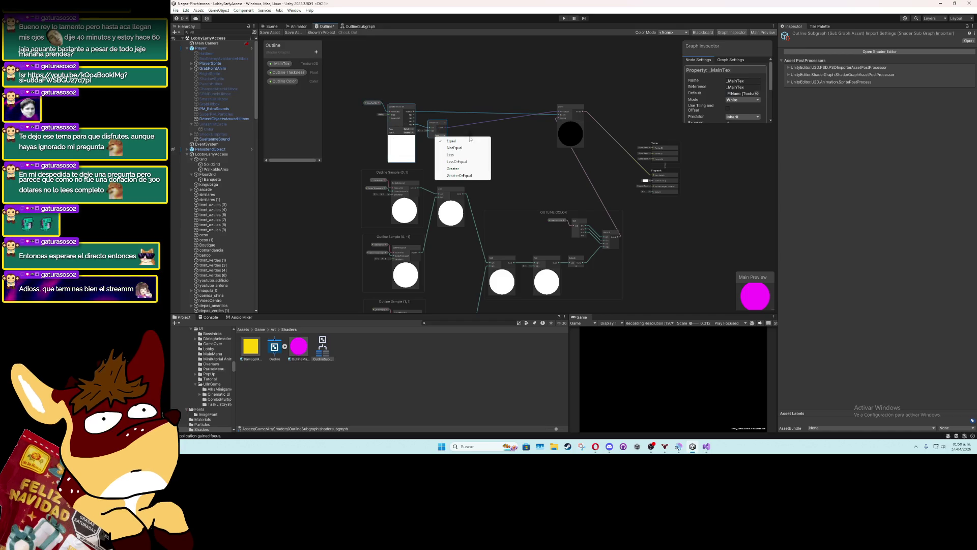
{"action": "left_click", "coordinate": [409, 122]}
{"action": "left_click_drag", "start_coordinate": [410, 122], "coordinate": [510, 142]}
{"action": "mouse_move", "coordinate": [554, 87]}
{"action": "left_mouse_down"}
{"action": "mouse_move", "coordinate": [636, 110]}
{"action": "mouse_move", "coordinate": [680, 196]}
{"action": "left_mouse_up"}
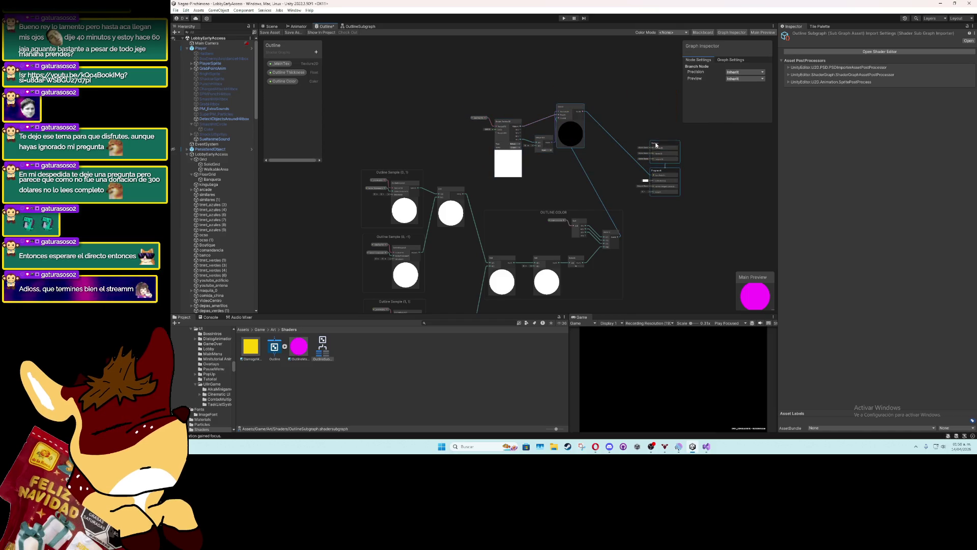
{"action": "mouse_move", "coordinate": [656, 146]}
{"action": "left_mouse_down"}
{"action": "mouse_move", "coordinate": [734, 194]}
{"action": "mouse_move", "coordinate": [724, 179]}
{"action": "left_mouse_up"}
{"action": "mouse_move", "coordinate": [448, 97]}
{"action": "left_mouse_down"}
{"action": "mouse_move", "coordinate": [537, 160]}
{"action": "mouse_move", "coordinate": [590, 153]}
{"action": "left_mouse_up"}
{"action": "left_click_drag", "start_coordinate": [610, 214], "coordinate": [529, 183]}
{"action": "scroll", "coordinate": [507, 193], "scroll_direction": "up", "scroll_amount": 3}
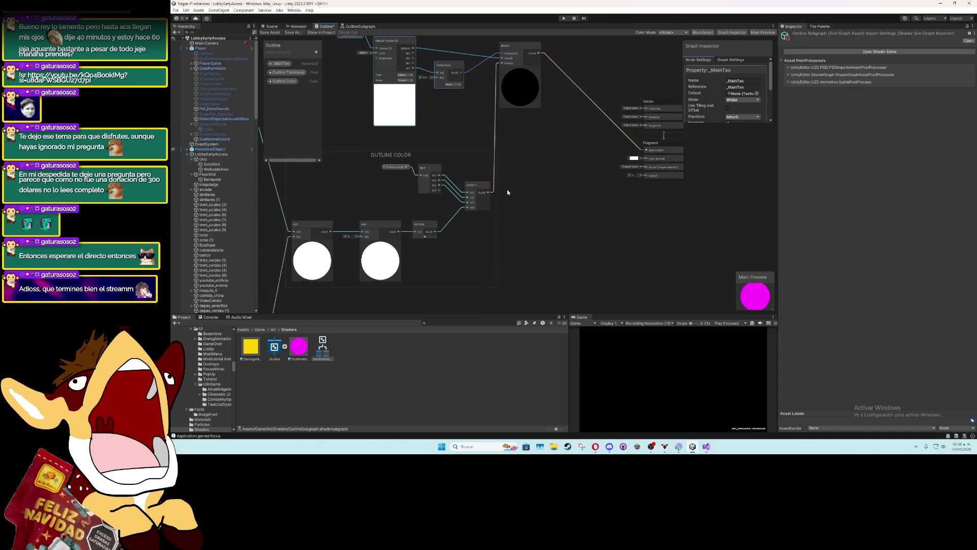
{"action": "scroll", "coordinate": [503, 220], "scroll_direction": "down", "scroll_amount": 2}
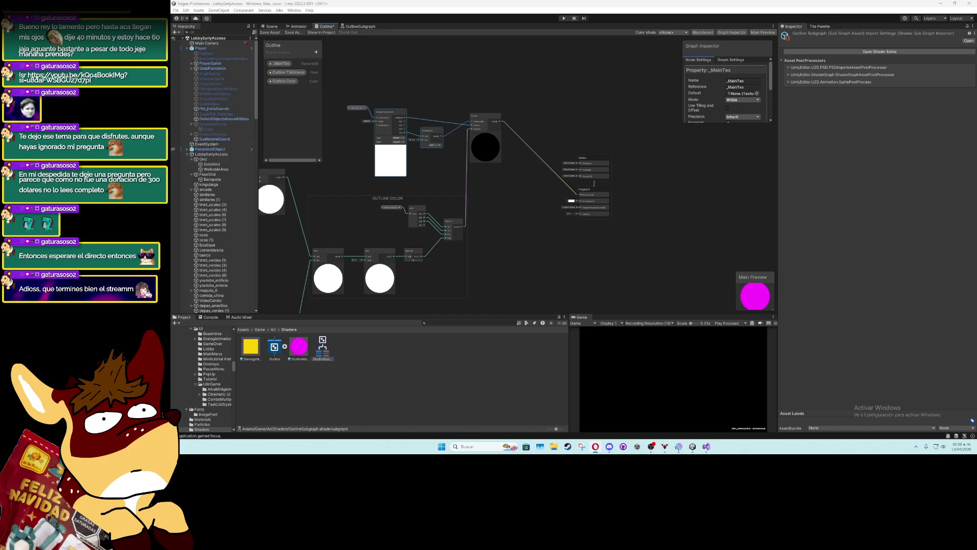
{"action": "right_click", "coordinate": [380, 367]}
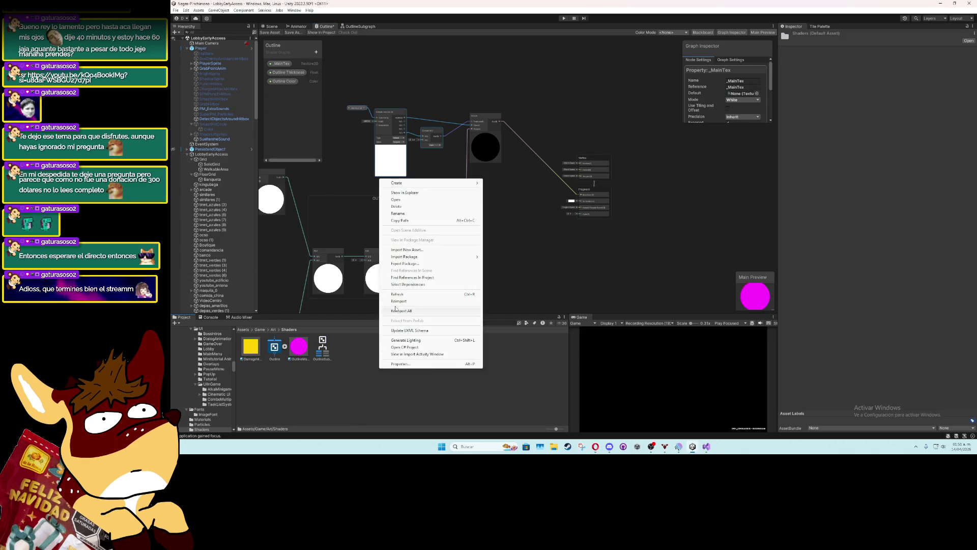
Create a material named OutlineShader in the Shaders folder via Create > Material
{"action": "mouse_move", "coordinate": [432, 183]}
{"action": "left_click", "coordinate": [535, 189]}
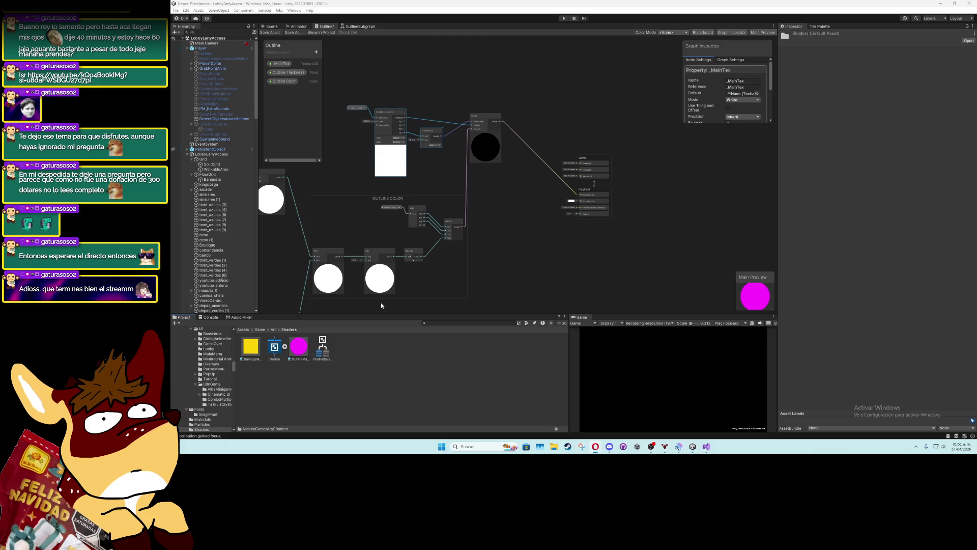
{"action": "right_click", "coordinate": [432, 361]}
{"action": "mouse_move", "coordinate": [532, 172]}
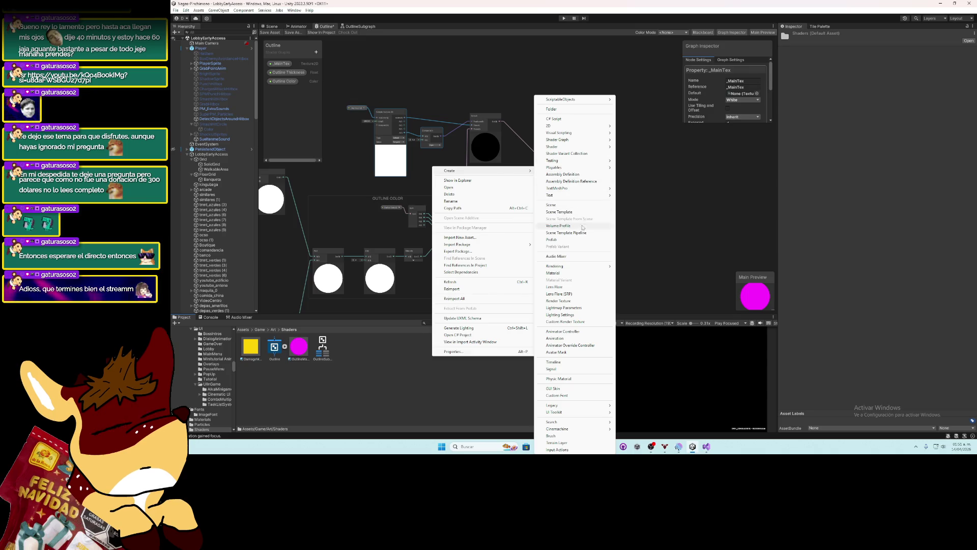
{"action": "left_click", "coordinate": [573, 274]}
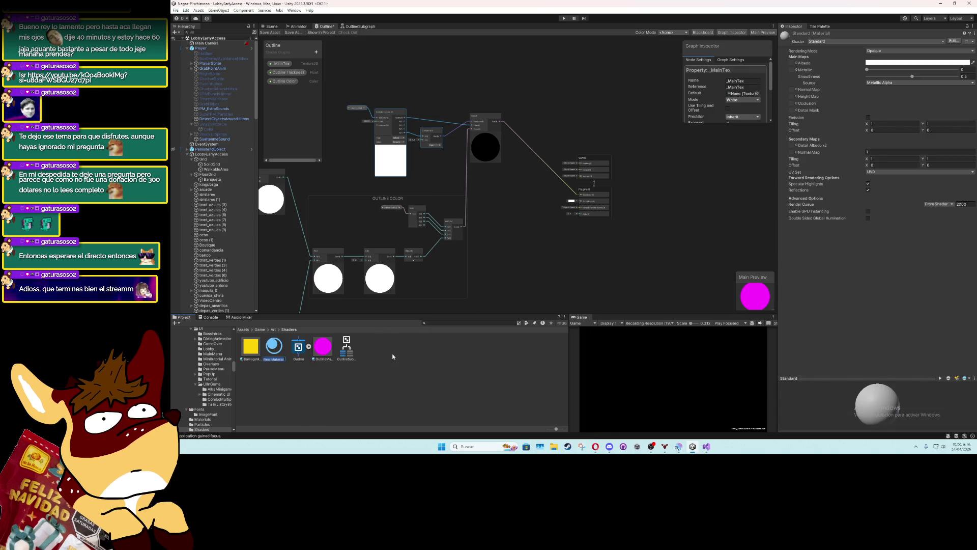
{"action": "type", "text": "outli"}
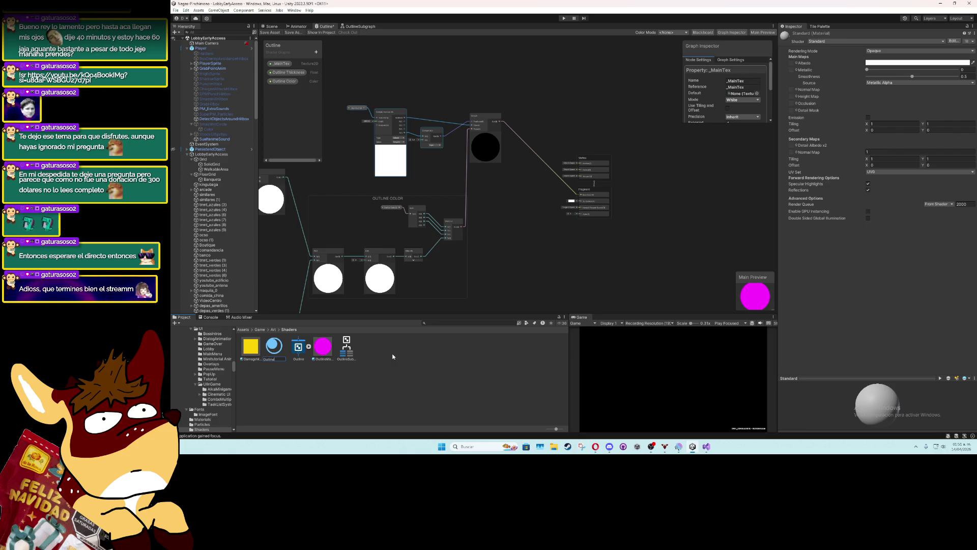
{"action": "key", "text": "Return"}
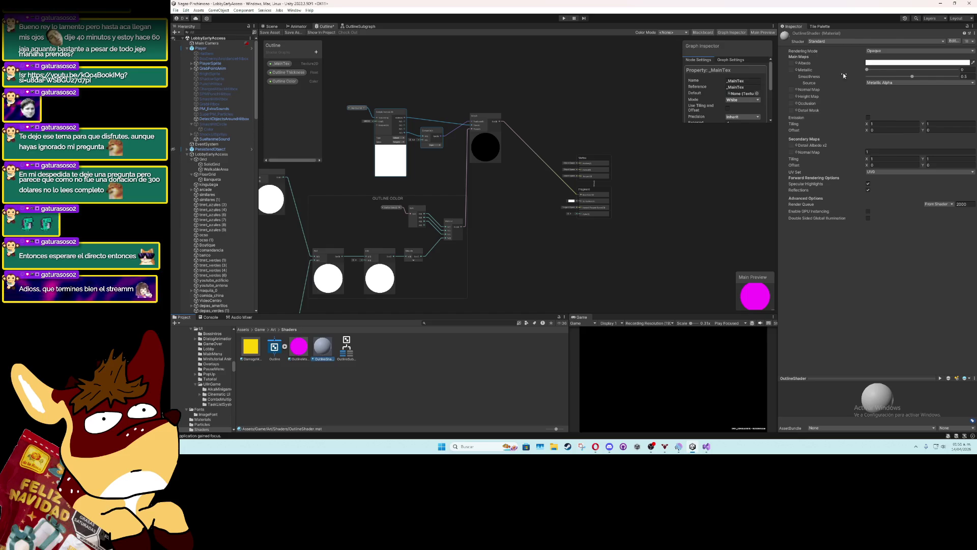
Assign the Shader Graphs > Outline shader to the OutlineShader material
{"action": "left_click", "coordinate": [888, 51]}
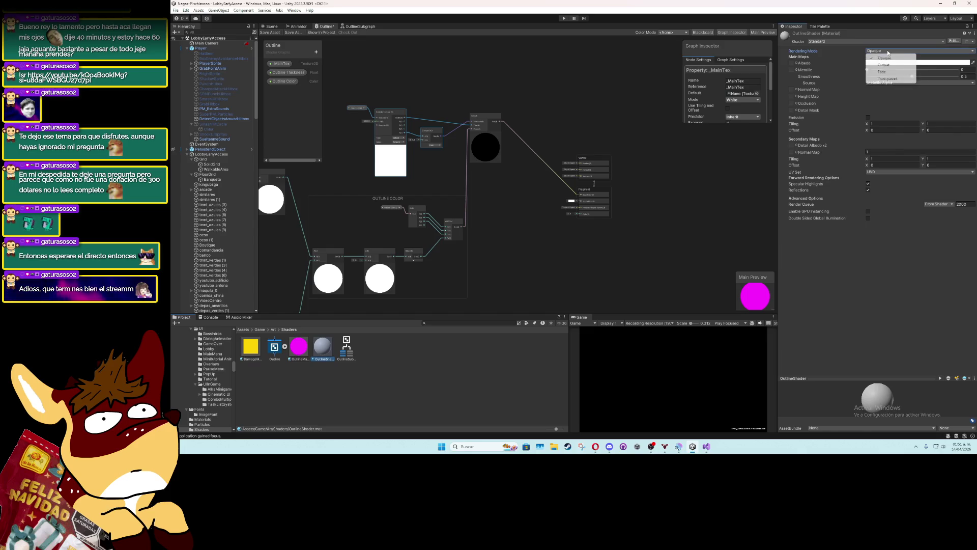
{"action": "left_click", "coordinate": [835, 43]}
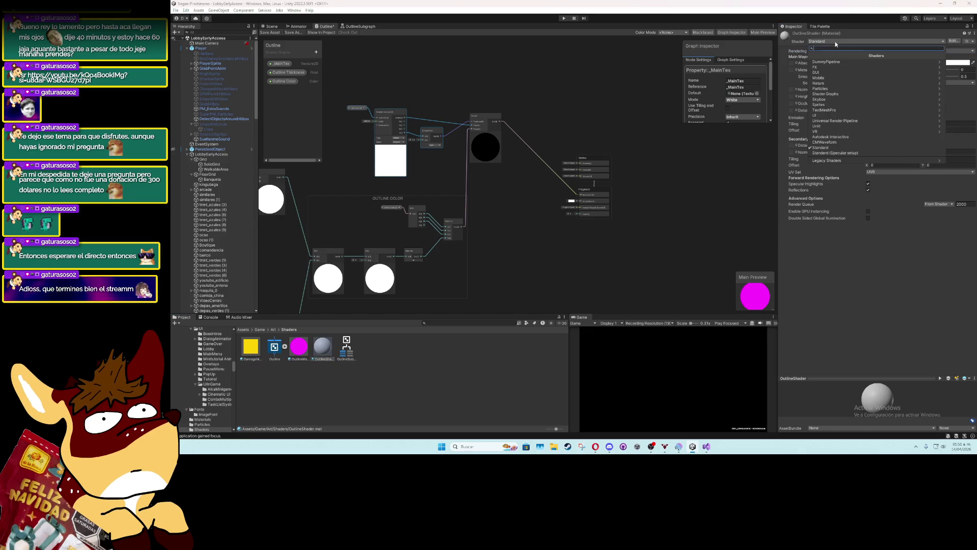
{"action": "type", "text": "pla"}
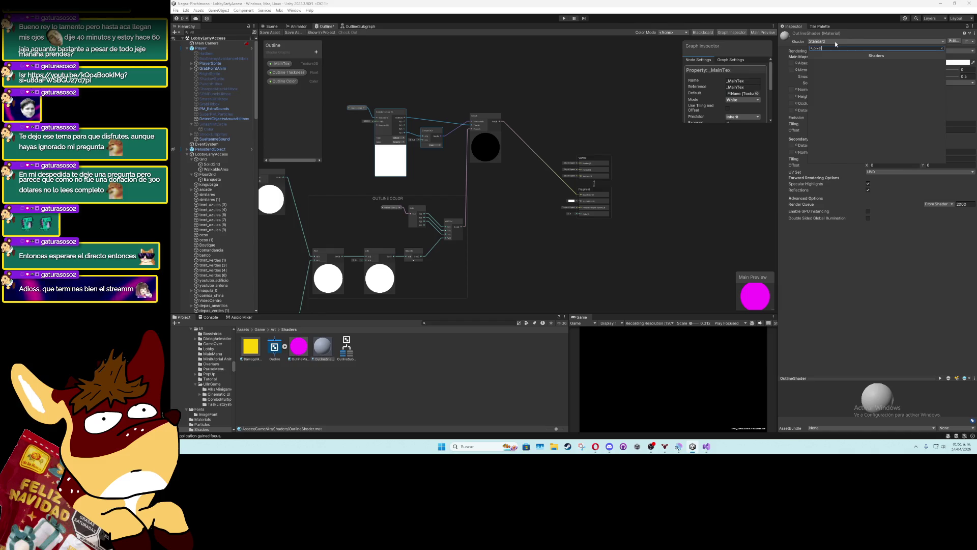
{"action": "key", "text": "BackSpace"}
{"action": "key", "text": "BackSpace"}
{"action": "key", "text": "BackSpace"}
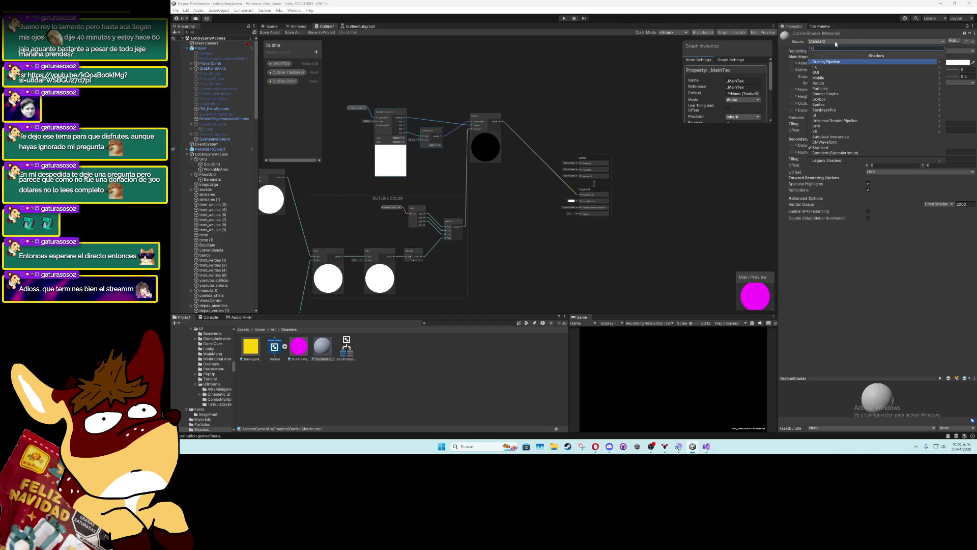
{"action": "type", "text": "shaderg"}
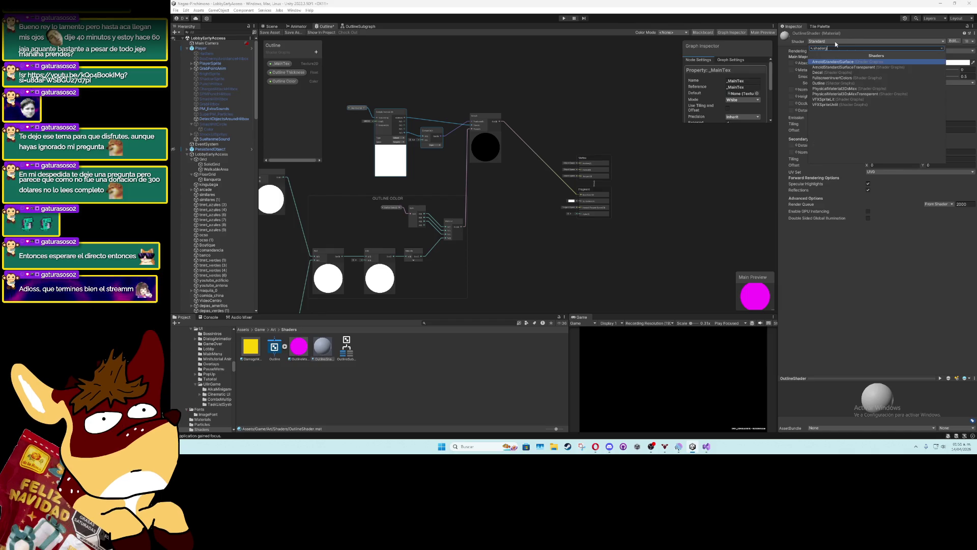
{"action": "key", "text": "BackSpace"}
{"action": "key", "text": "BackSpace"}
{"action": "key", "text": "BackSpace"}
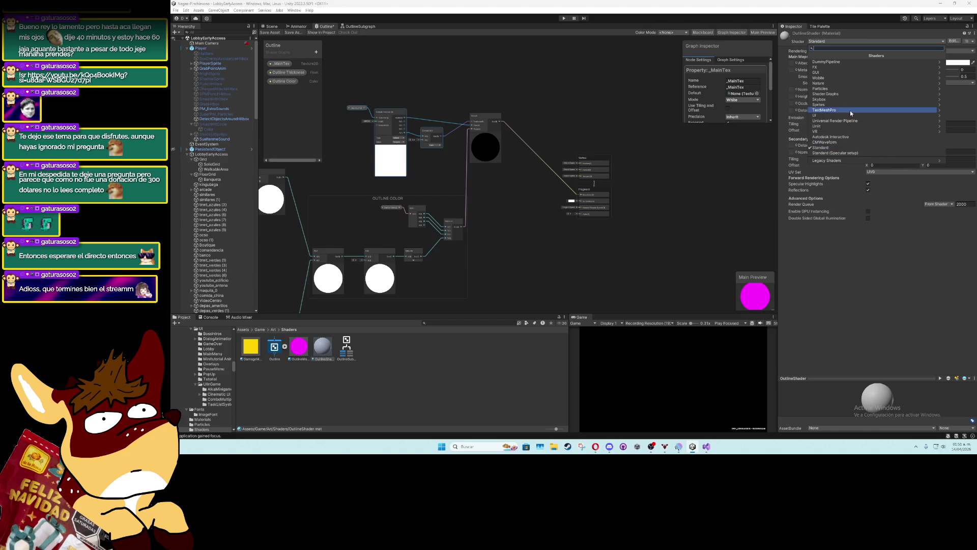
{"action": "left_click", "coordinate": [854, 95]}
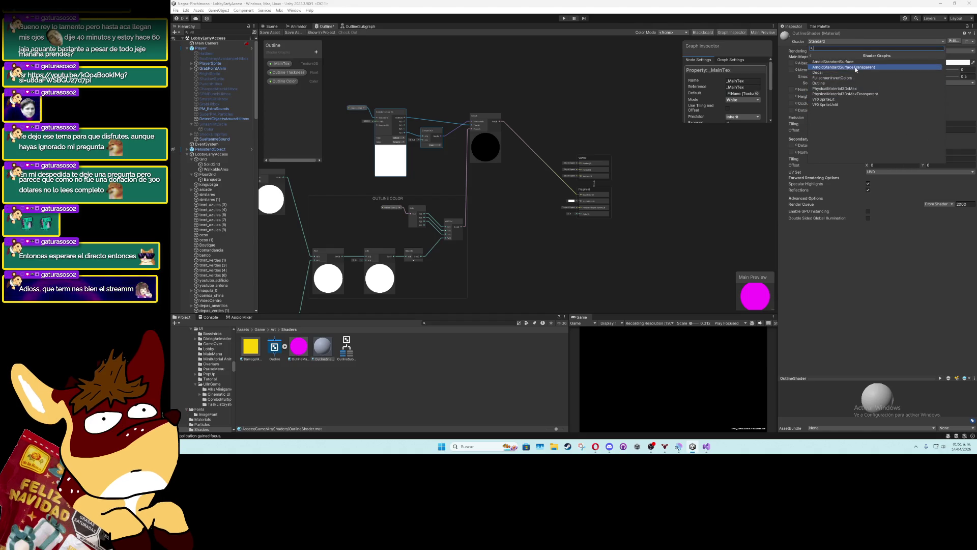
{"action": "left_click", "coordinate": [854, 84]}
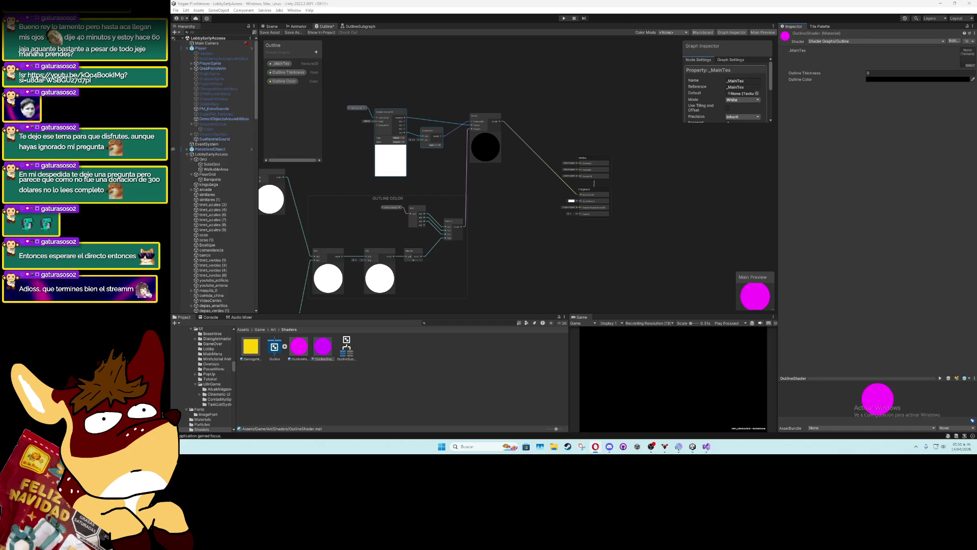
Set Outline Thickness to 1 and Outline Color to white
{"action": "left_click", "coordinate": [872, 73]}
{"action": "type", "text": "1"}
{"action": "key", "text": "Return"}
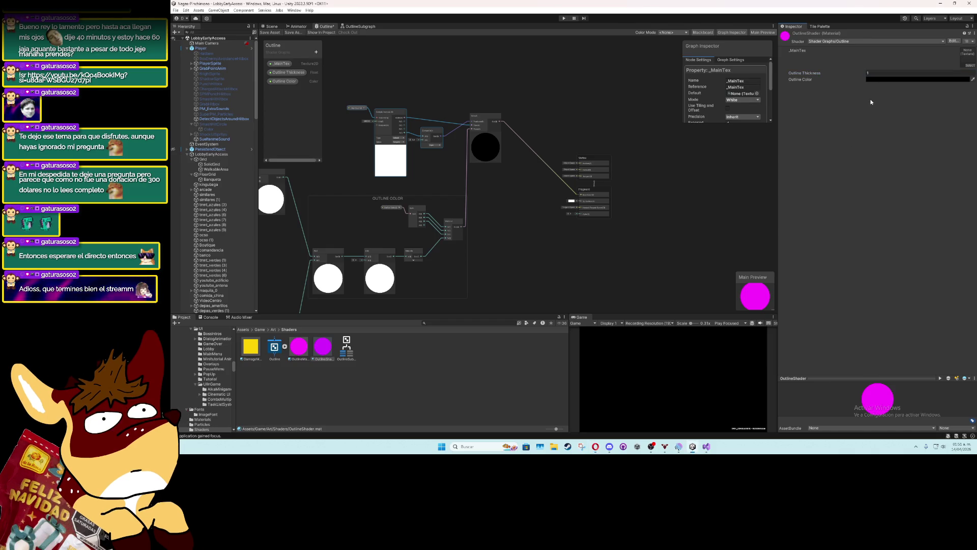
{"action": "left_click", "coordinate": [916, 79]}
{"action": "key", "text": "Return"}
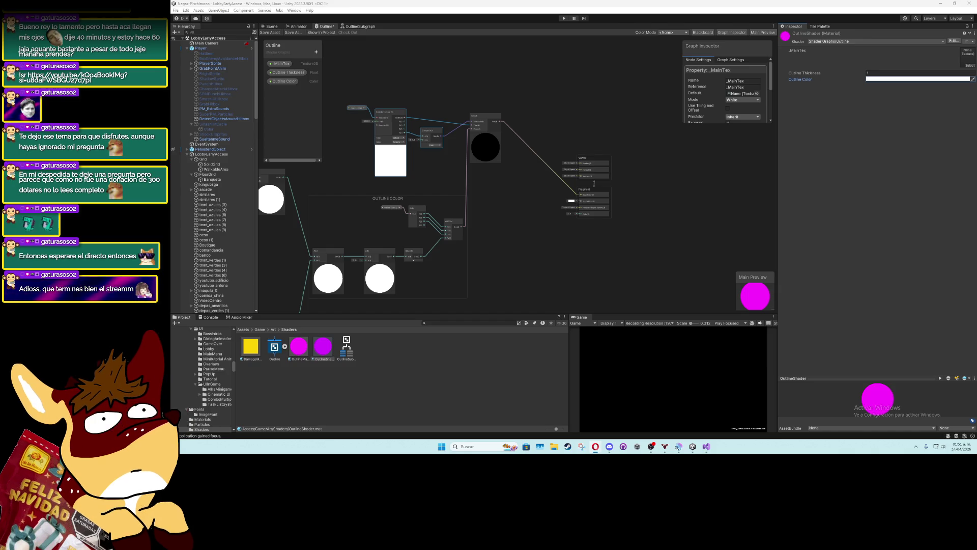
{"action": "left_click_drag", "start_coordinate": [401, 185], "coordinate": [447, 161]}
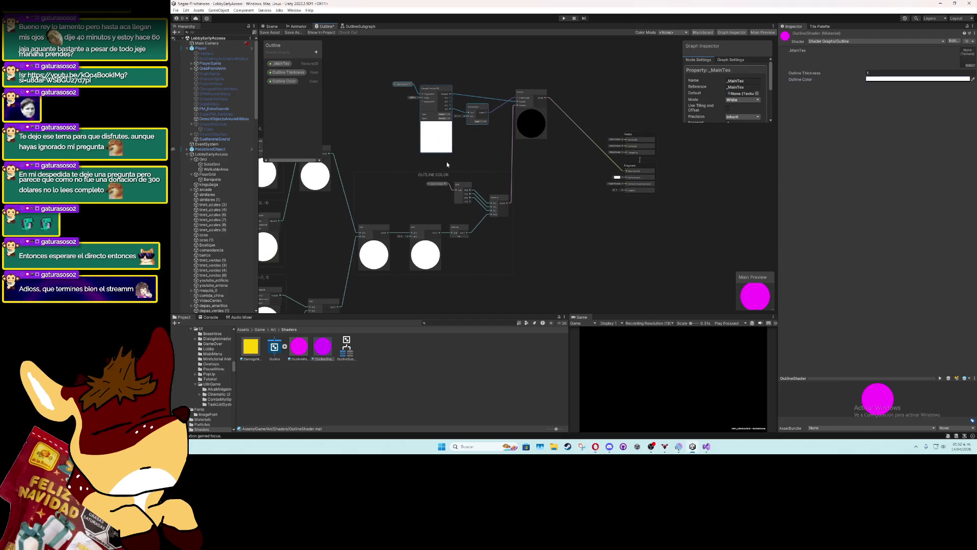
Leave the Animator and return to the Scene view of the level
{"action": "left_click", "coordinate": [555, 228]}
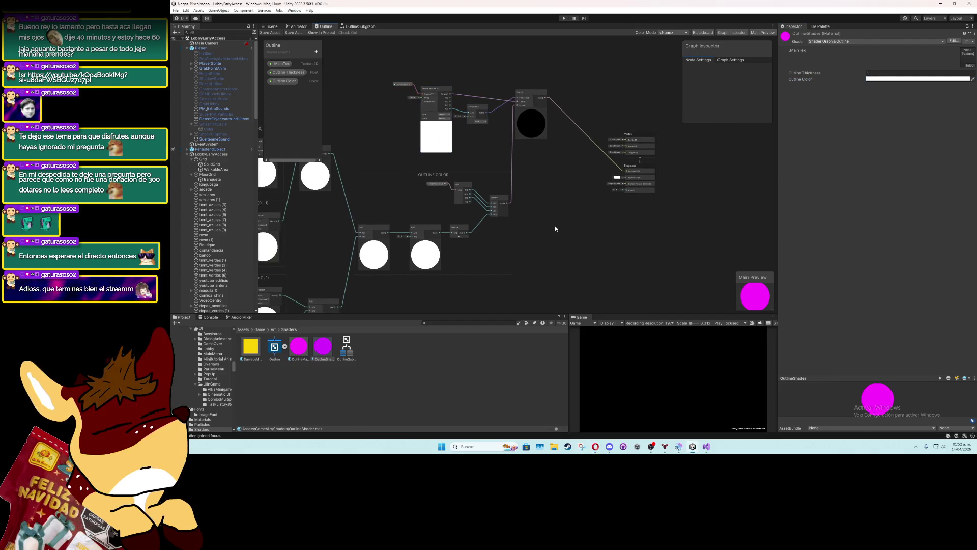
{"action": "left_click", "coordinate": [299, 27]}
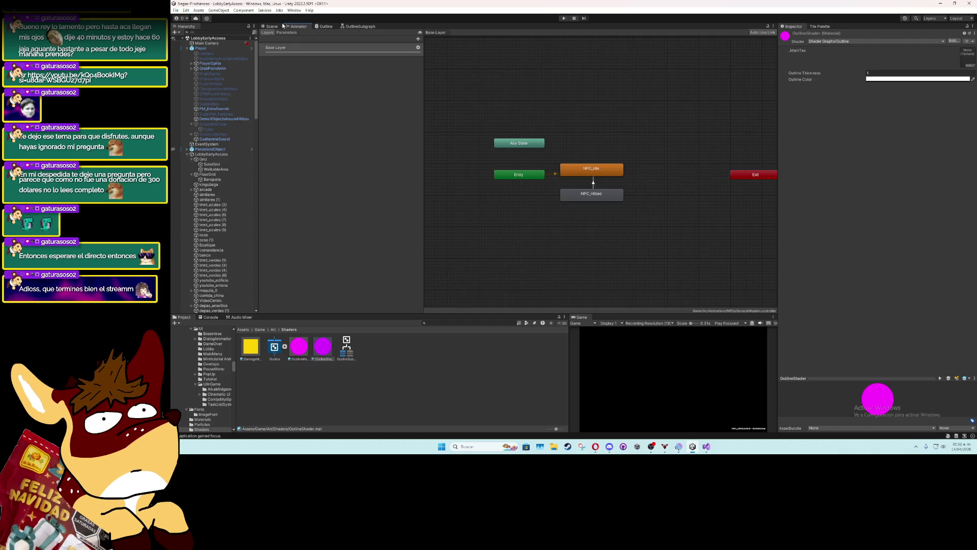
{"action": "left_click", "coordinate": [272, 26]}
{"action": "left_click", "coordinate": [445, 185]}
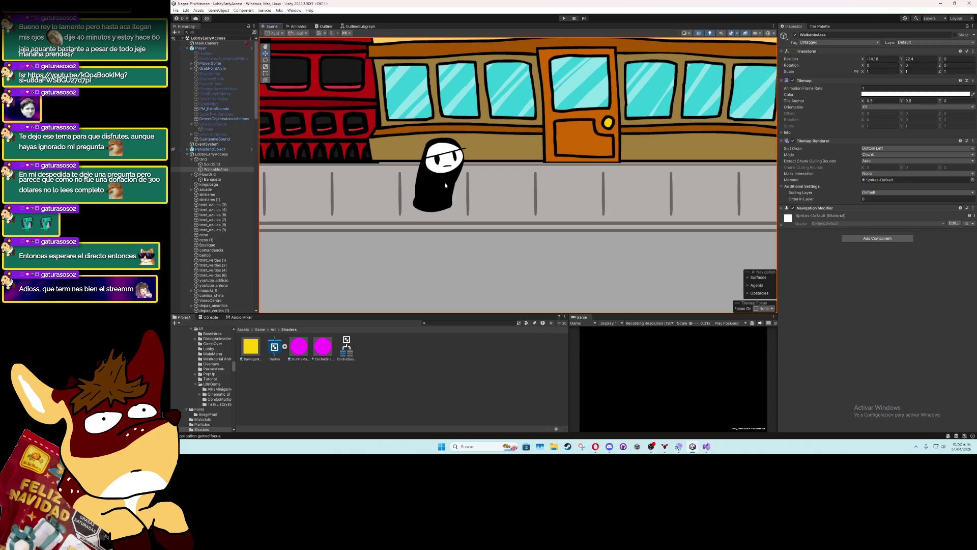
Load the Enemies_TestRoom scene from File > Open Recent Scene
{"action": "left_click", "coordinate": [176, 10]}
{"action": "mouse_move", "coordinate": [214, 31]}
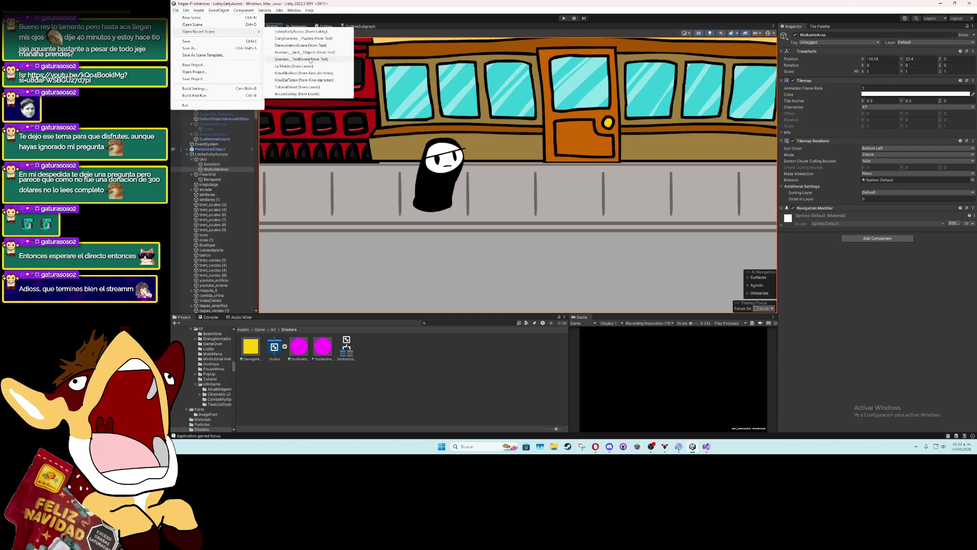
{"action": "left_click", "coordinate": [310, 60]}
{"action": "scroll", "coordinate": [453, 205], "scroll_direction": "down", "scroll_amount": 5}
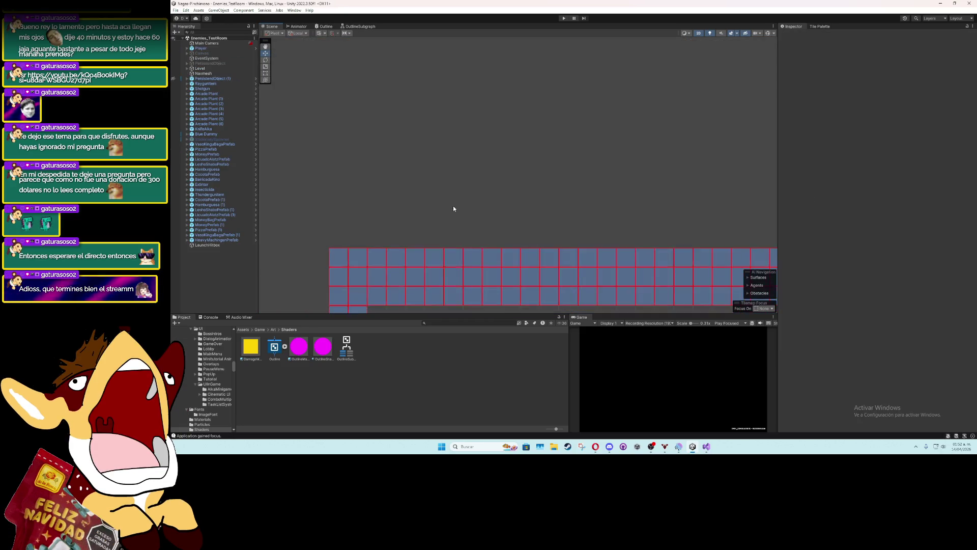
{"action": "scroll", "coordinate": [362, 134], "scroll_direction": "up", "scroll_amount": 3}
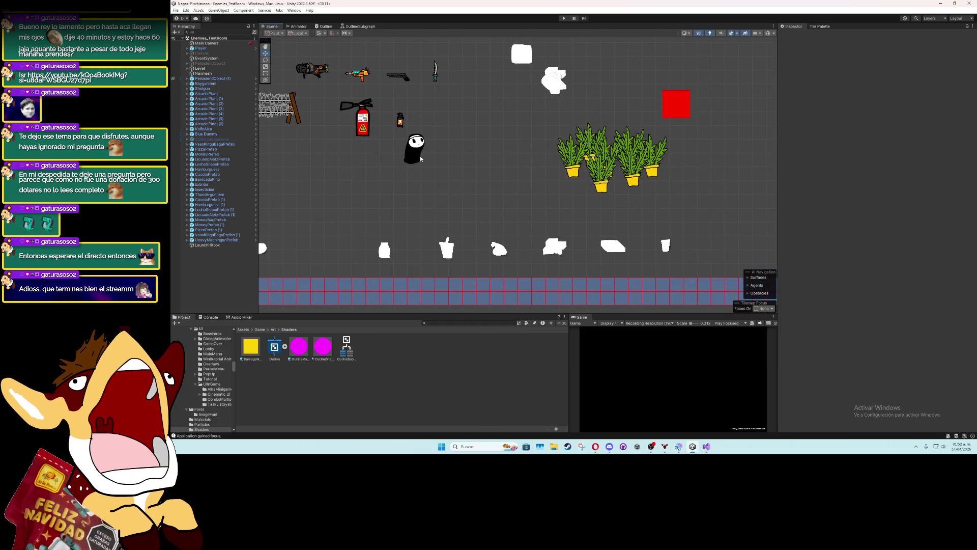
Select PlayerSprite and bring up its Sprite Renderer's material picker
{"action": "left_click", "coordinate": [415, 147]}
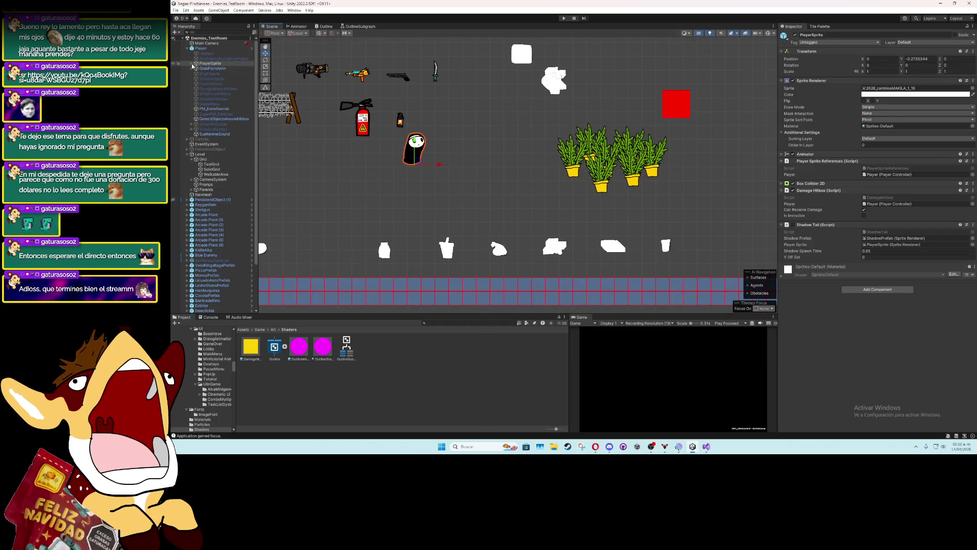
{"action": "left_click", "coordinate": [191, 63]}
{"action": "left_click", "coordinate": [191, 63]}
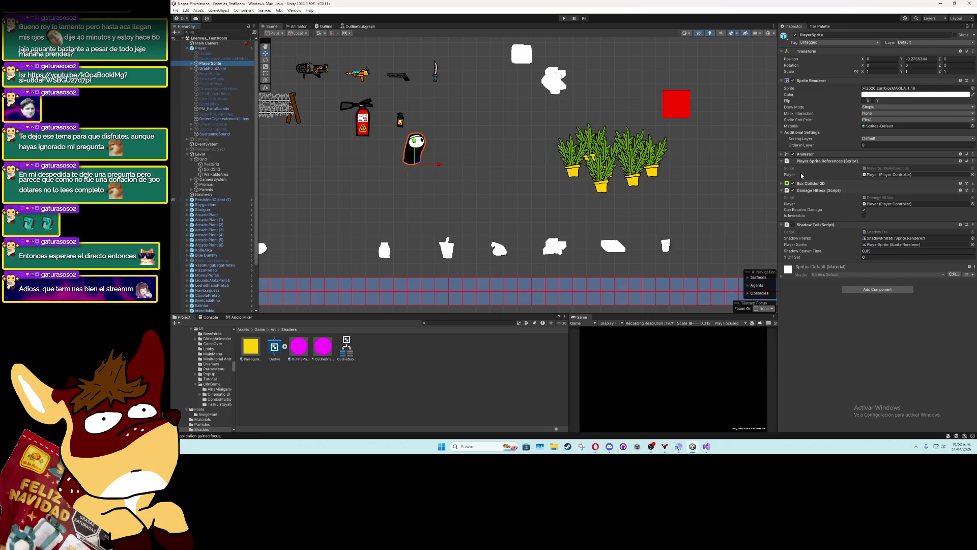
{"action": "left_click", "coordinate": [972, 126]}
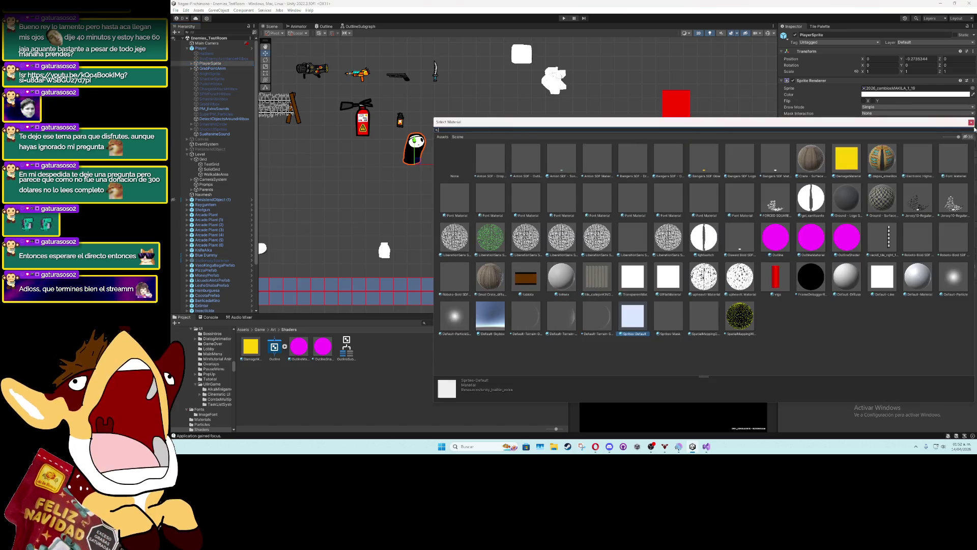
Apply OutlineMaterial to PlayerSprite's Sprite Renderer, then inspect the OutlineShader material
{"action": "type", "text": "l"}
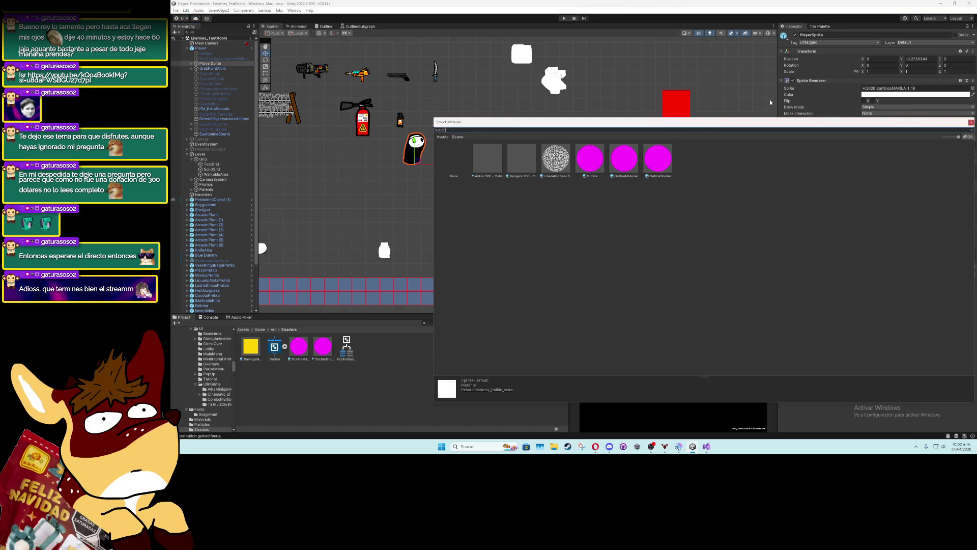
{"action": "left_click", "coordinate": [599, 161]}
{"action": "left_click", "coordinate": [622, 161]}
{"action": "left_click", "coordinate": [656, 166]}
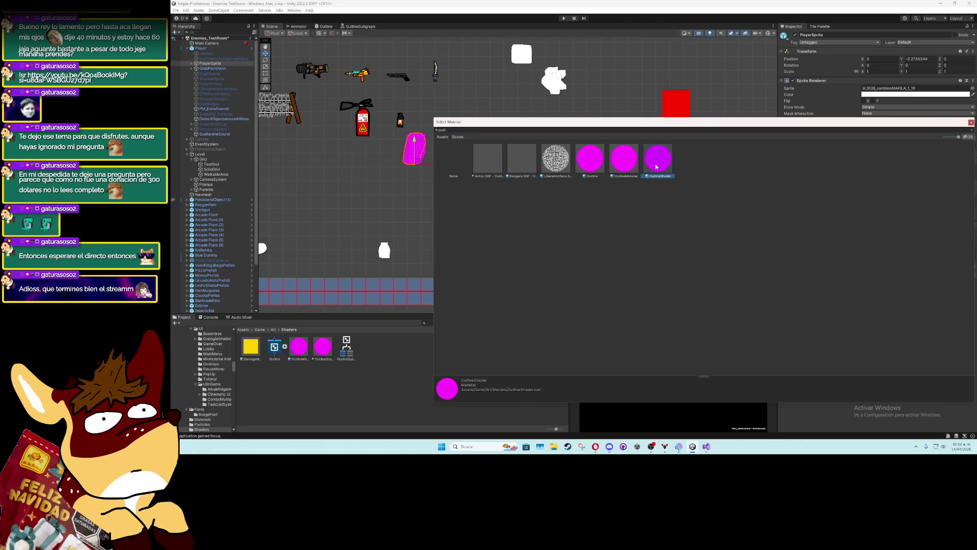
{"action": "left_click", "coordinate": [601, 164]}
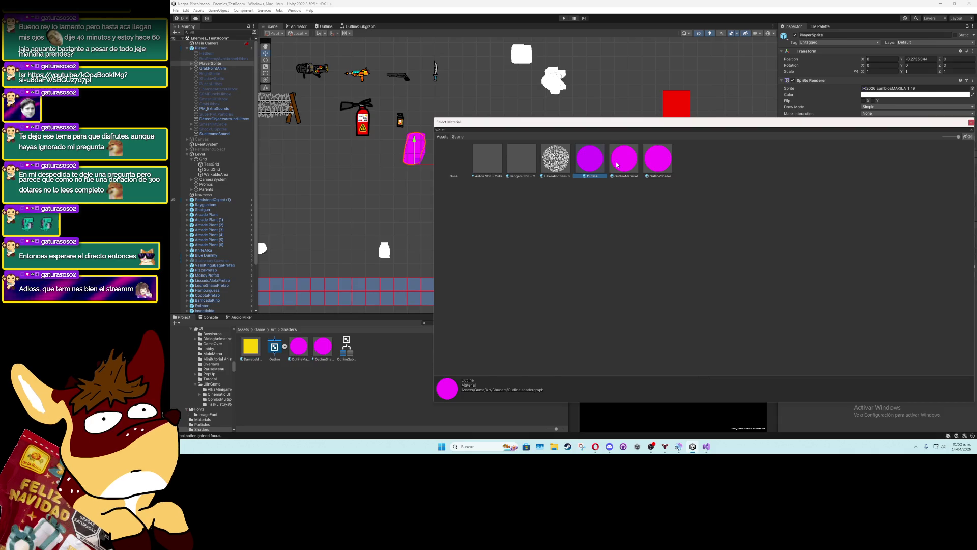
{"action": "left_click", "coordinate": [617, 165]}
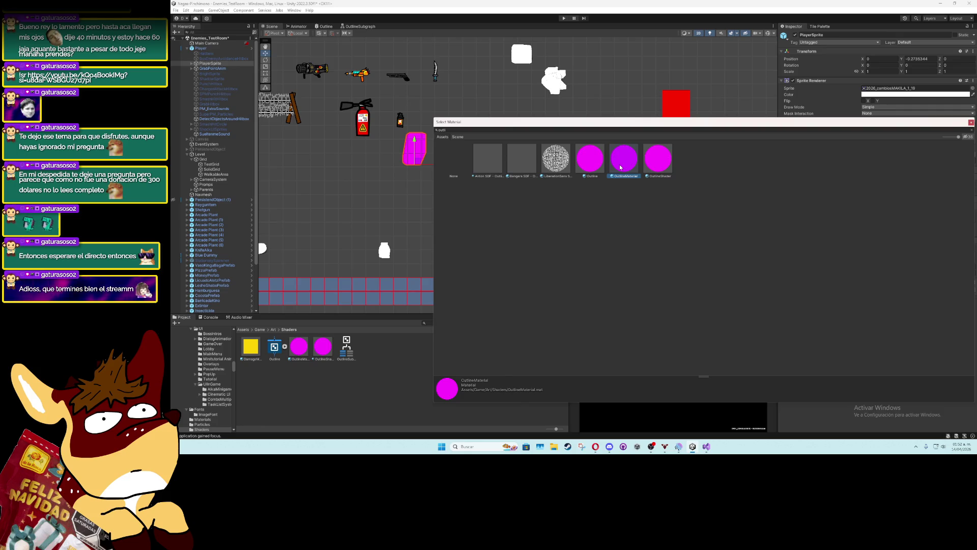
{"action": "double_click", "coordinate": [620, 167]}
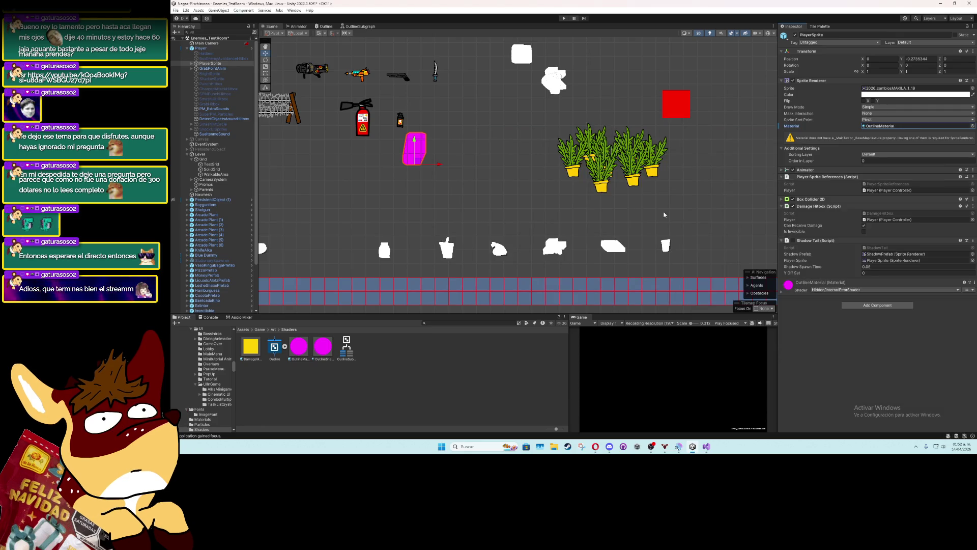
{"action": "left_click", "coordinate": [319, 349]}
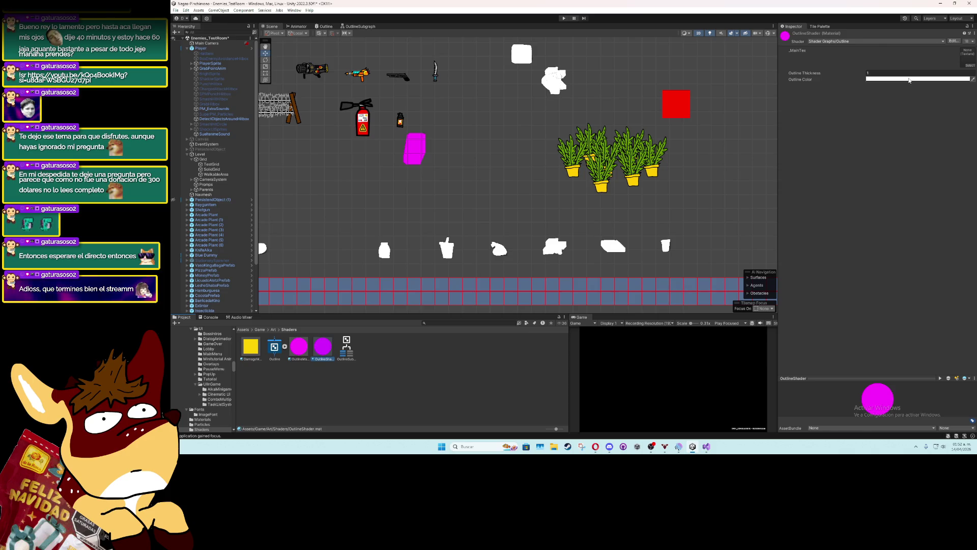
Select OutlineMaterial and set its shader to Sprites/Default
{"action": "left_click", "coordinate": [299, 351]}
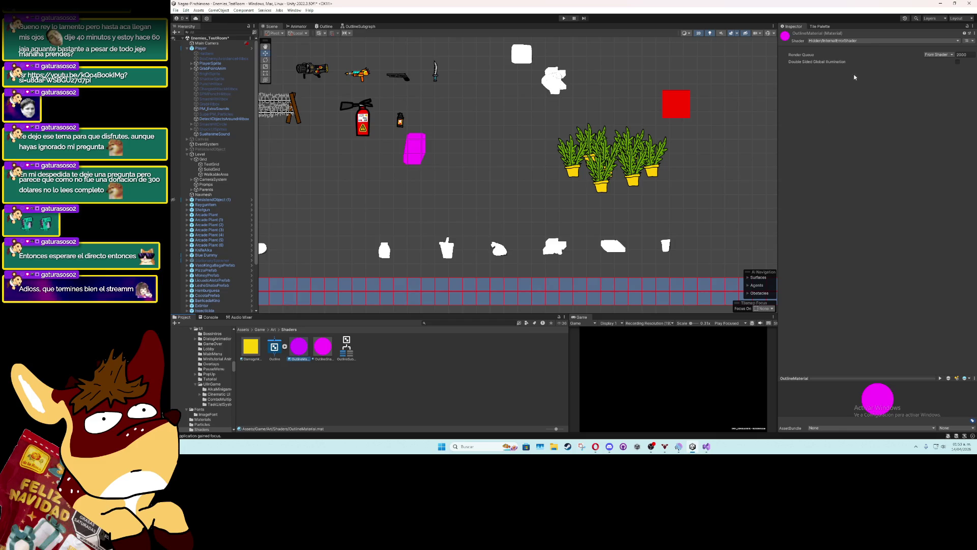
{"action": "left_click", "coordinate": [867, 41]}
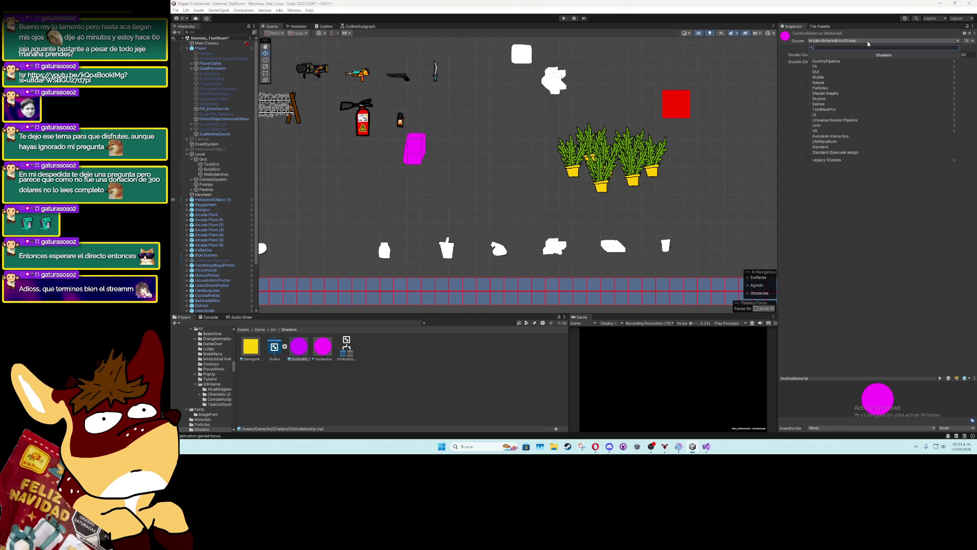
{"action": "left_click", "coordinate": [866, 105]}
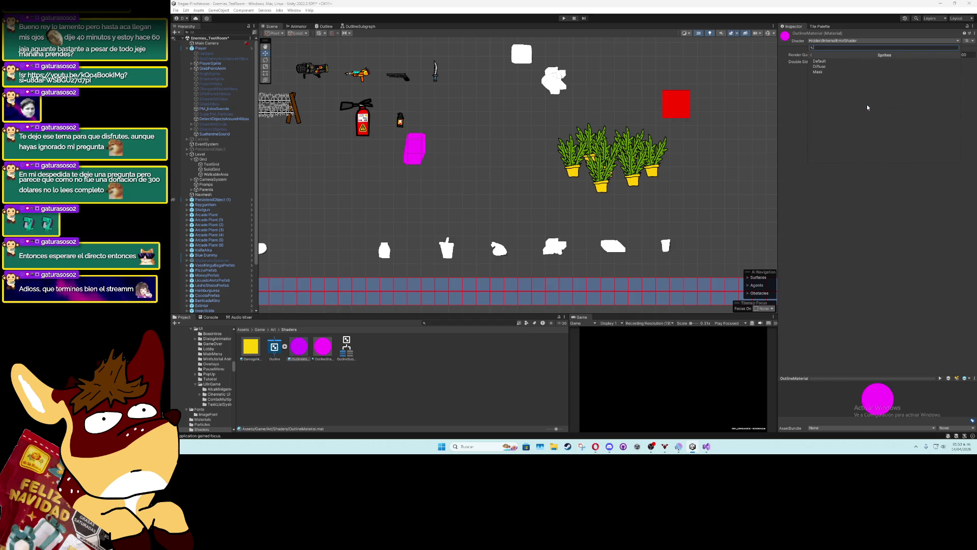
{"action": "left_click", "coordinate": [850, 63]}
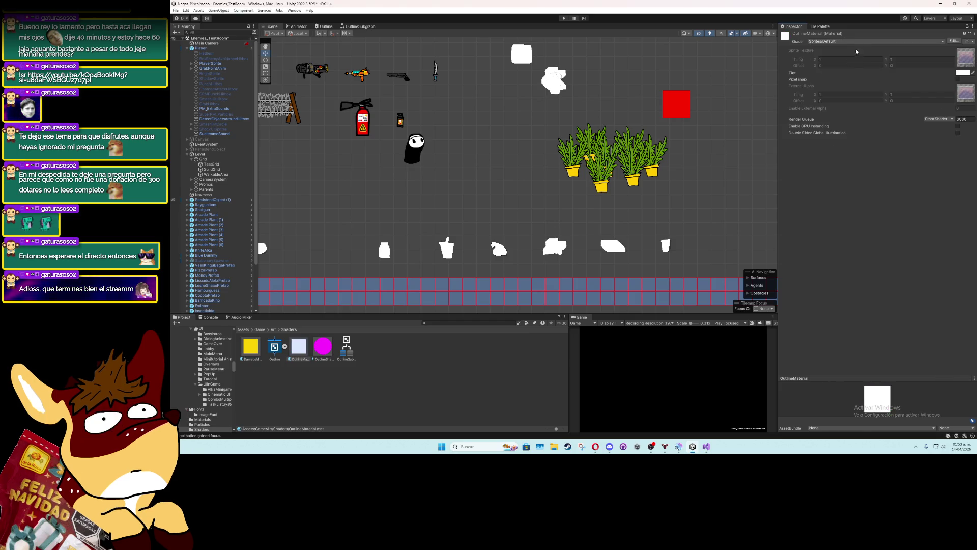
Switch the material to the Outline shader graph and set Outline Thickness to 1
{"action": "left_click", "coordinate": [859, 42]}
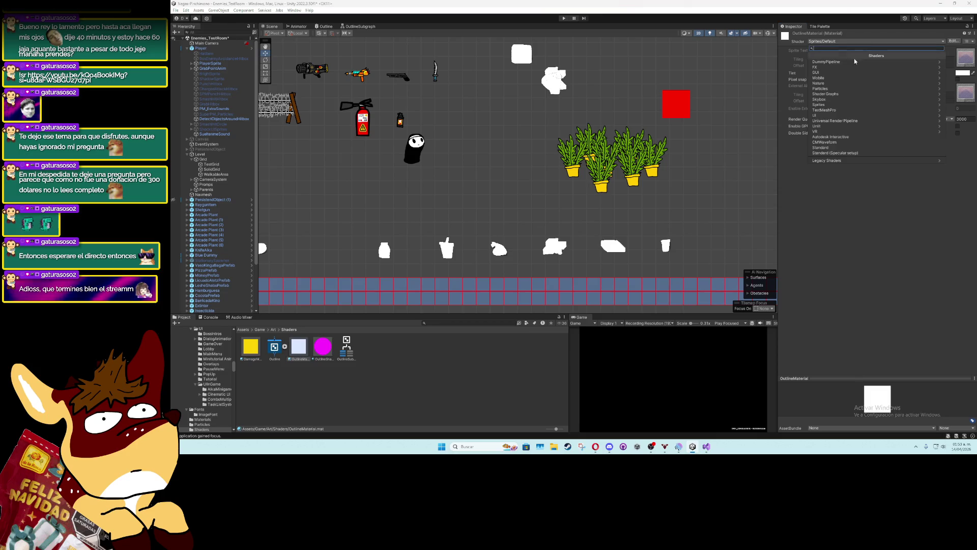
{"action": "left_click", "coordinate": [851, 94]}
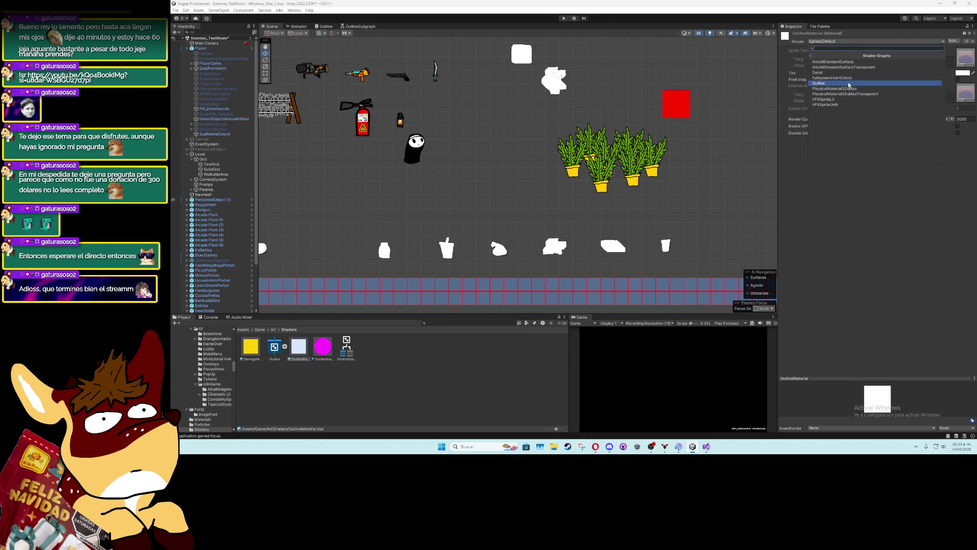
{"action": "left_click", "coordinate": [848, 84]}
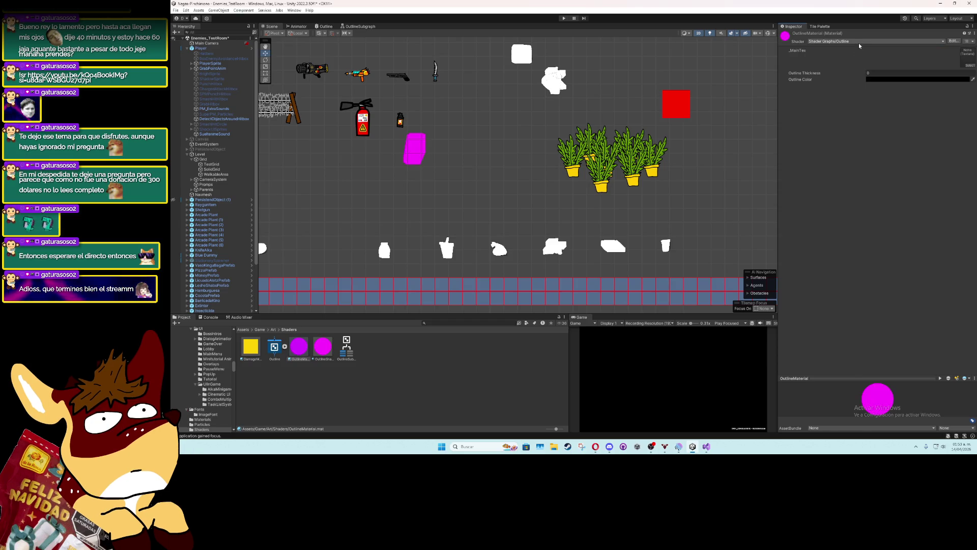
{"action": "left_click", "coordinate": [874, 72]}
{"action": "type", "text": "1"}
{"action": "key", "text": "Return"}
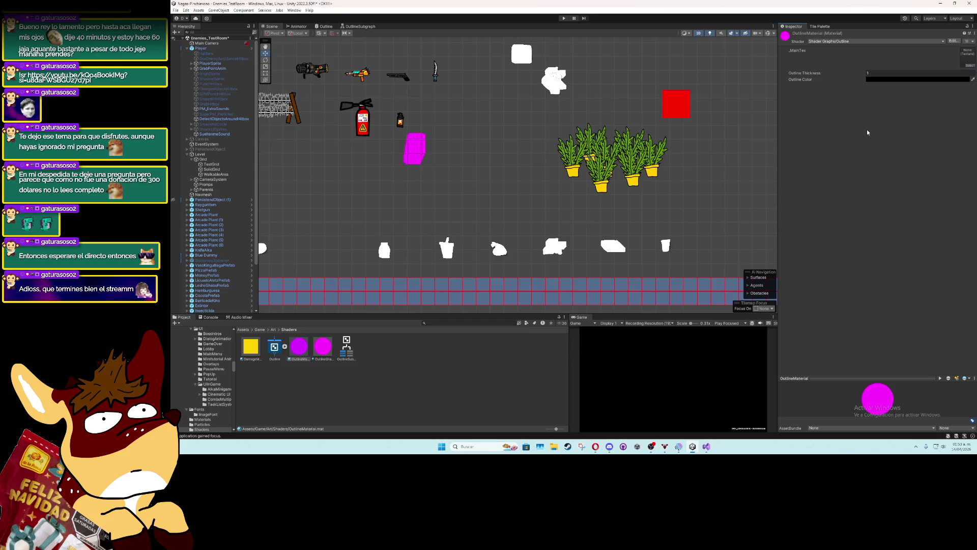
Try the Unlit/Texture shader, lowering X tiling to 0.94 and editing the Y offset
{"action": "left_click", "coordinate": [874, 41]}
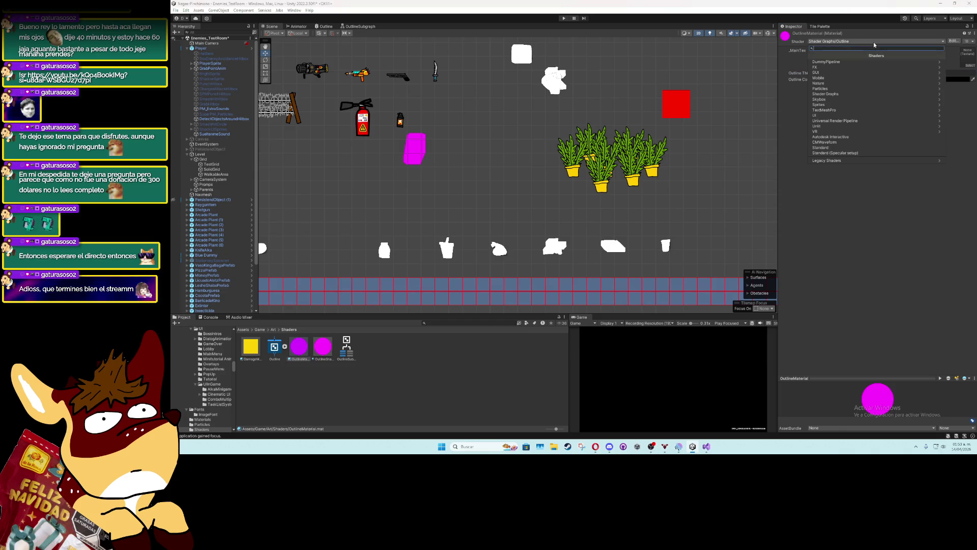
{"action": "left_click", "coordinate": [859, 93]}
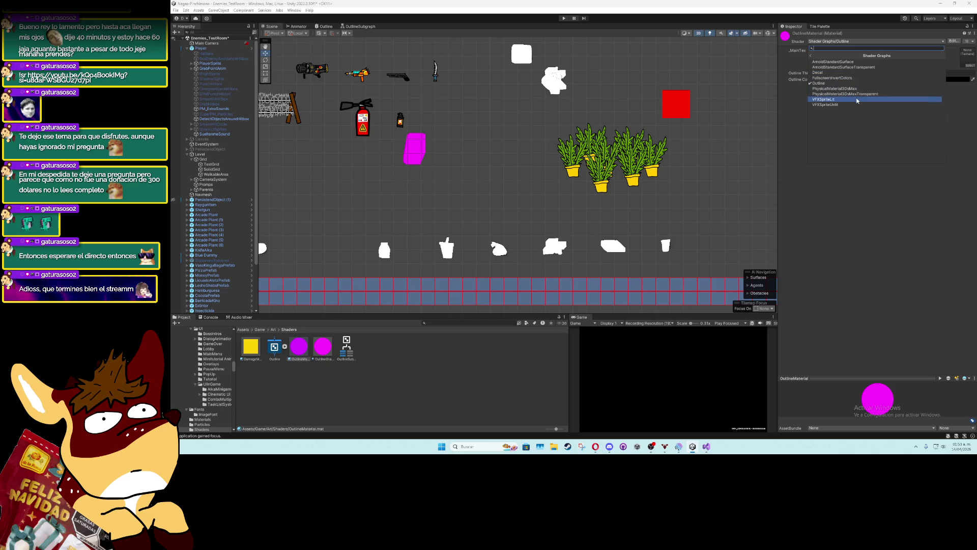
{"action": "left_click", "coordinate": [810, 56]}
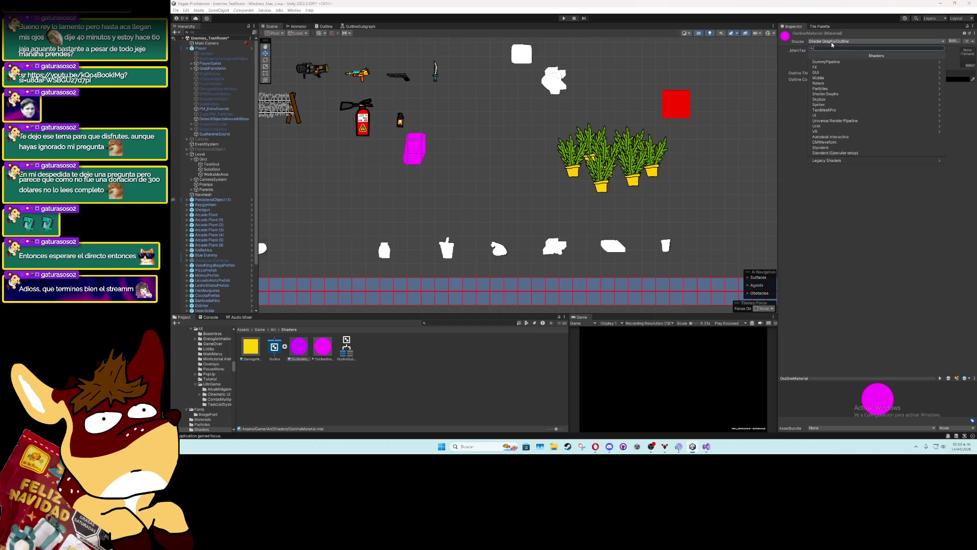
{"action": "left_click", "coordinate": [848, 127]}
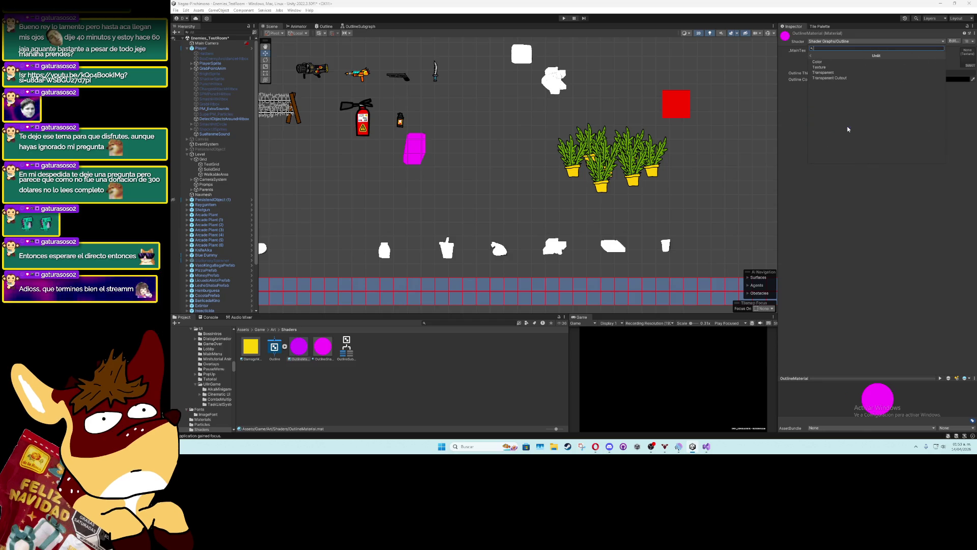
{"action": "left_click", "coordinate": [836, 68]}
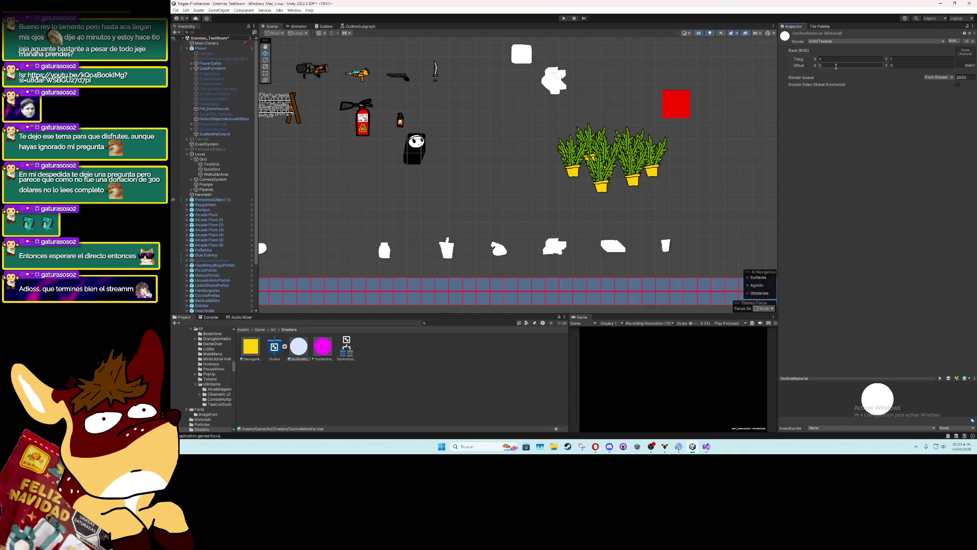
{"action": "scroll", "coordinate": [399, 139], "scroll_direction": "up", "scroll_amount": 3}
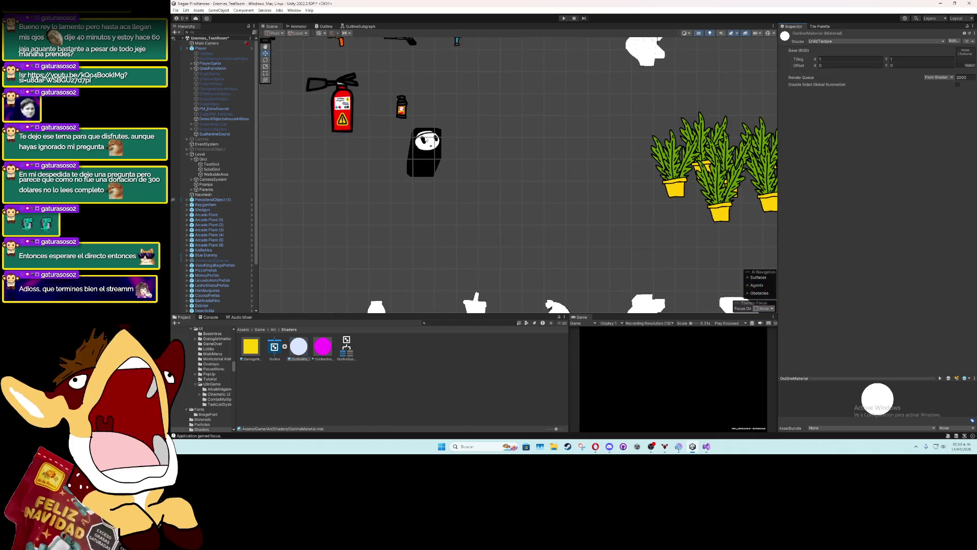
{"action": "left_click_drag", "start_coordinate": [817, 62], "coordinate": [816, 62]}
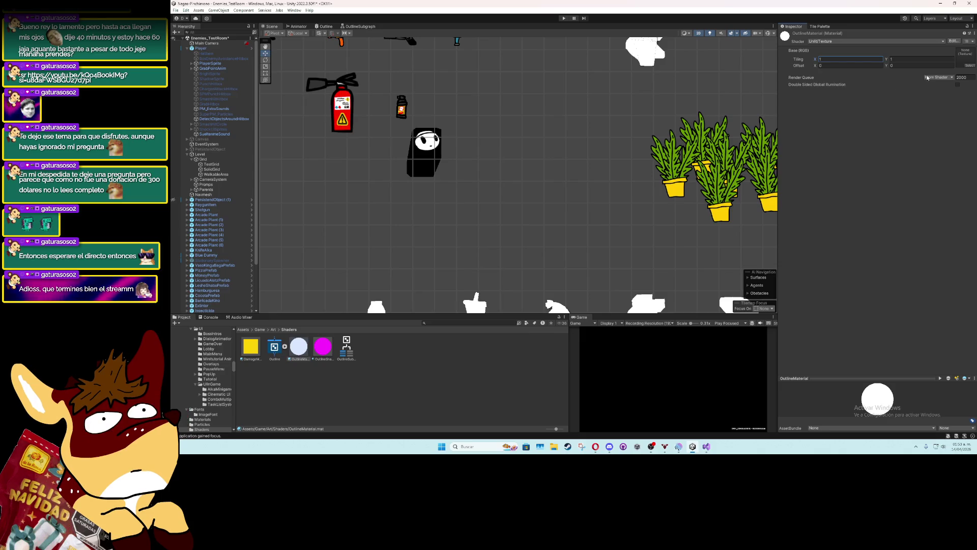
{"action": "left_click", "coordinate": [895, 66]}
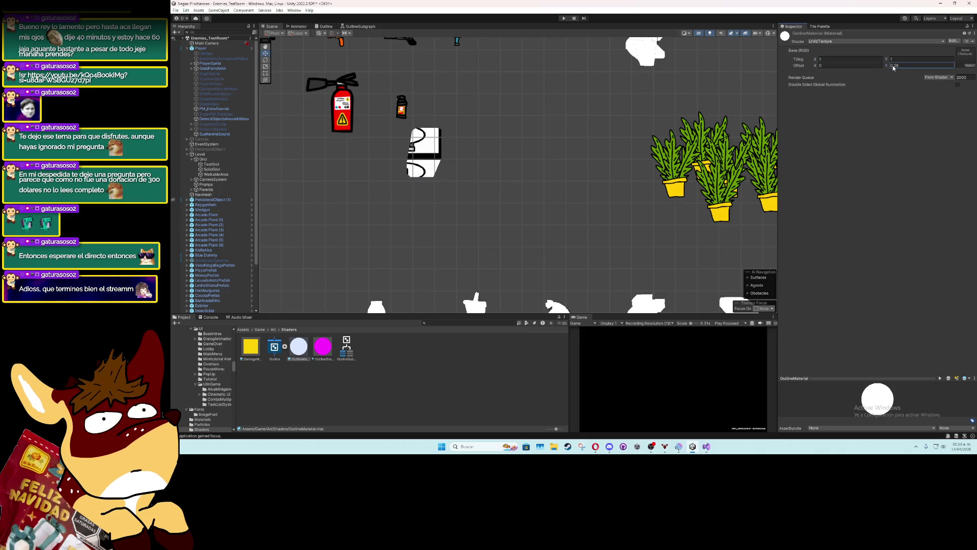
Try the URP Sprite-Lit-Default shader, then the URP Lit shader
{"action": "left_click", "coordinate": [825, 42]}
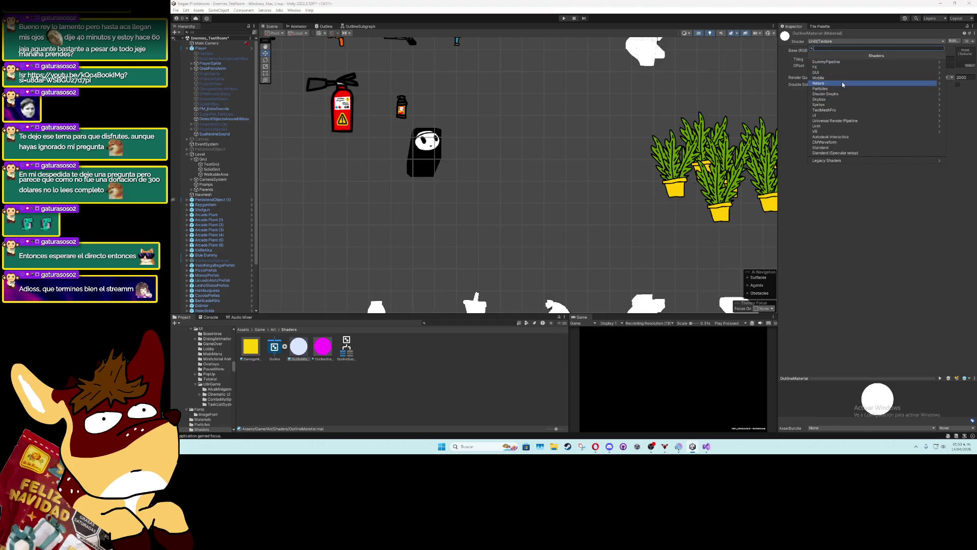
{"action": "left_click", "coordinate": [845, 121]}
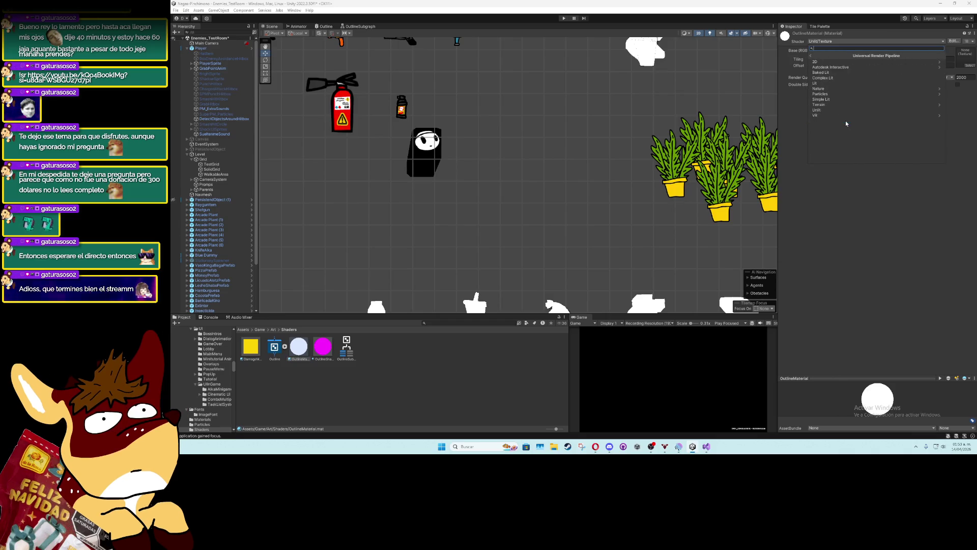
{"action": "left_click", "coordinate": [850, 63]}
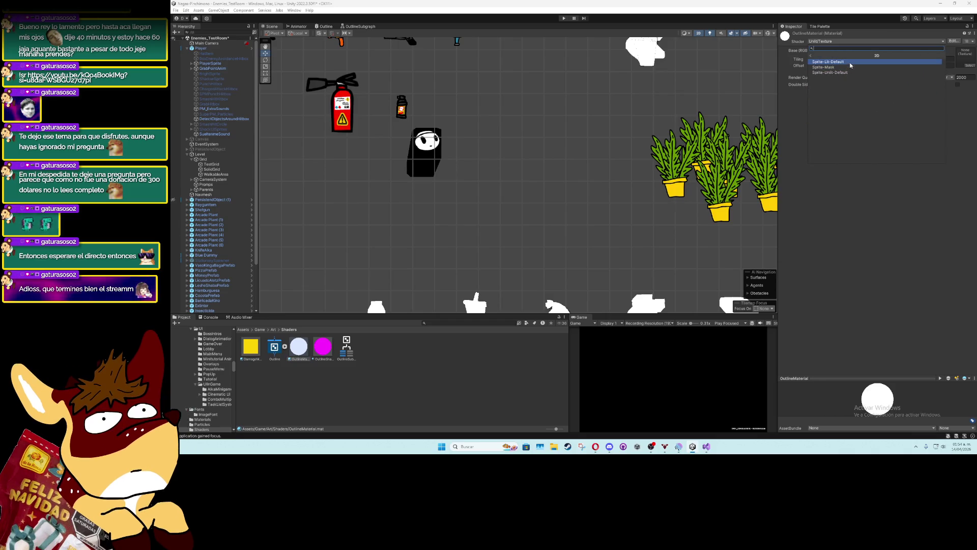
{"action": "left_click", "coordinate": [850, 62]}
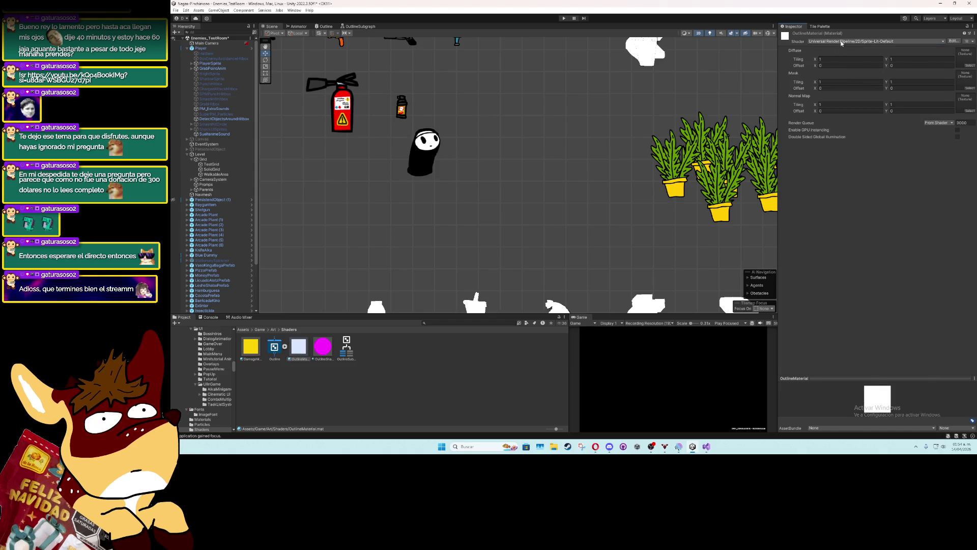
{"action": "left_click", "coordinate": [840, 41]}
{"action": "left_click", "coordinate": [839, 121]}
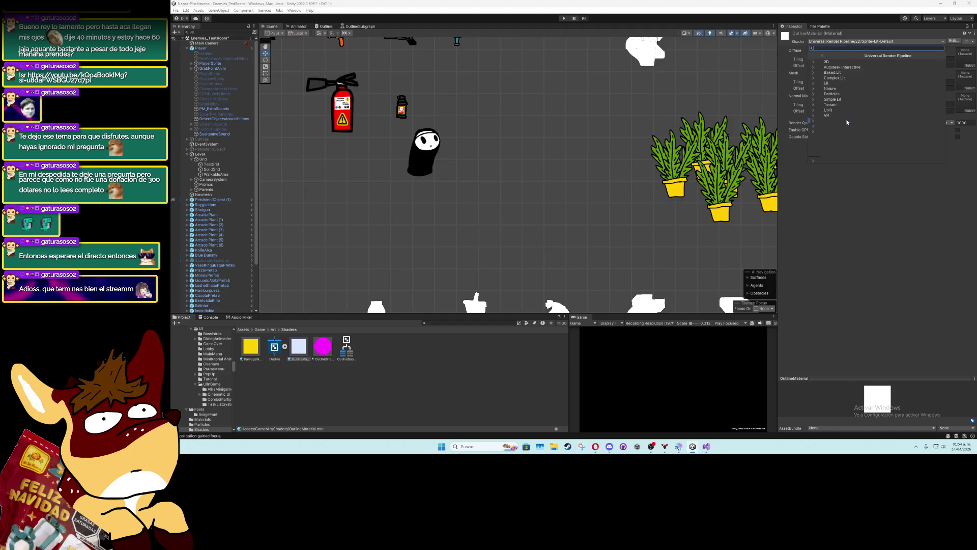
{"action": "left_click", "coordinate": [840, 84]}
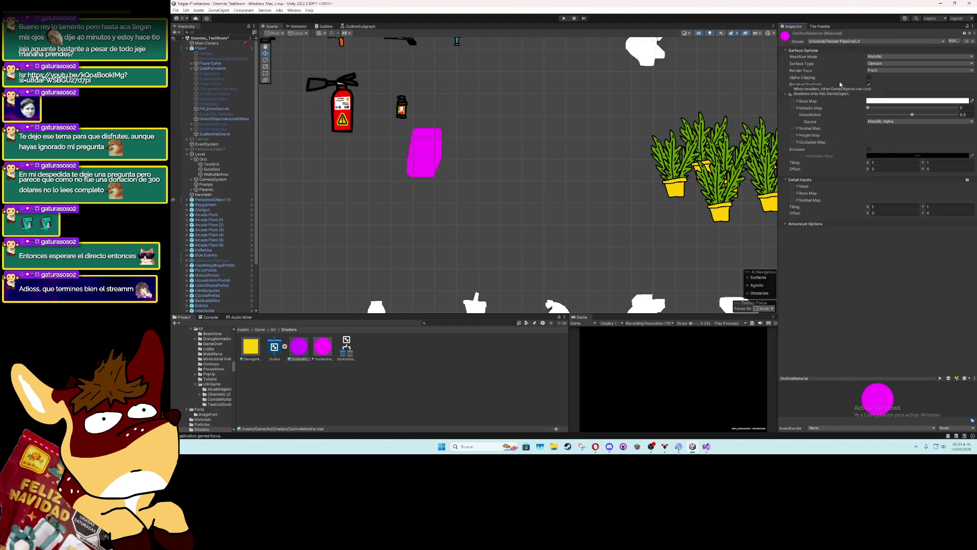
Try AmoldStandardSurface, then settle on the Shader Graphs/Outline shader
{"action": "left_click", "coordinate": [849, 41]}
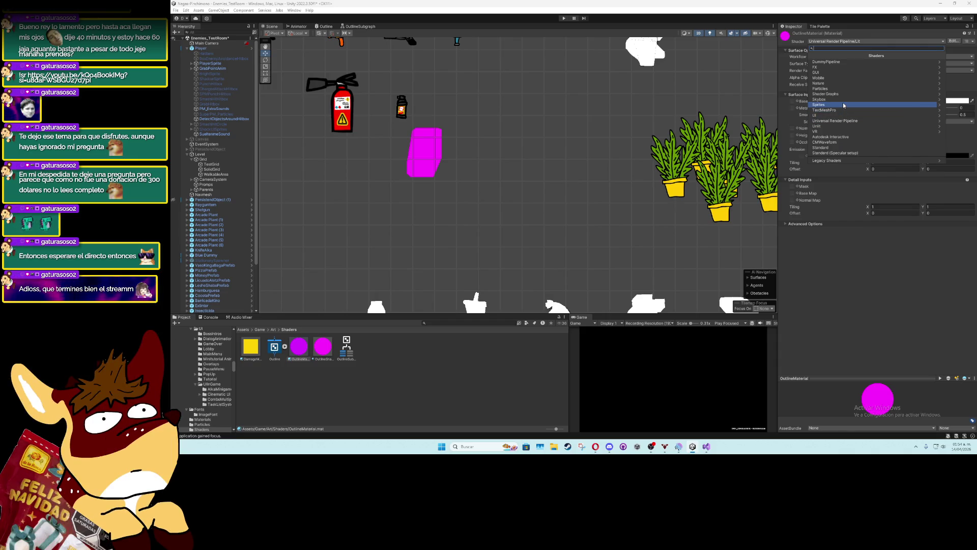
{"action": "left_click", "coordinate": [840, 93]}
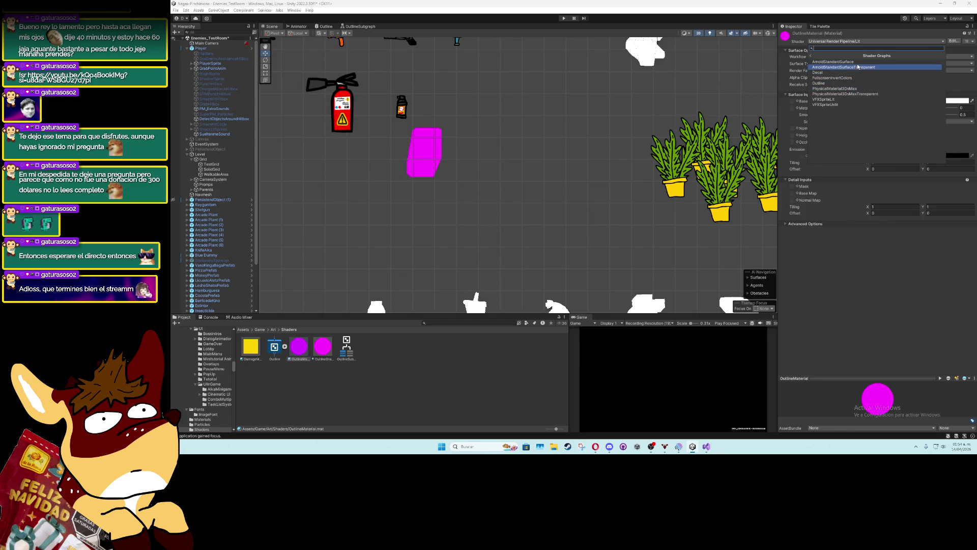
{"action": "left_click", "coordinate": [857, 61]}
{"action": "left_click", "coordinate": [854, 42]}
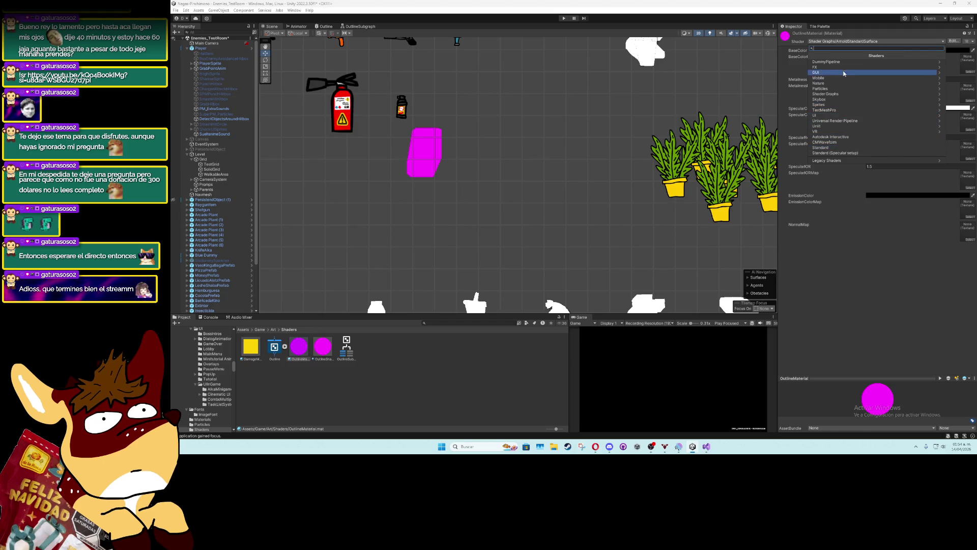
{"action": "left_click", "coordinate": [837, 93]}
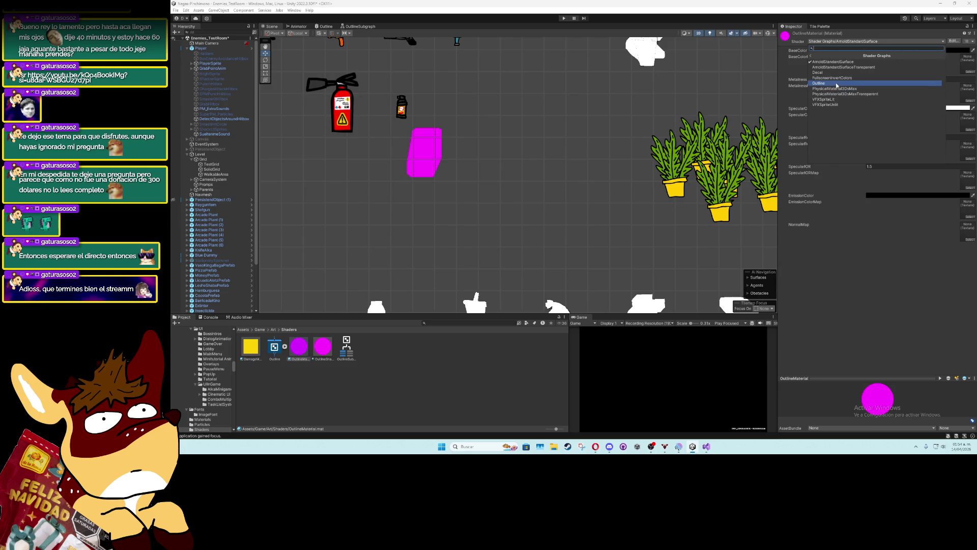
{"action": "left_click", "coordinate": [837, 84]}
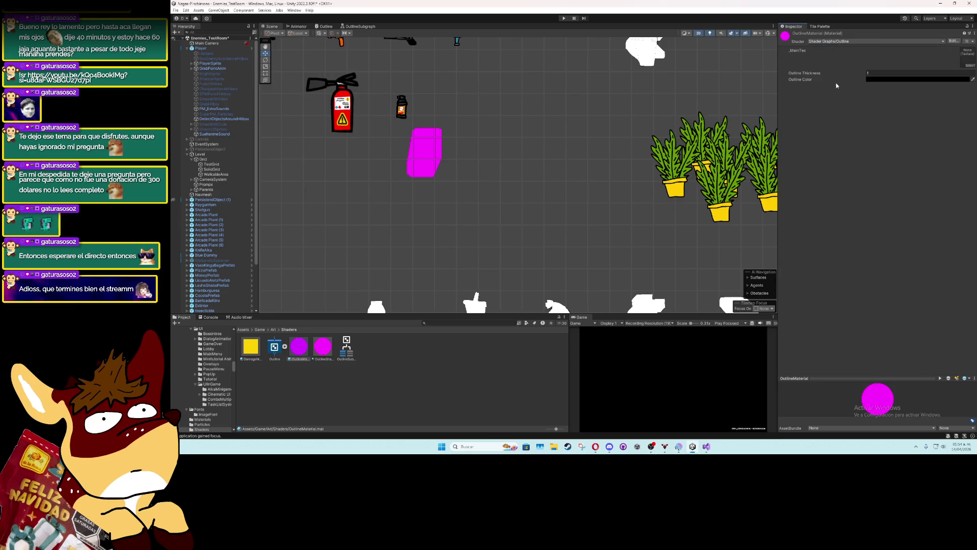
Open and close the Outline Color picker, then assign the ak47 texture as main texture
{"action": "left_click", "coordinate": [871, 80]}
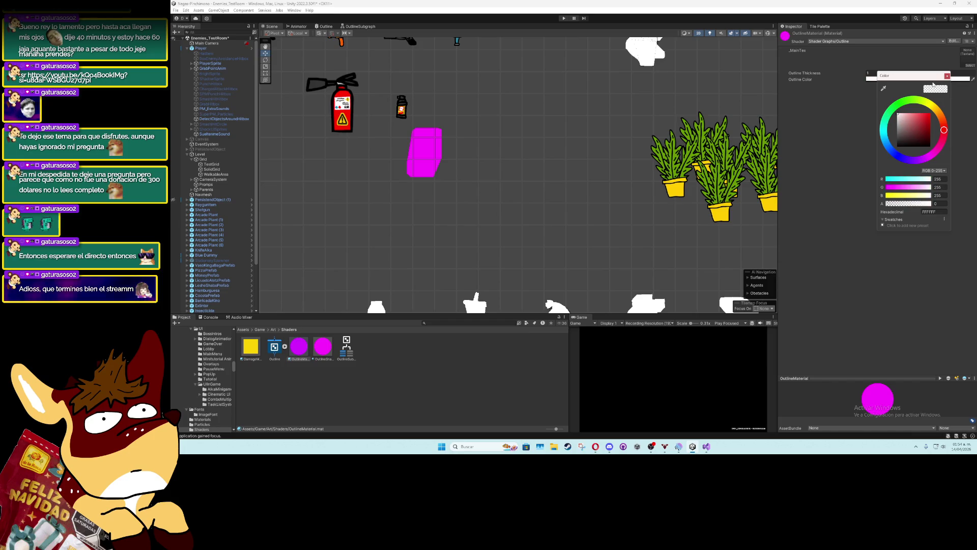
{"action": "left_click", "coordinate": [969, 65]}
{"action": "left_click", "coordinate": [702, 138]}
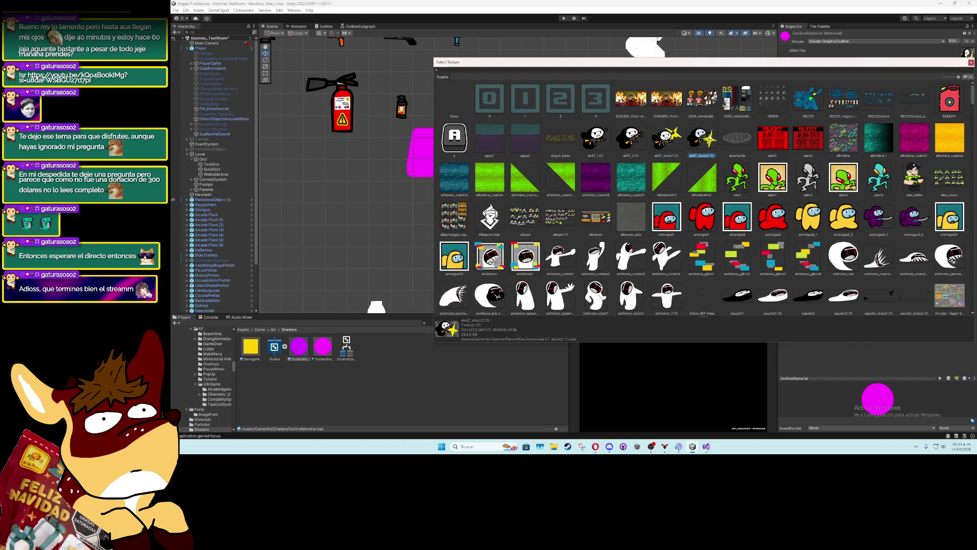
{"action": "double_click", "coordinate": [703, 137]}
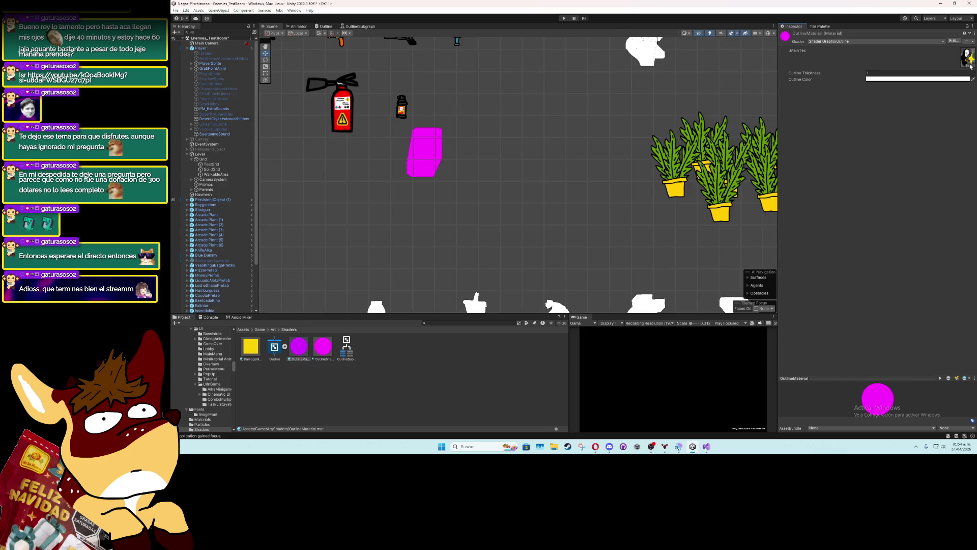
Clear the main texture back to None and select the Outline shader graph asset
{"action": "left_click", "coordinate": [969, 65]}
{"action": "double_click", "coordinate": [465, 100]}
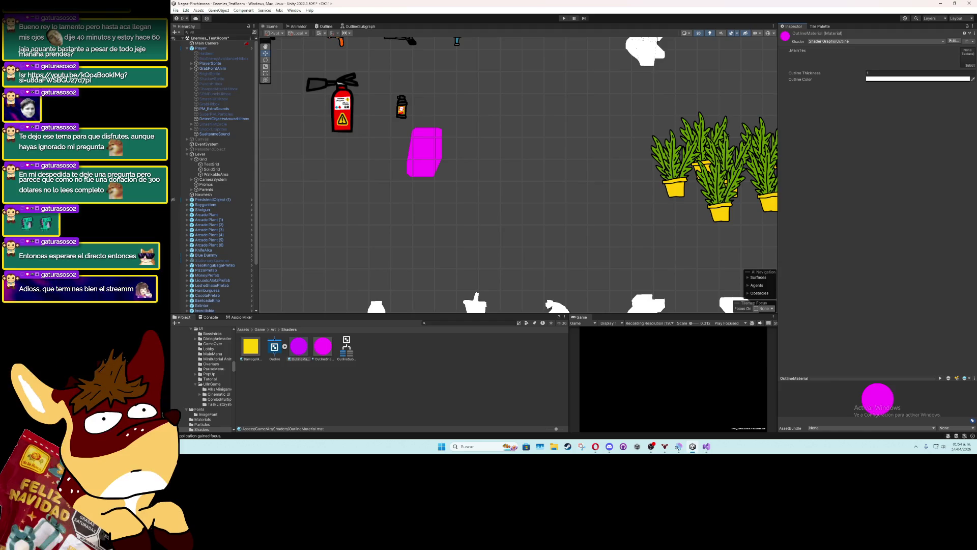
{"action": "left_click", "coordinate": [280, 352]}
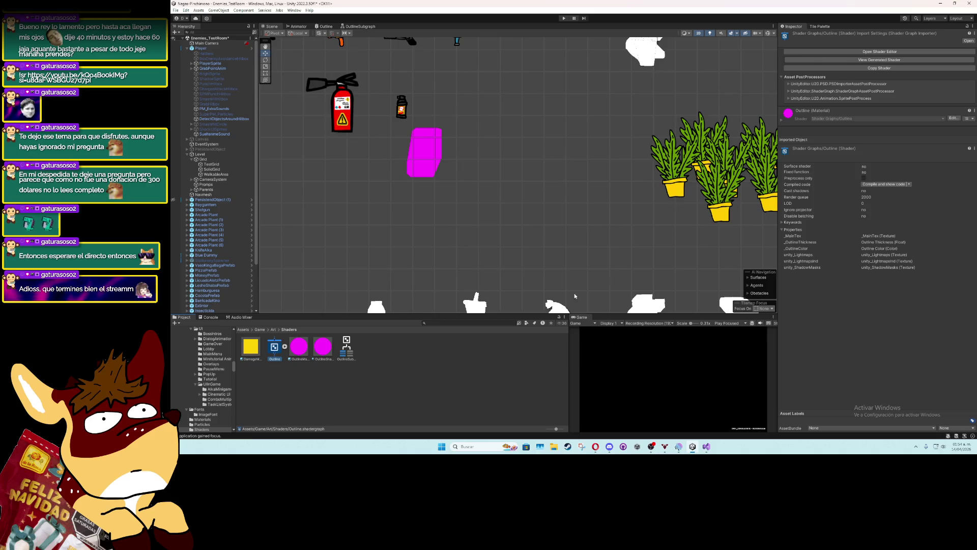
Inspect OutlineSubgraph and Outline, then select all four outline assets together
{"action": "left_click", "coordinate": [344, 350]}
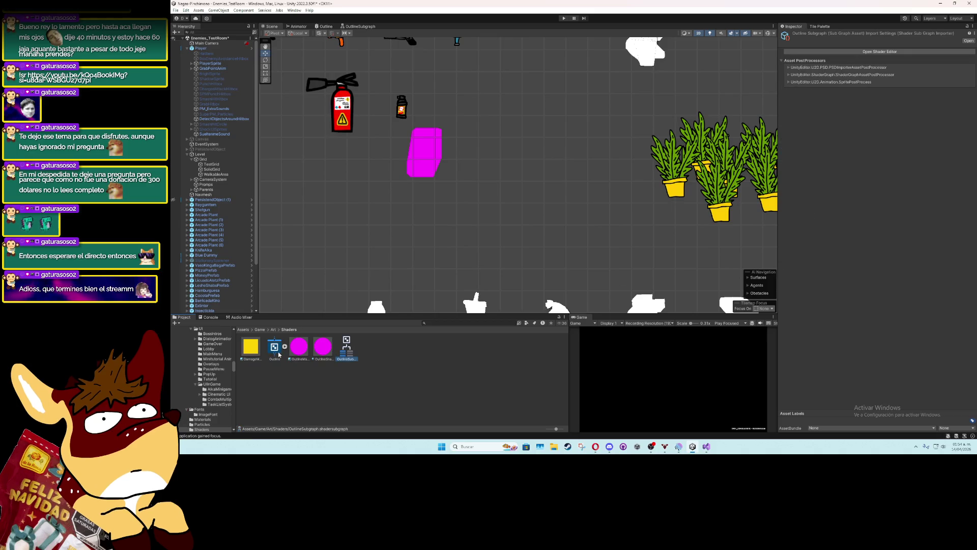
{"action": "left_click", "coordinate": [279, 354]}
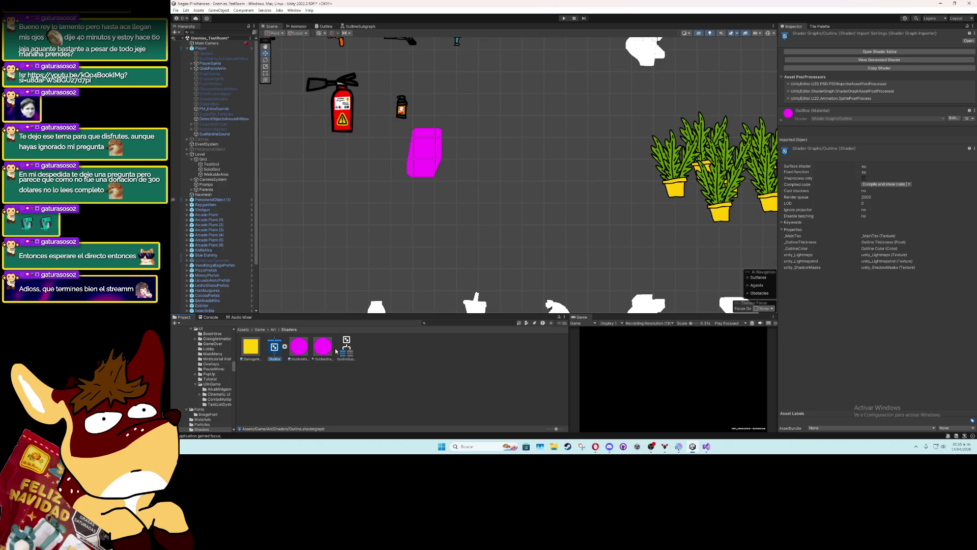
{"action": "left_click", "coordinate": [340, 350], "text": "shift"}
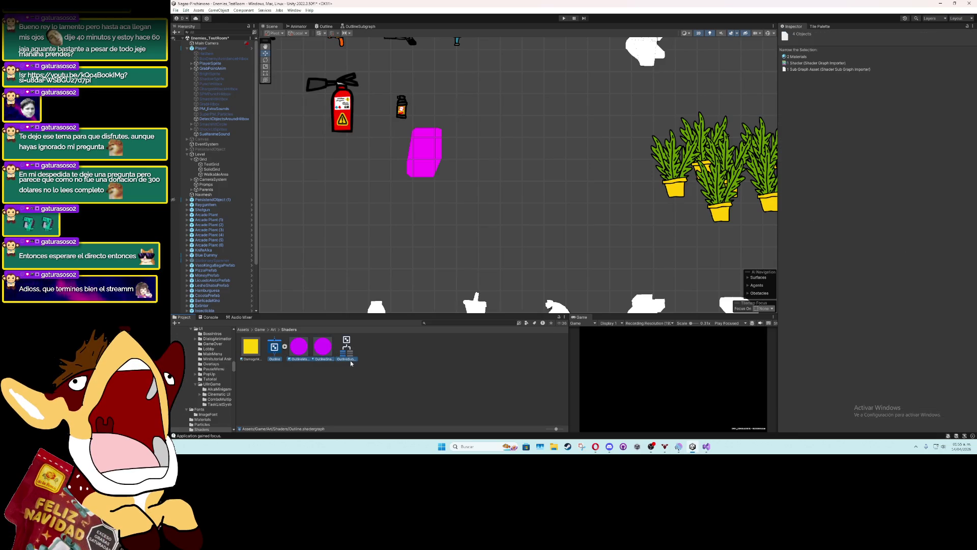
Delete the four outline assets and create a URP Unlit Shader Graph named OutlineShader
{"action": "key", "text": "Delete"}
{"action": "left_click", "coordinate": [600, 239]}
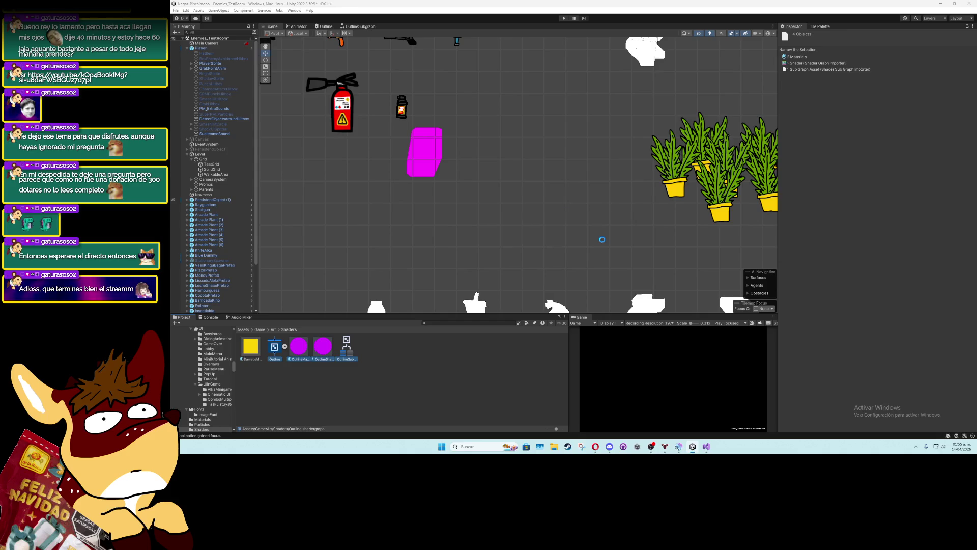
{"action": "right_click", "coordinate": [346, 349]}
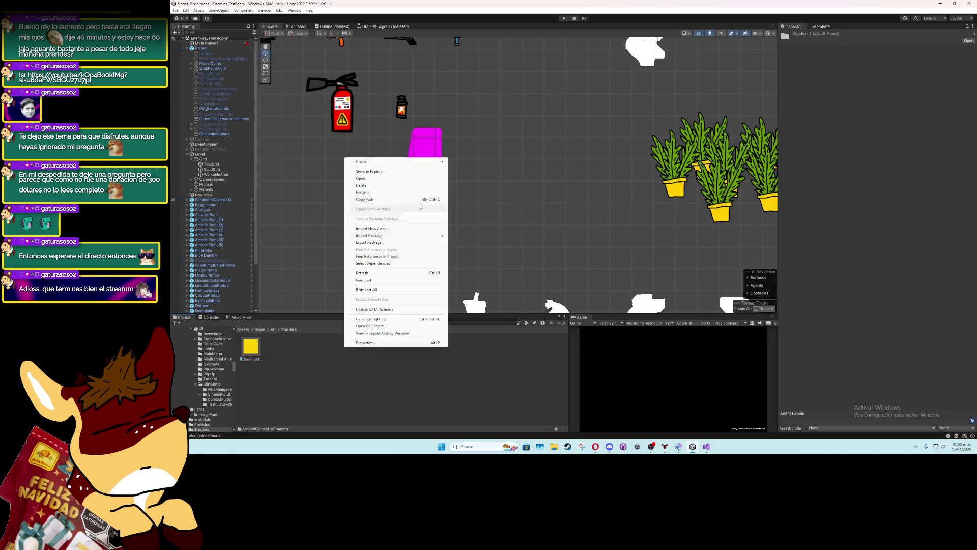
{"action": "mouse_move", "coordinate": [387, 161]}
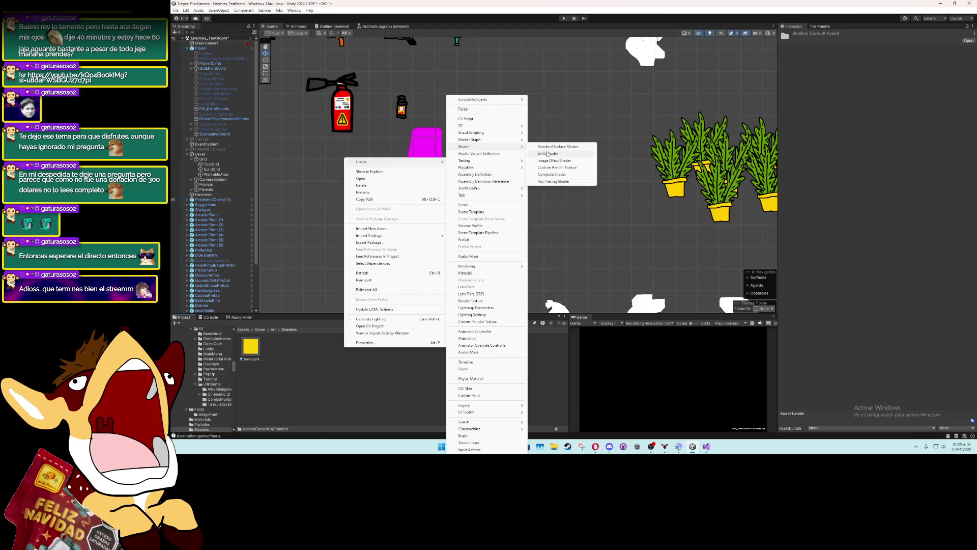
{"action": "mouse_move", "coordinate": [527, 141]}
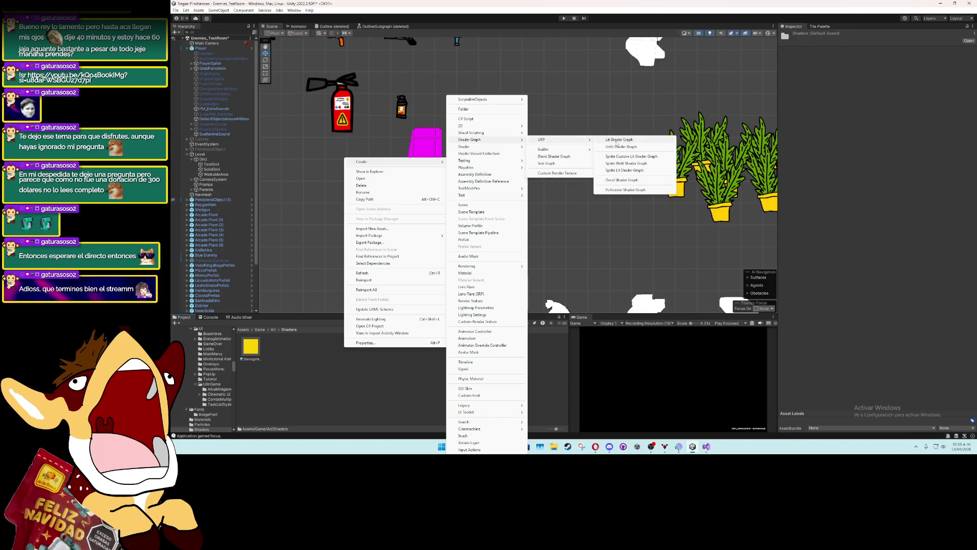
{"action": "left_click", "coordinate": [619, 147]}
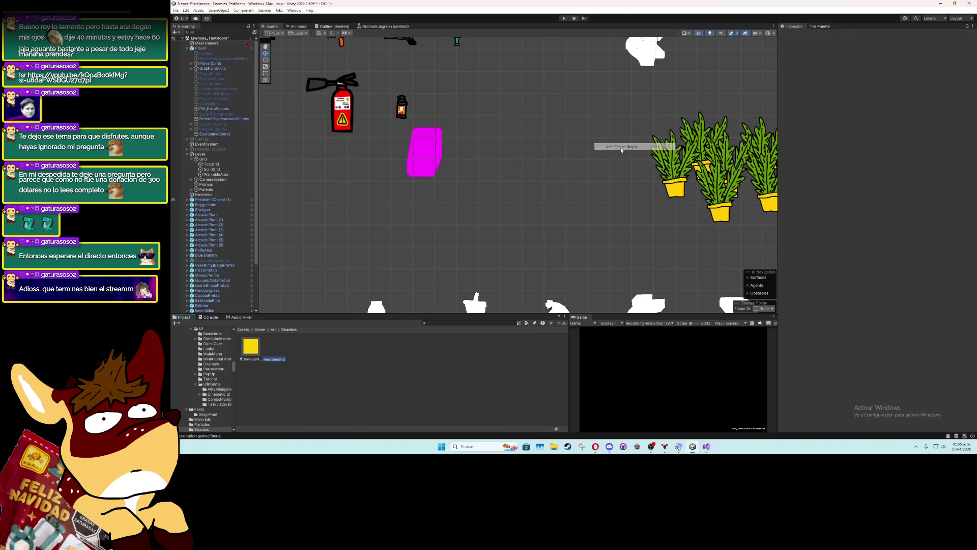
{"action": "type", "text": "Ou"}
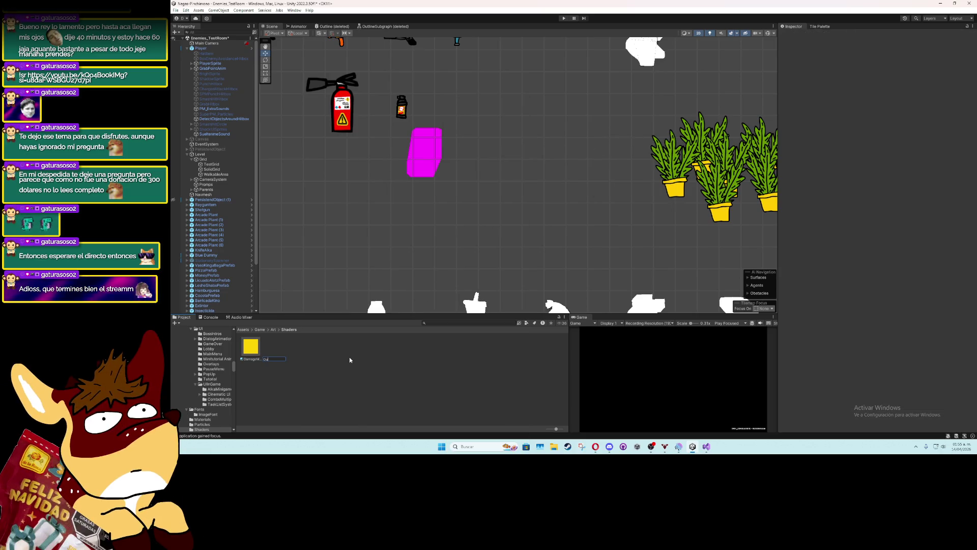
{"action": "type", "text": "ineShader"}
{"action": "key", "text": "Return"}
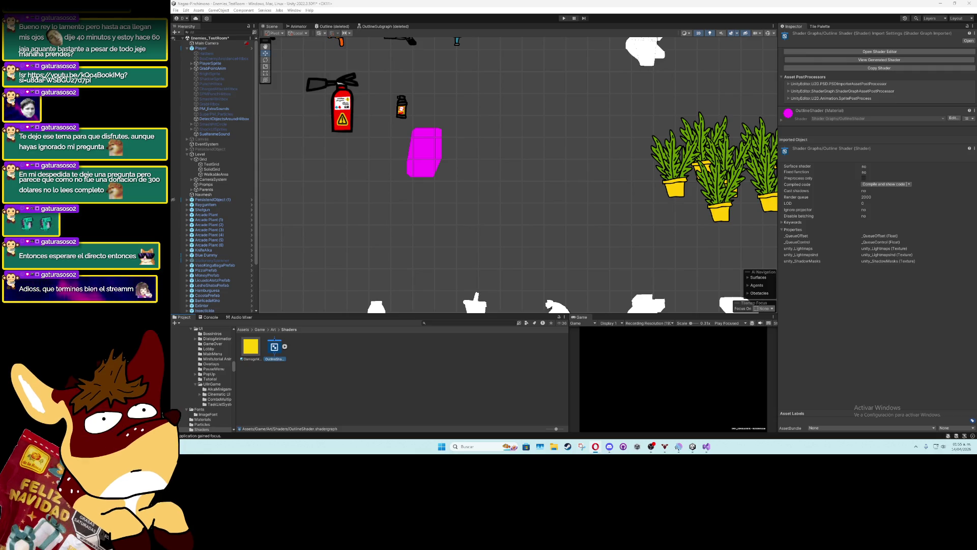
{"action": "left_click", "coordinate": [879, 52]}
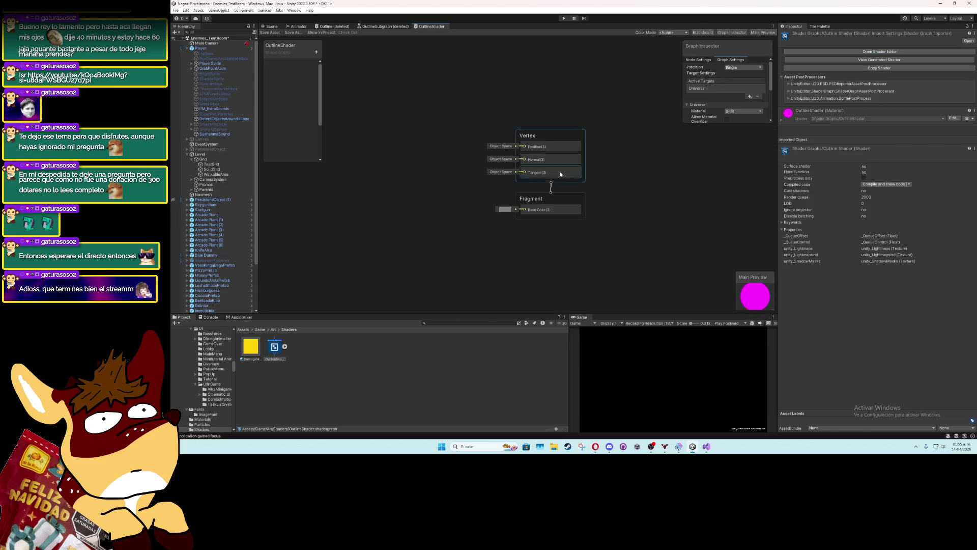
Add a Position node to the graph
{"action": "left_click_drag", "start_coordinate": [471, 157], "coordinate": [573, 187]}
{"action": "right_click", "coordinate": [477, 158]}
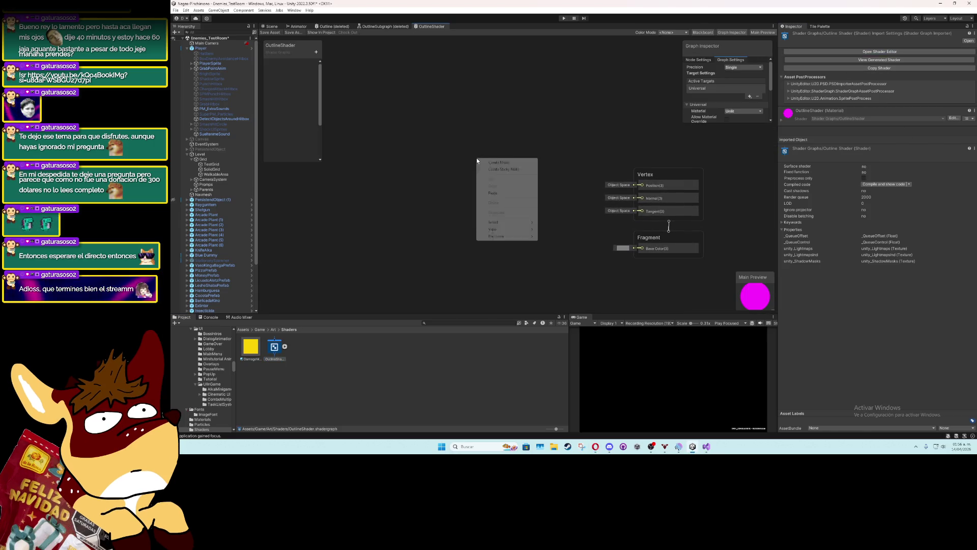
{"action": "left_click", "coordinate": [498, 163]}
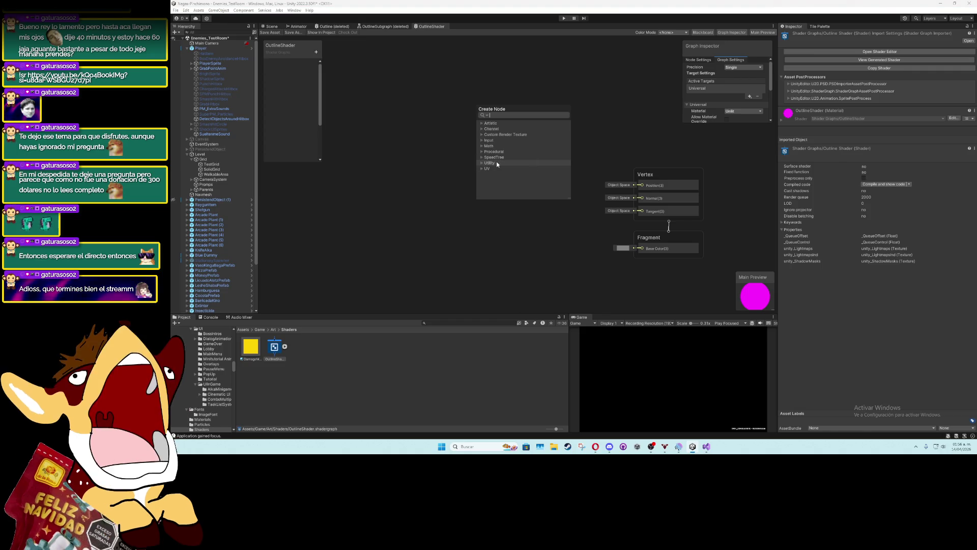
{"action": "type", "text": "positio"}
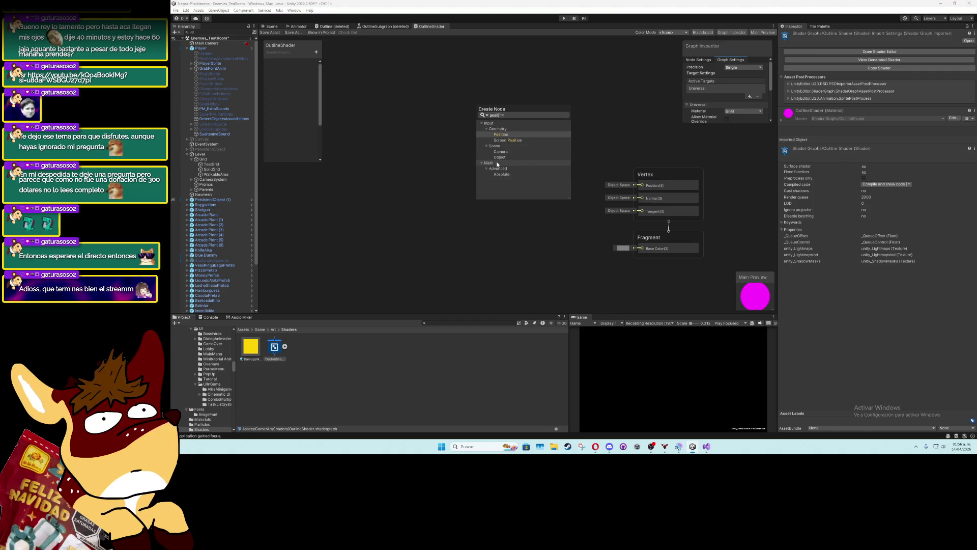
{"action": "key", "text": "Down"}
{"action": "key", "text": "Down"}
{"action": "key", "text": "Down"}
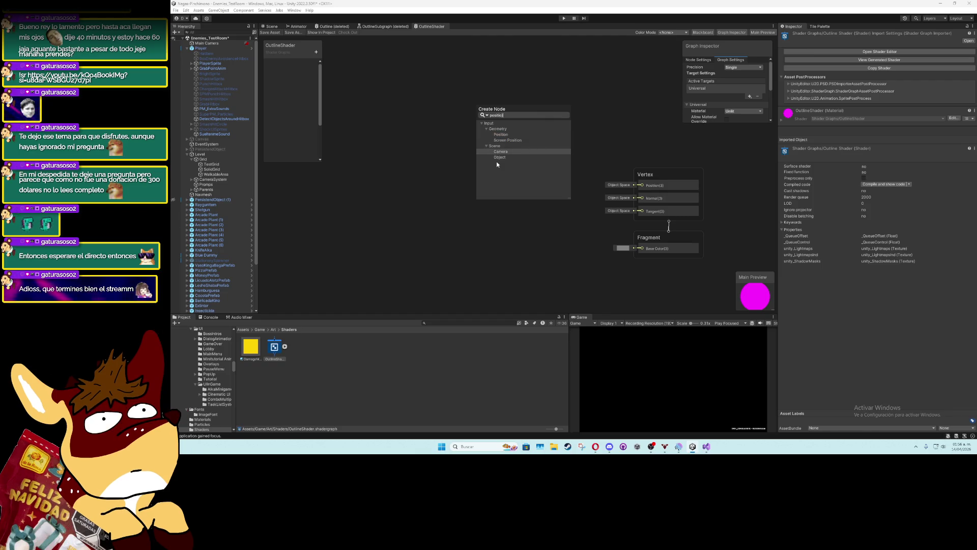
{"action": "left_click", "coordinate": [506, 136]}
{"action": "left_click_drag", "start_coordinate": [509, 165], "coordinate": [479, 121]}
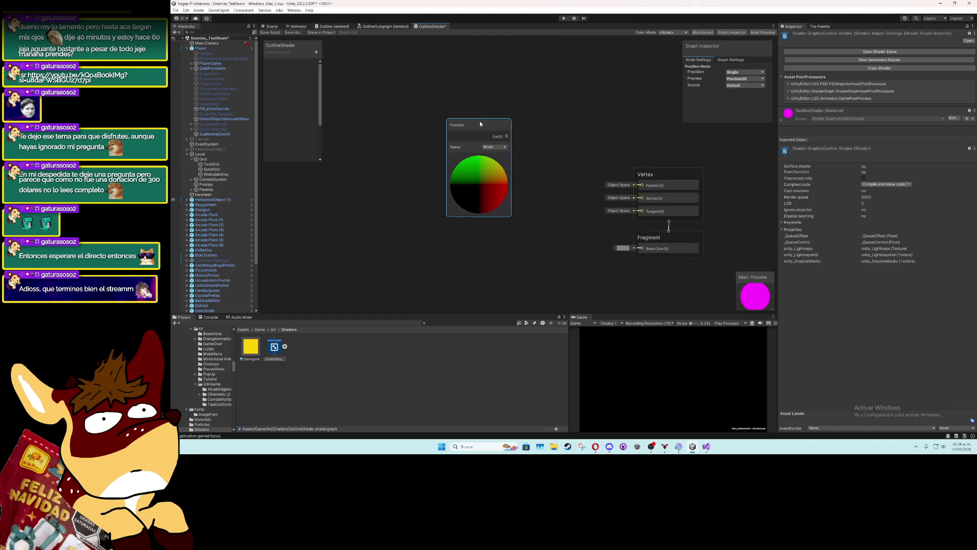
Add a Float property named Outline Size and place it beside the Position node
{"action": "left_click", "coordinate": [316, 52]}
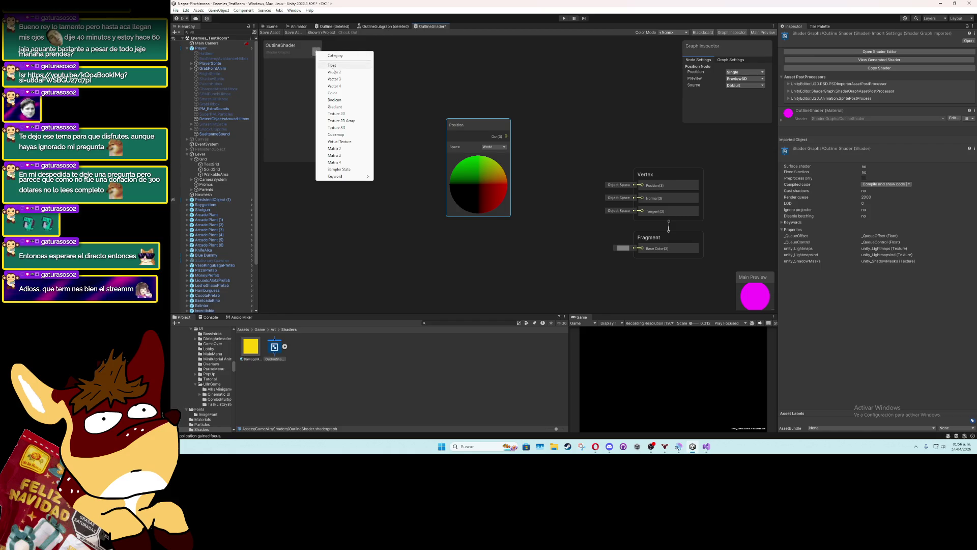
{"action": "left_click", "coordinate": [332, 65]}
{"action": "type", "text": "Outline S"}
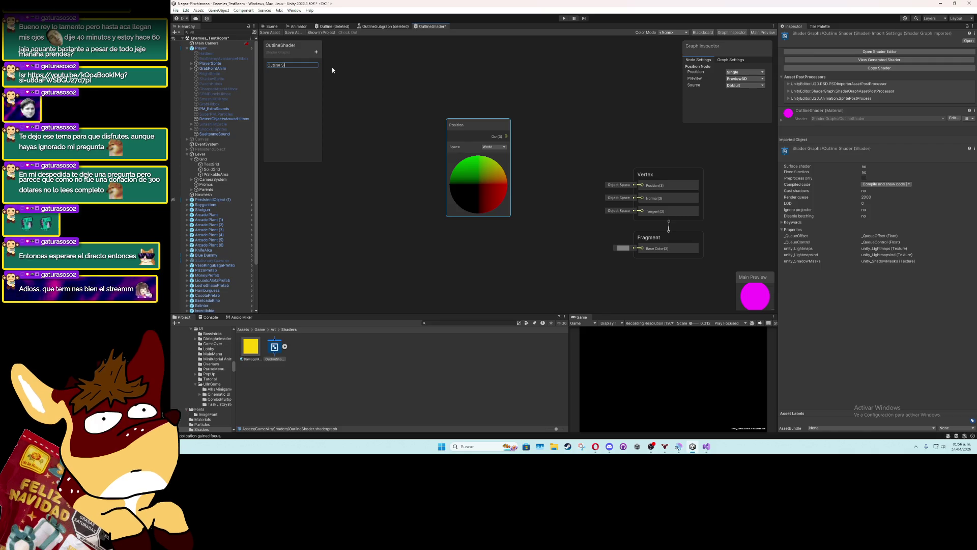
{"action": "type", "text": "ize"}
{"action": "left_click", "coordinate": [292, 65]}
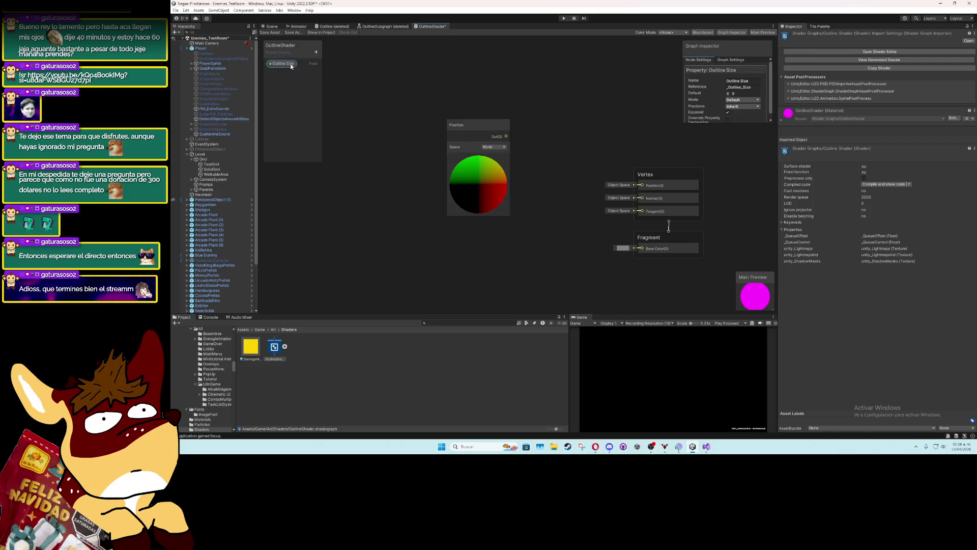
{"action": "left_click_drag", "start_coordinate": [393, 138], "coordinate": [405, 133]}
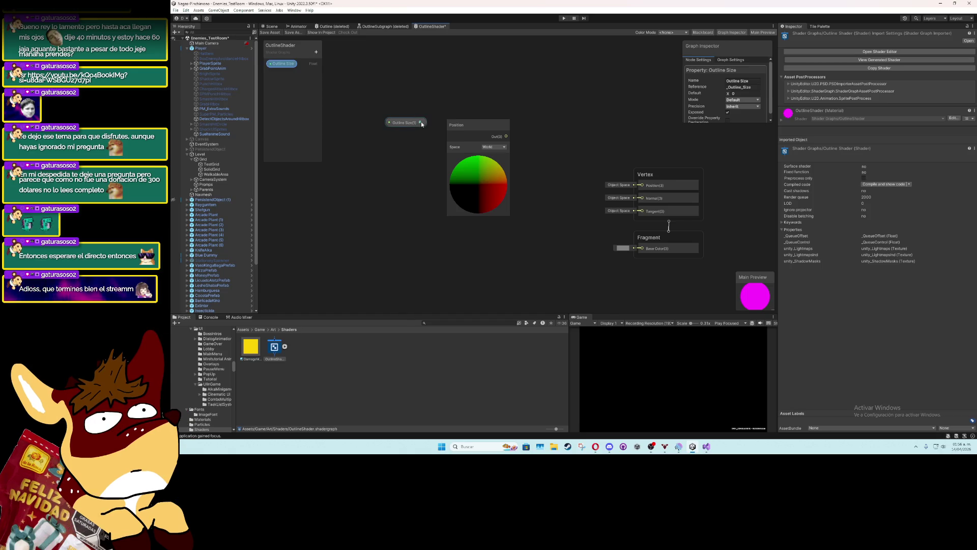
{"action": "left_click_drag", "start_coordinate": [473, 126], "coordinate": [497, 138]}
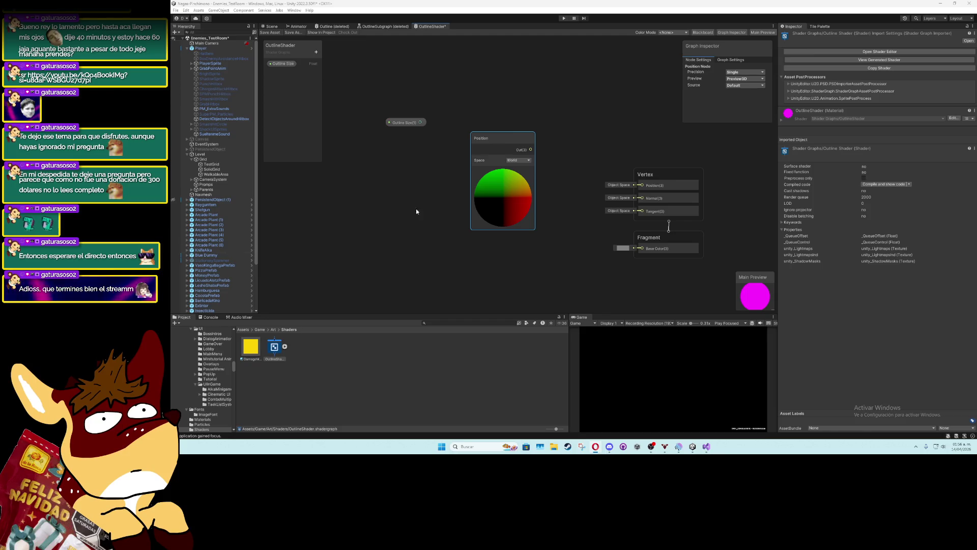
{"action": "left_click_drag", "start_coordinate": [504, 136], "coordinate": [398, 151]}
Multiply Outline Size by Position and feed the result into Vertex Position
{"action": "right_click", "coordinate": [486, 163]}
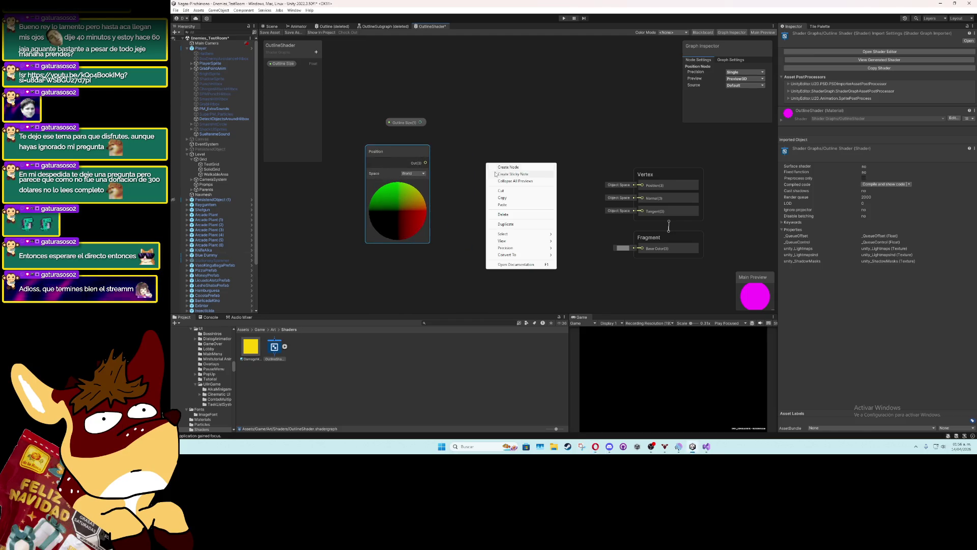
{"action": "left_click", "coordinate": [501, 167]}
{"action": "type", "text": "multiply"}
{"action": "key", "text": "Return"}
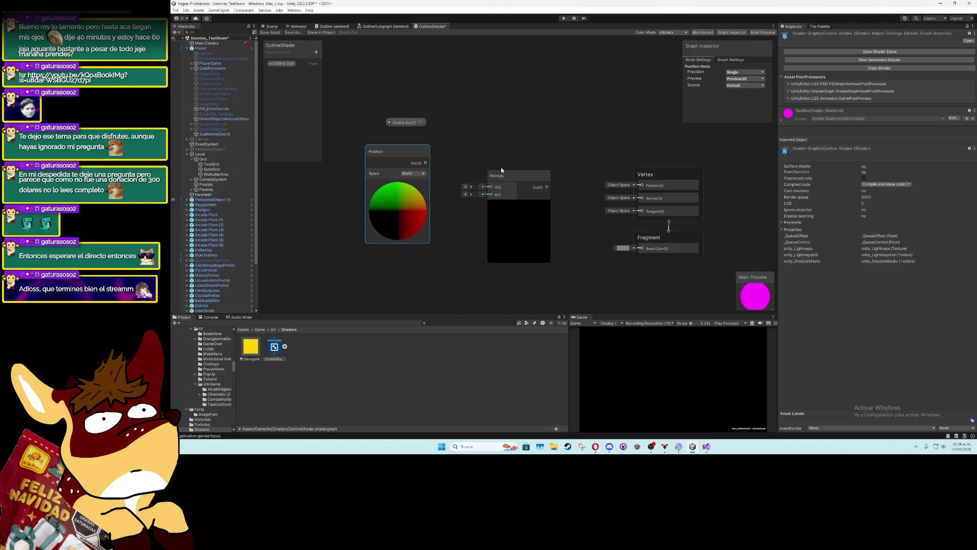
{"action": "left_click_drag", "start_coordinate": [501, 167], "coordinate": [494, 129]}
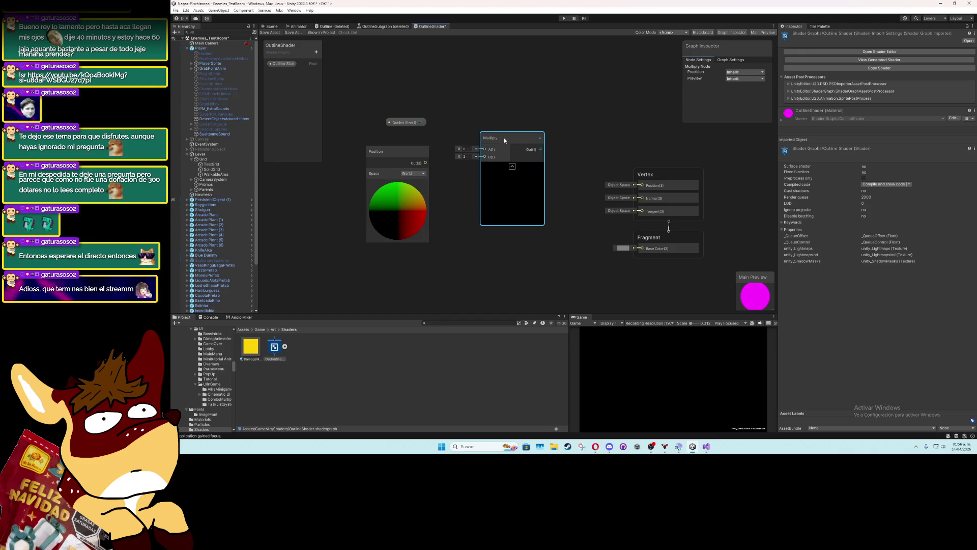
{"action": "left_click_drag", "start_coordinate": [420, 122], "coordinate": [484, 149]}
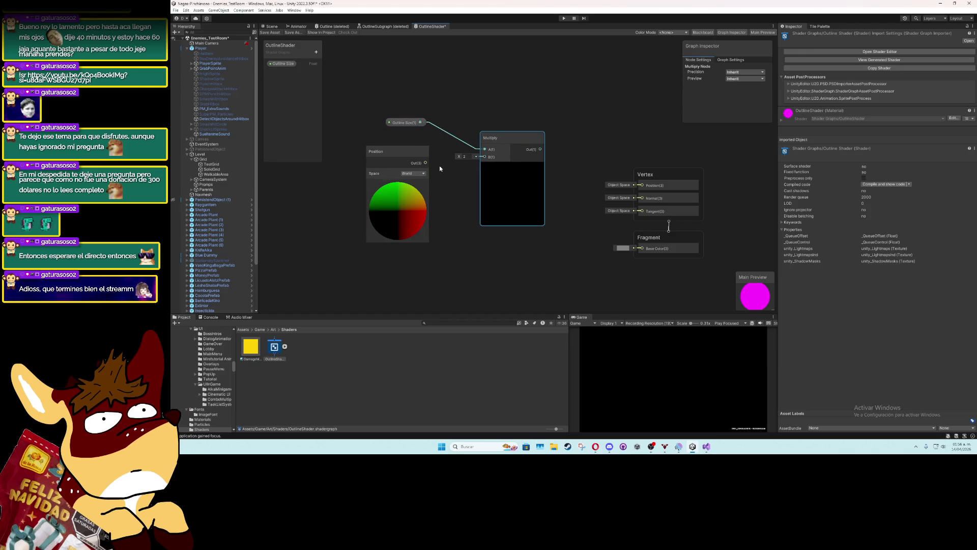
{"action": "left_click_drag", "start_coordinate": [426, 163], "coordinate": [485, 157]}
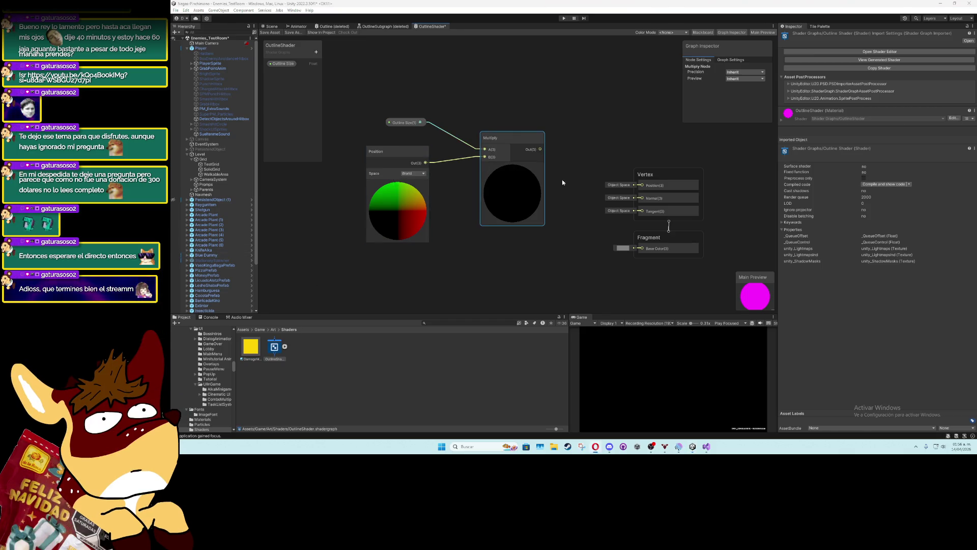
{"action": "left_click_drag", "start_coordinate": [541, 149], "coordinate": [642, 186]}
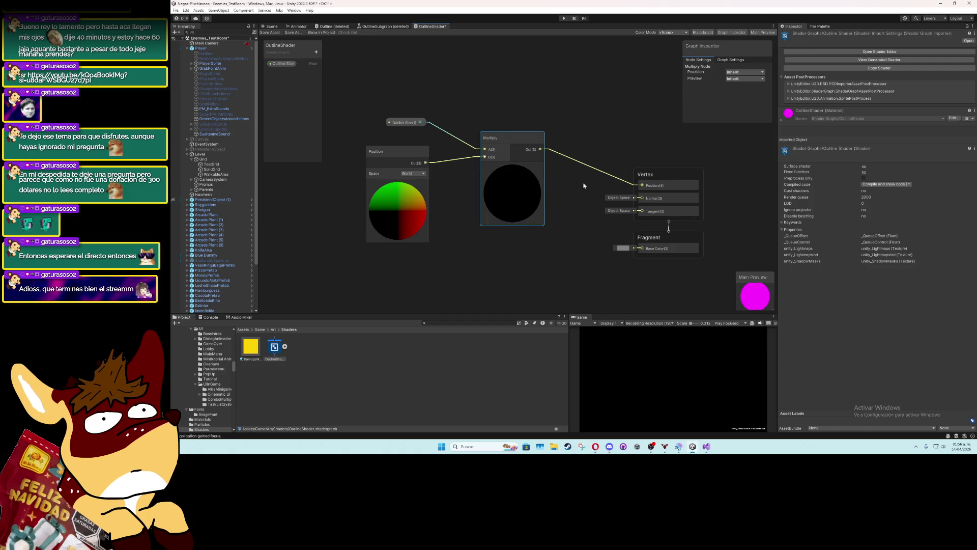
{"action": "left_click_drag", "start_coordinate": [516, 136], "coordinate": [530, 136]}
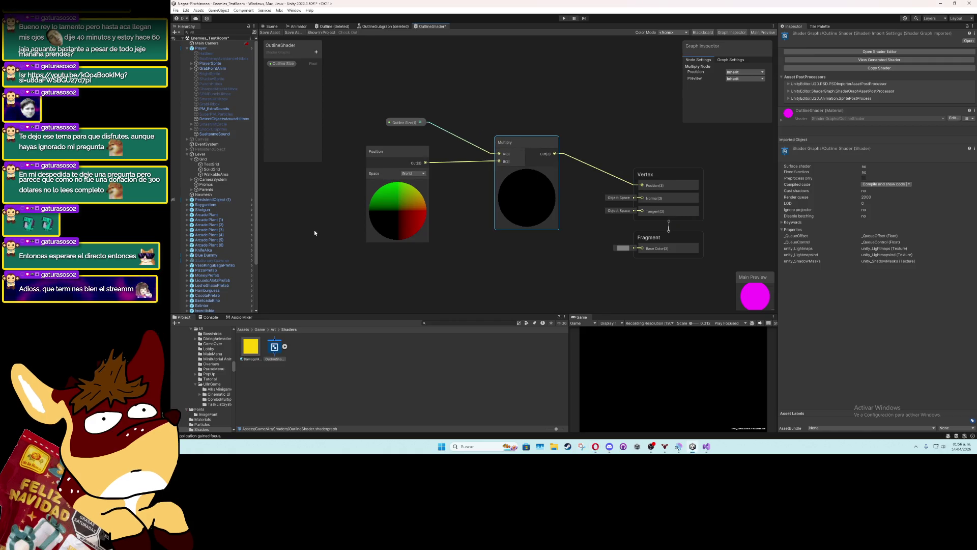
Add a Color property named Outline Color and wire it into the fragment Base Color
{"action": "left_click", "coordinate": [316, 52]}
{"action": "left_click", "coordinate": [334, 93]}
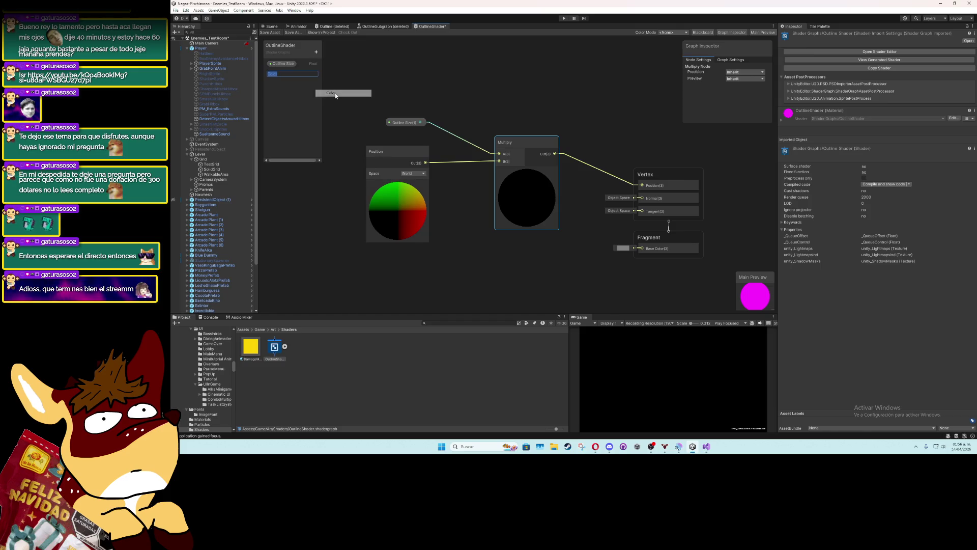
{"action": "type", "text": "Outline"}
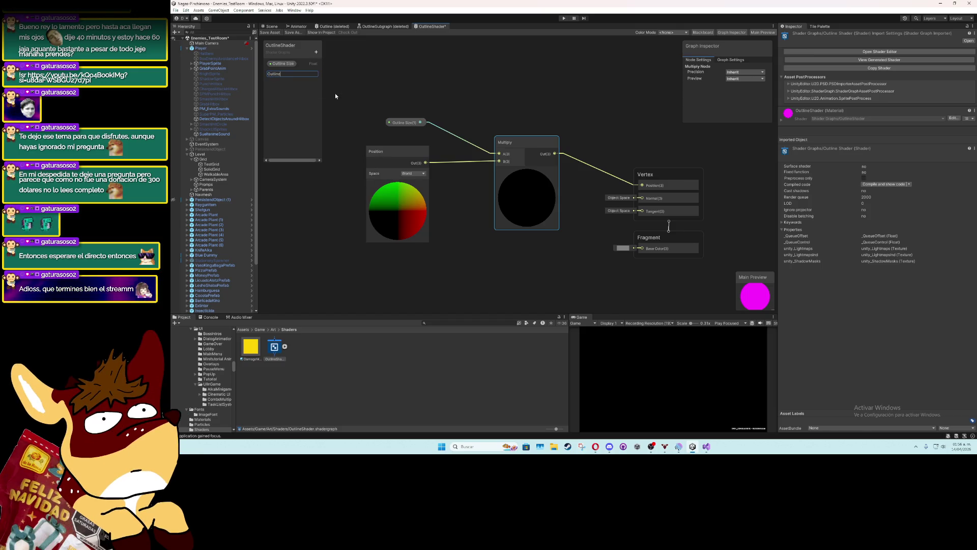
{"action": "type", "text": " Color"}
{"action": "key", "text": "Return"}
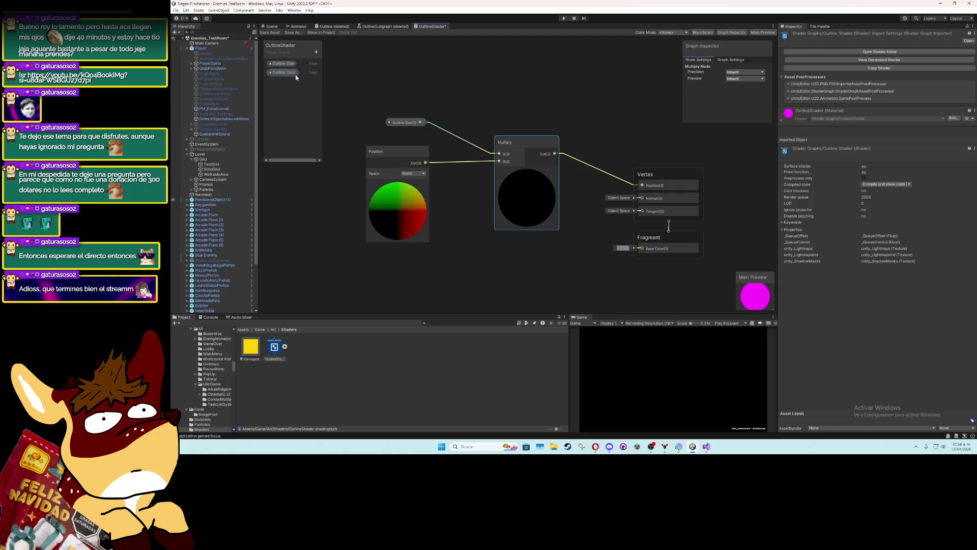
{"action": "left_click", "coordinate": [295, 76]}
{"action": "left_click_drag", "start_coordinate": [343, 259], "coordinate": [346, 259]}
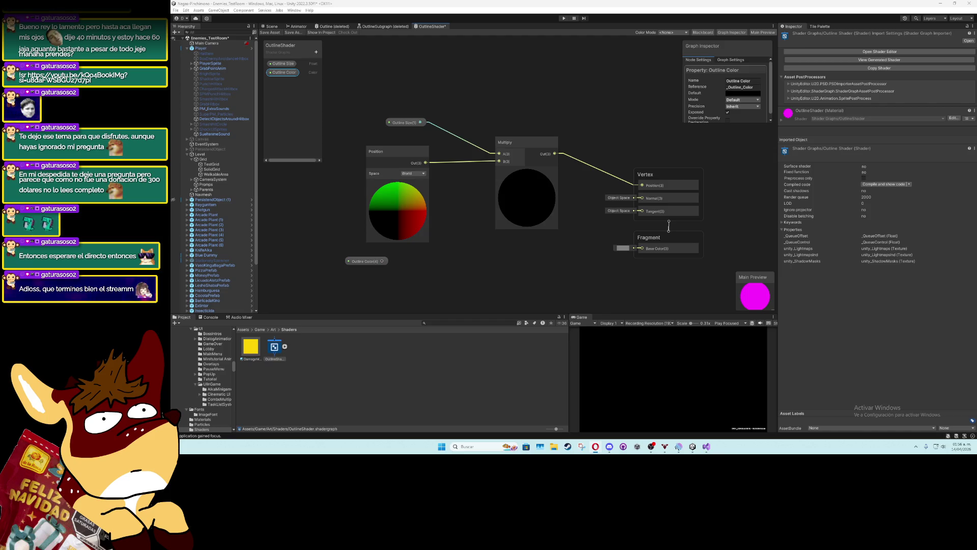
{"action": "left_click_drag", "start_coordinate": [365, 261], "coordinate": [634, 250]}
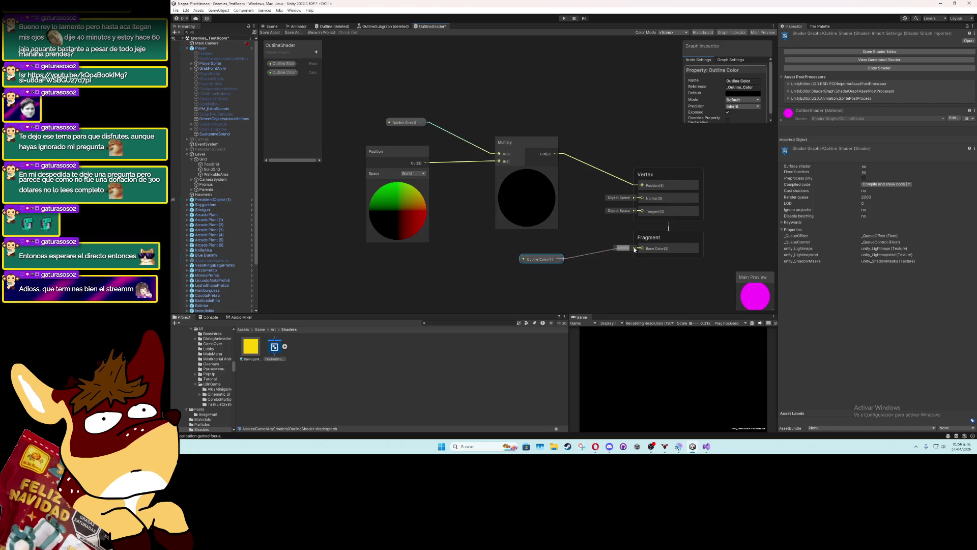
{"action": "left_click_drag", "start_coordinate": [570, 244], "coordinate": [465, 247]}
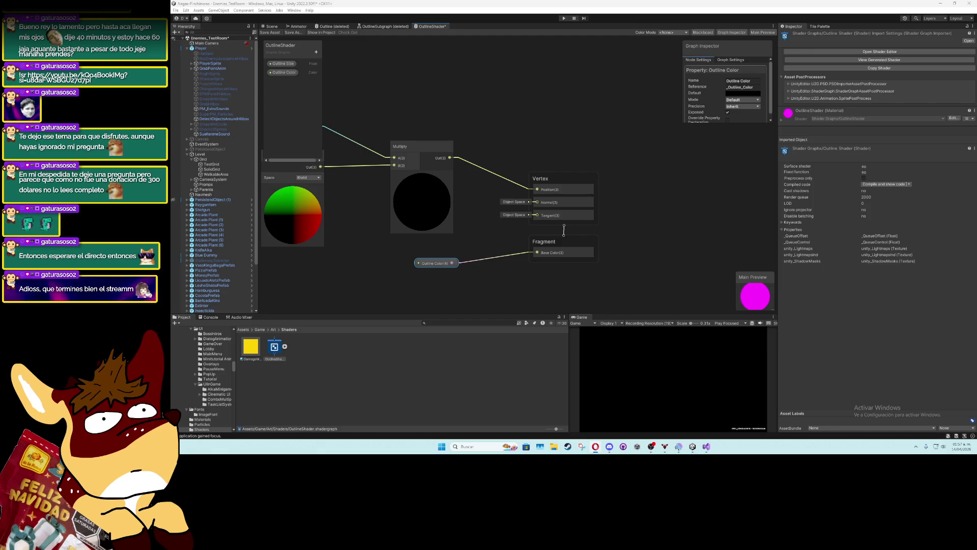
{"action": "left_click", "coordinate": [731, 60]}
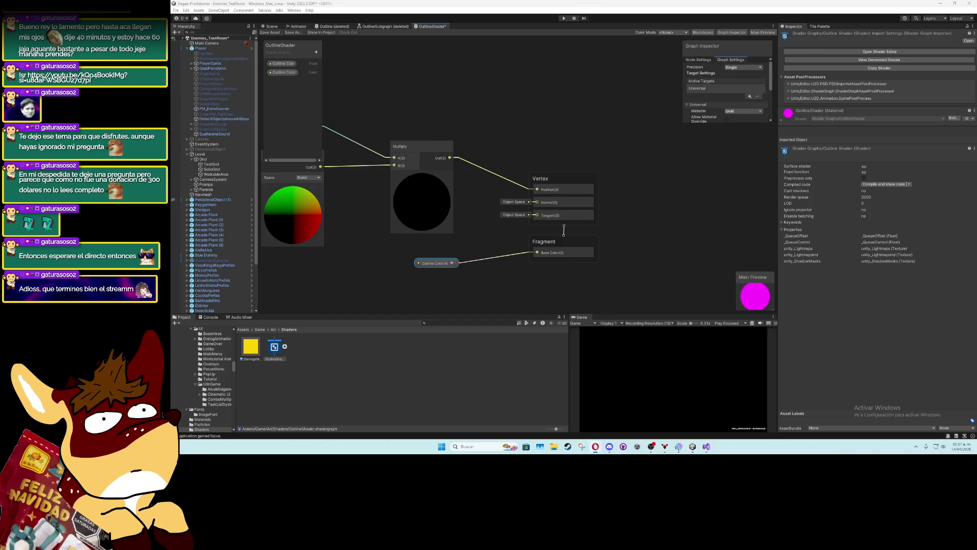
Set Render Face to Back in Graph Settings and save the shader graph
{"action": "scroll", "coordinate": [768, 79], "scroll_direction": "down", "scroll_amount": 3}
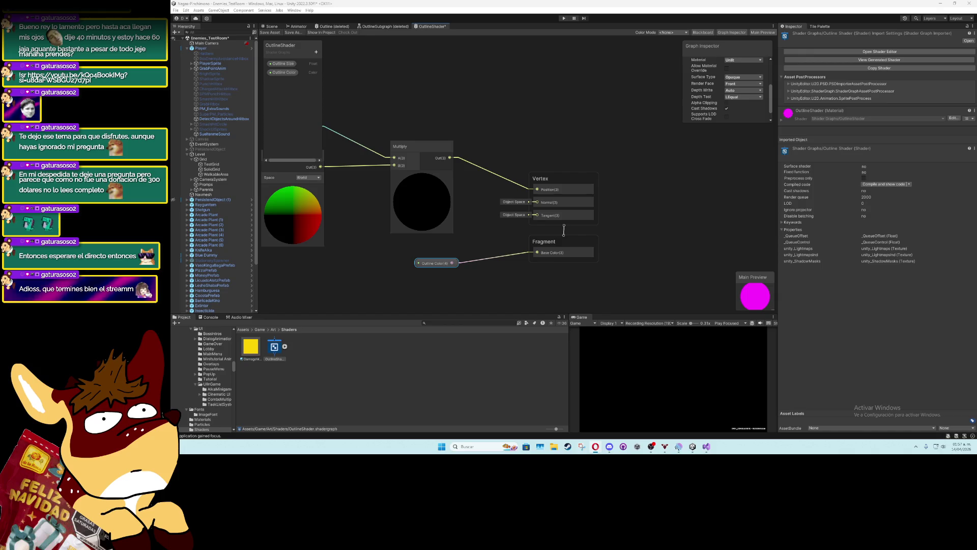
{"action": "left_click", "coordinate": [746, 85]}
{"action": "left_click", "coordinate": [747, 96]}
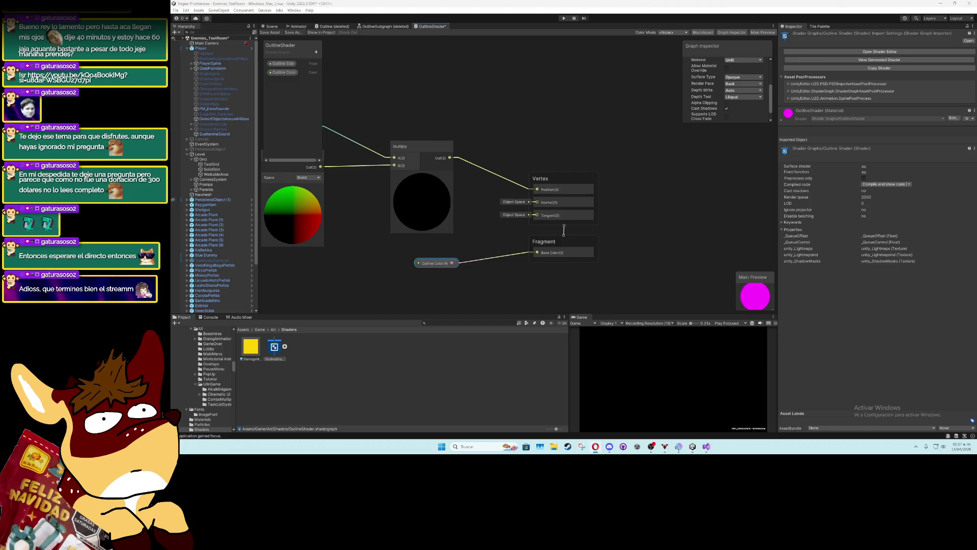
{"action": "key", "text": "ctrl+s"}
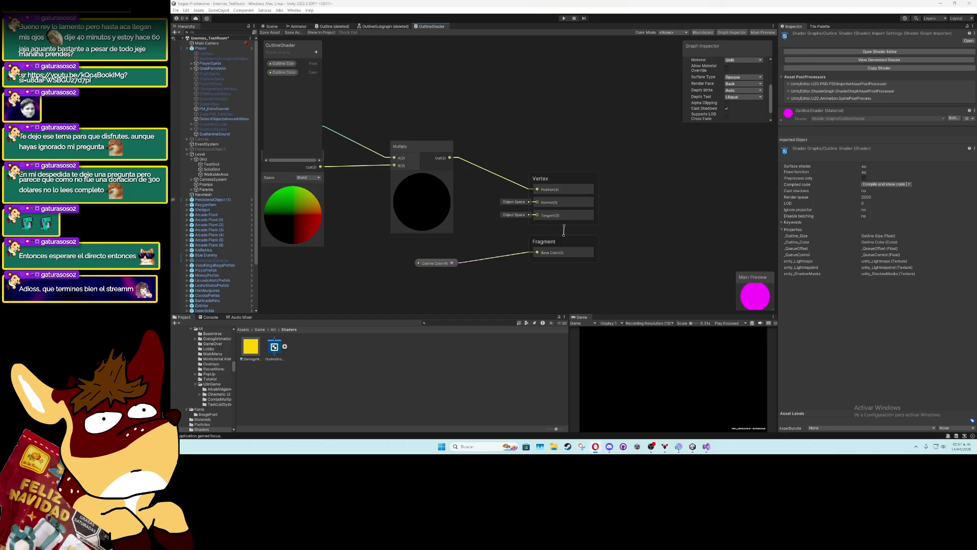
{"action": "right_click", "coordinate": [276, 351]}
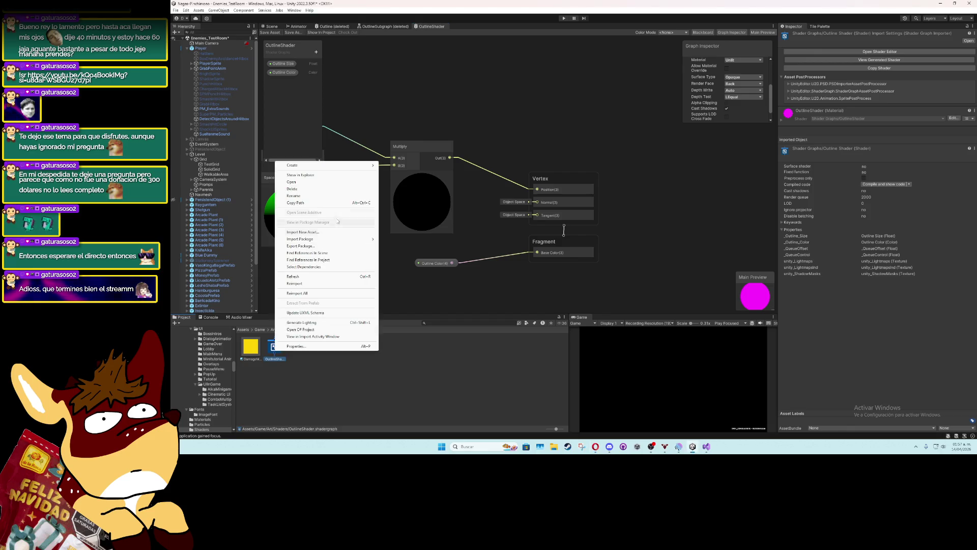
Create a new material from OutlineShader named OutlineMat
{"action": "mouse_move", "coordinate": [316, 165]}
{"action": "left_click", "coordinate": [395, 273]}
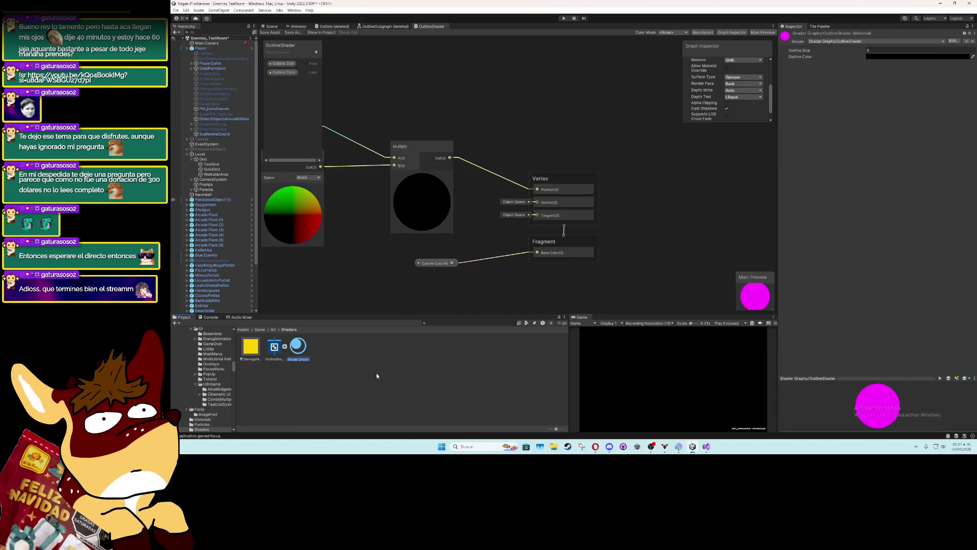
{"action": "type", "text": "OutlineMat"}
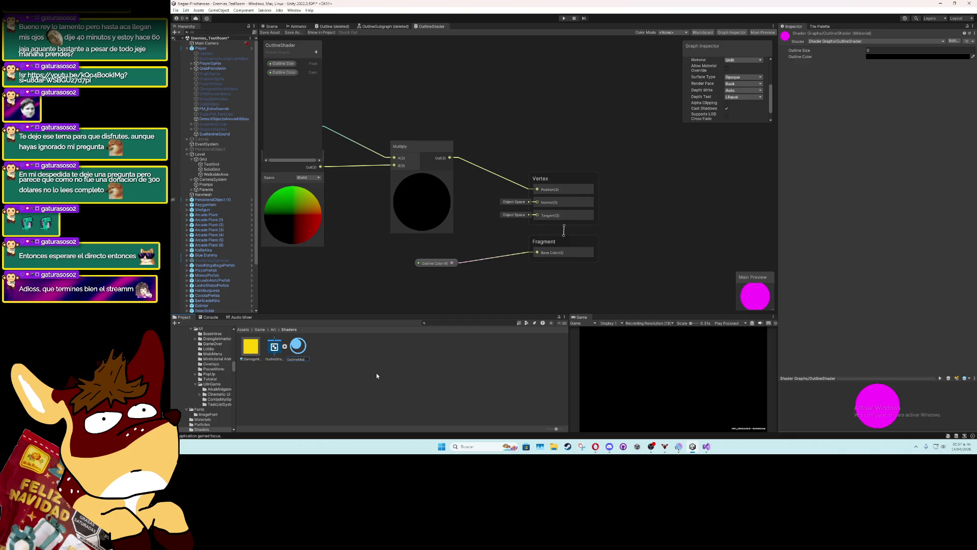
{"action": "key", "text": "Return"}
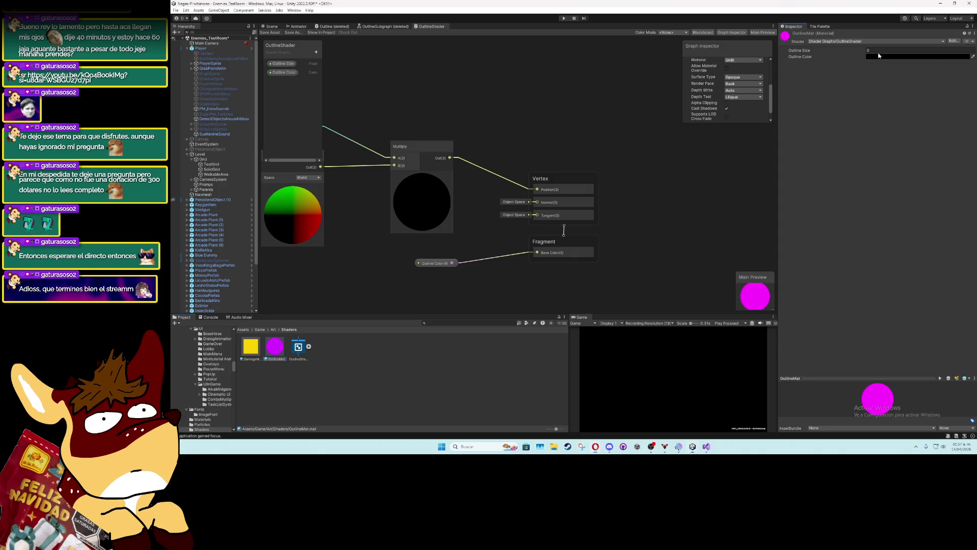
Set OutlineMat's Outline Size to 1.1
{"action": "left_click", "coordinate": [879, 52]}
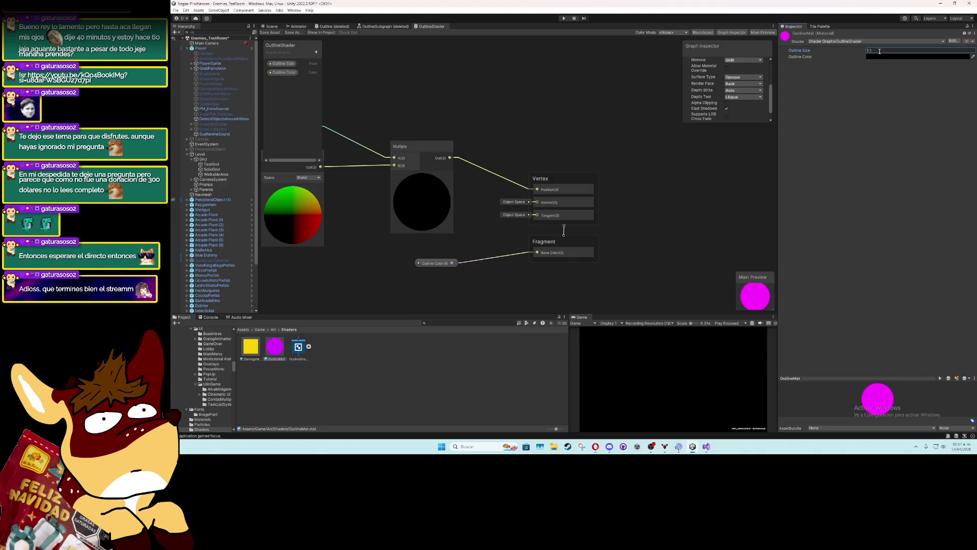
{"action": "left_click", "coordinate": [272, 348]}
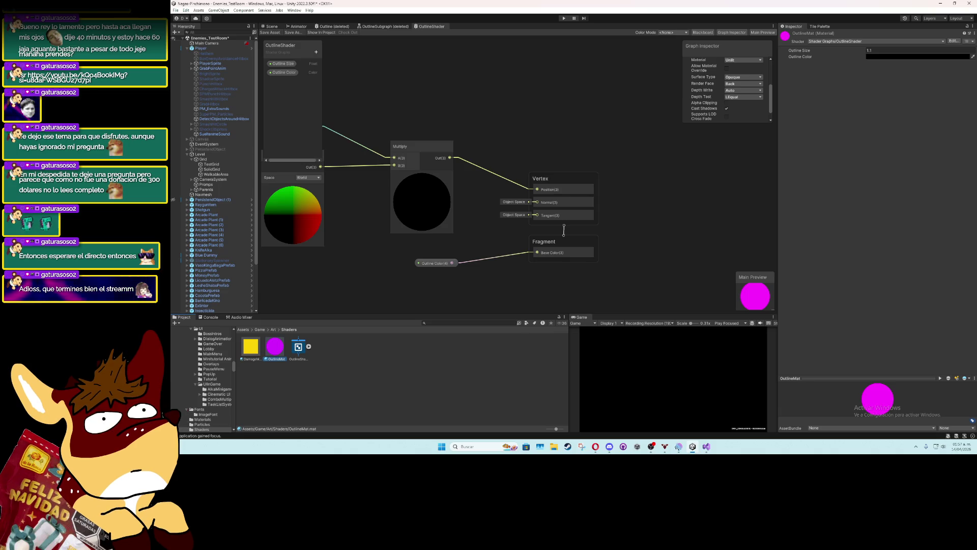
{"action": "scroll", "coordinate": [458, 264], "scroll_direction": "down", "scroll_amount": 3}
{"action": "scroll", "coordinate": [438, 261], "scroll_direction": "up", "scroll_amount": 2}
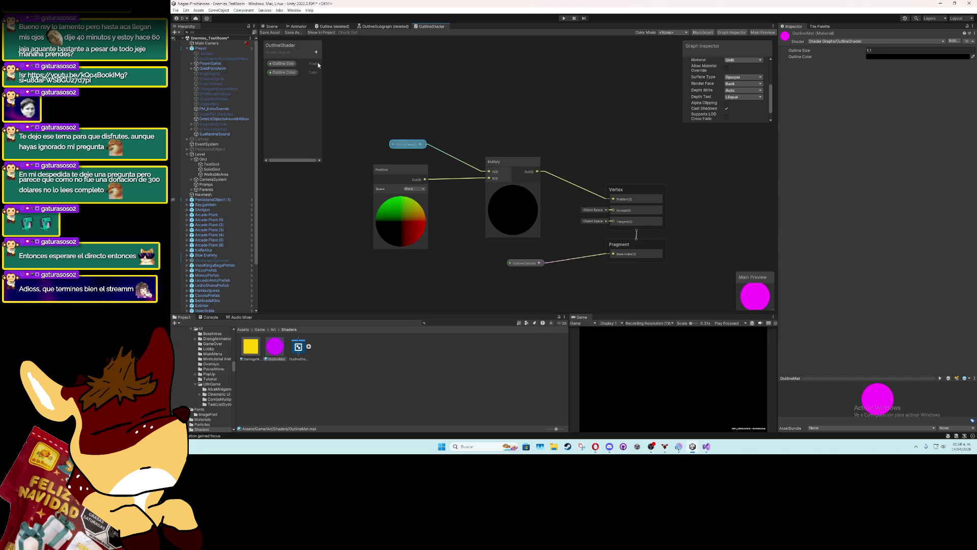
Close the deleted Outline and OutlineSubgraph graph tabs without saving
{"action": "left_click", "coordinate": [351, 27]}
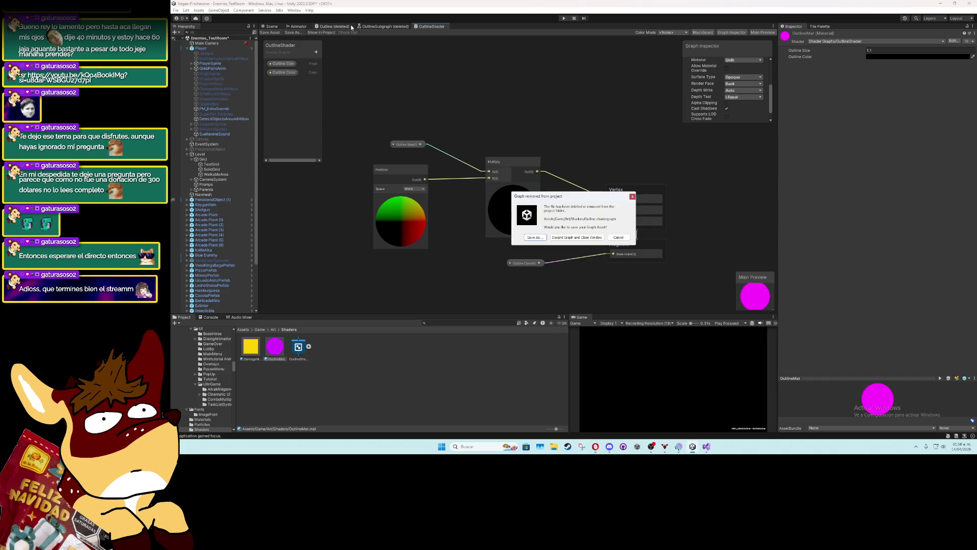
{"action": "left_click", "coordinate": [574, 238]}
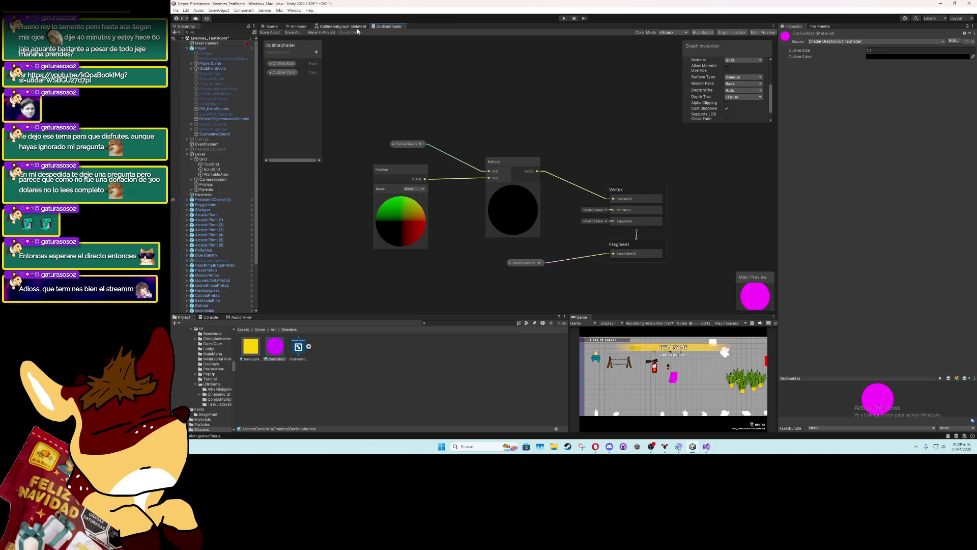
{"action": "left_click", "coordinate": [358, 27]}
{"action": "left_click", "coordinate": [582, 237]}
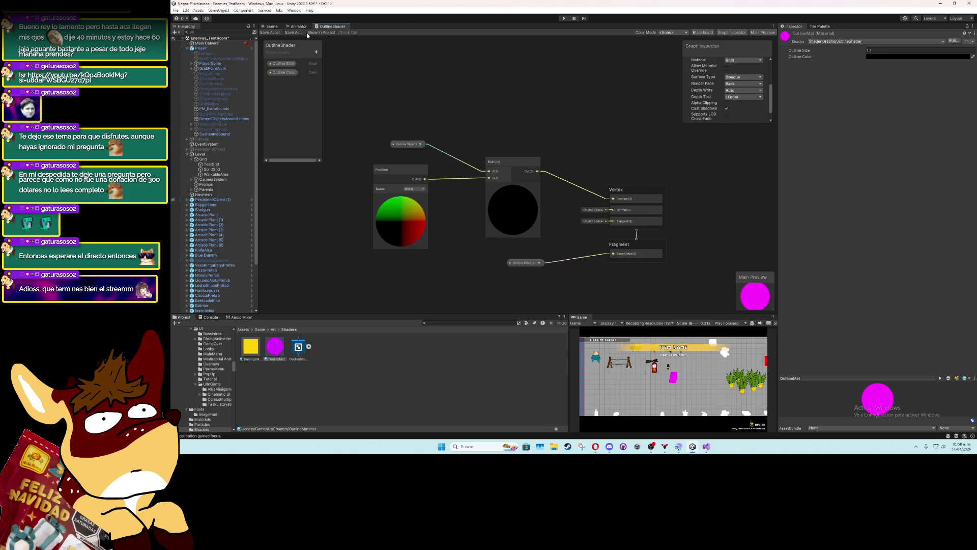
Assign OutlineMat to PlayerSprite's Sprite Renderer material in the scene
{"action": "left_click", "coordinate": [272, 27]}
{"action": "left_click", "coordinate": [425, 153]}
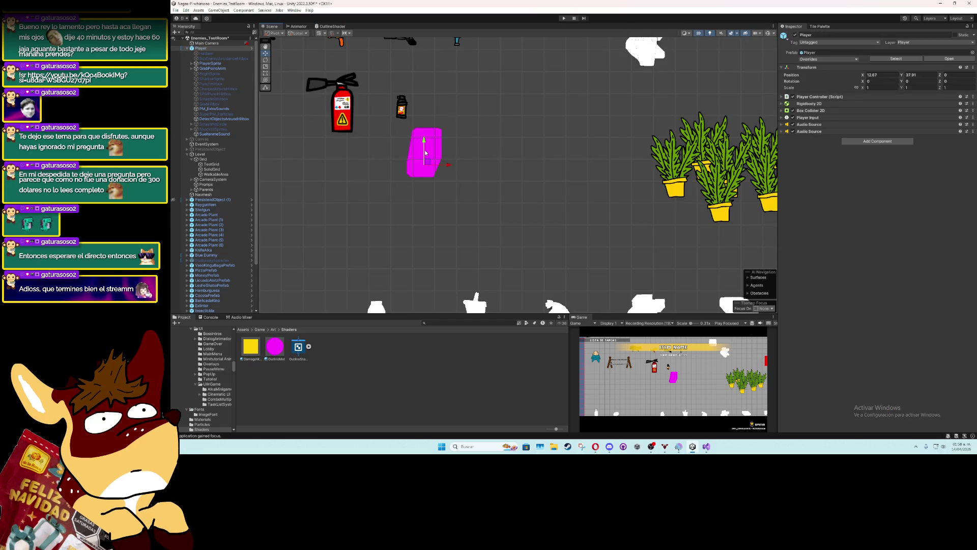
{"action": "left_click", "coordinate": [210, 63]}
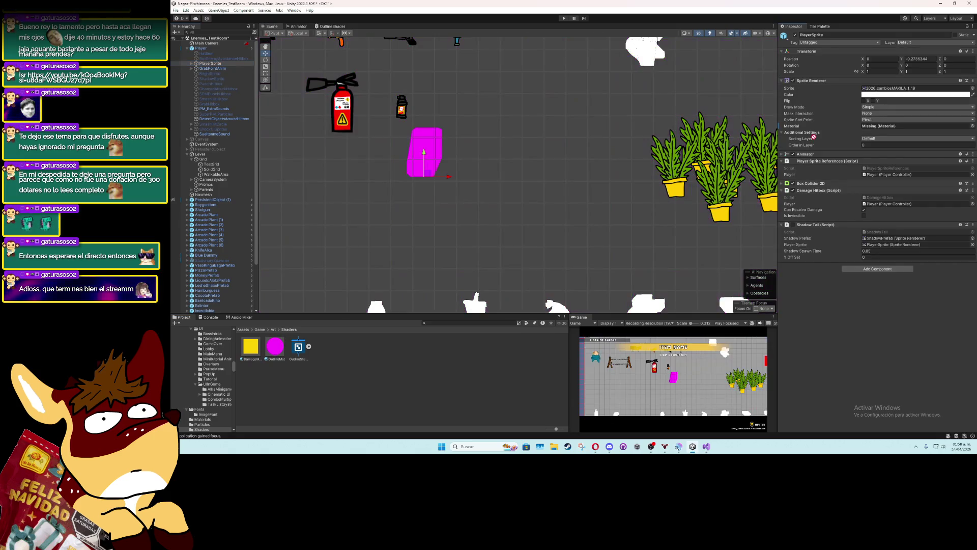
{"action": "mouse_move", "coordinate": [814, 137]}
{"action": "left_mouse_down"}
{"action": "mouse_move", "coordinate": [892, 162]}
{"action": "mouse_move", "coordinate": [888, 126]}
{"action": "left_mouse_up"}
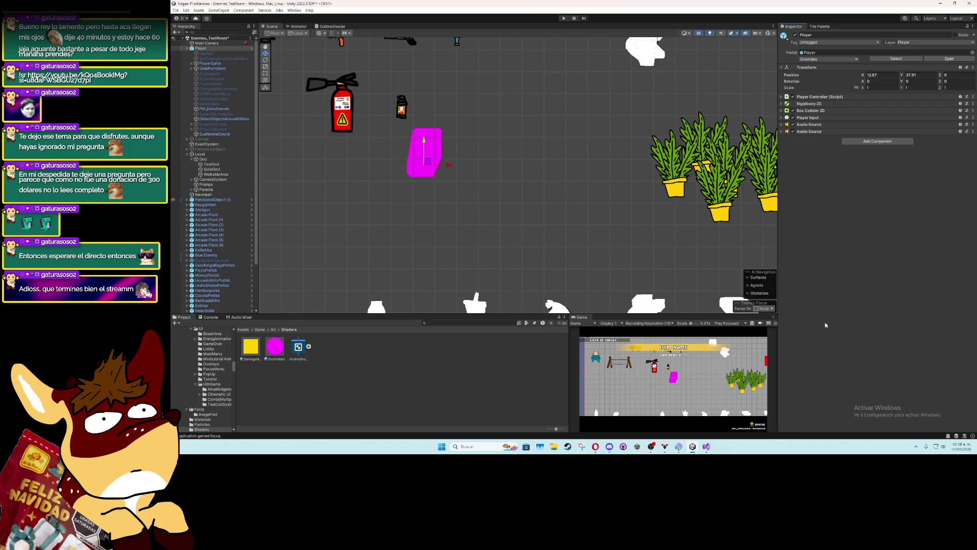
{"action": "left_click", "coordinate": [270, 352]}
{"action": "left_click", "coordinate": [298, 348]}
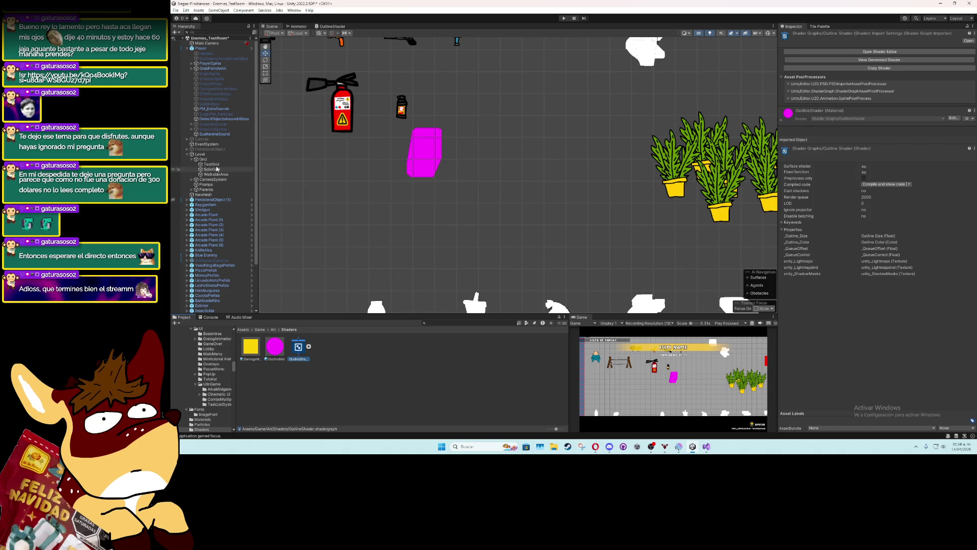
{"action": "left_click", "coordinate": [176, 10]}
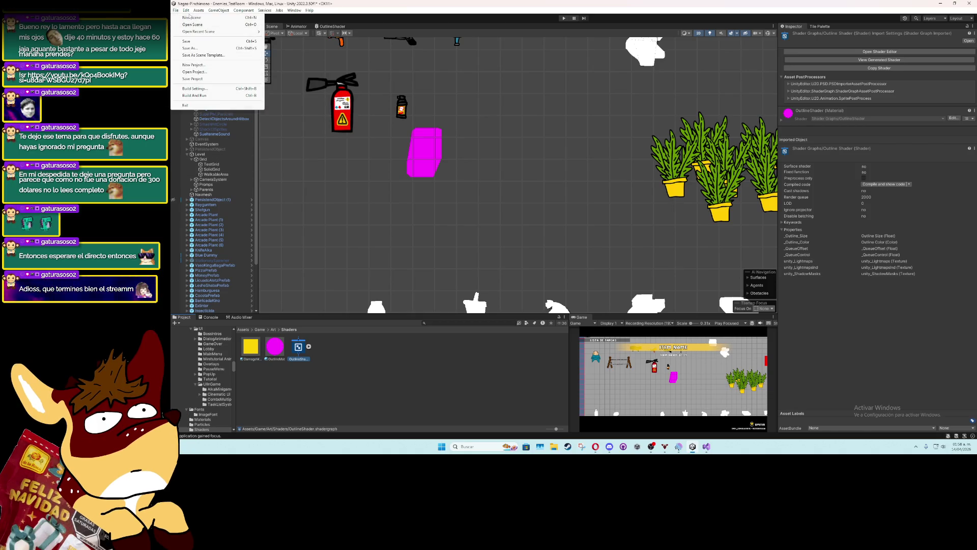
{"action": "mouse_move", "coordinate": [187, 12]}
{"action": "left_click", "coordinate": [399, 385]}
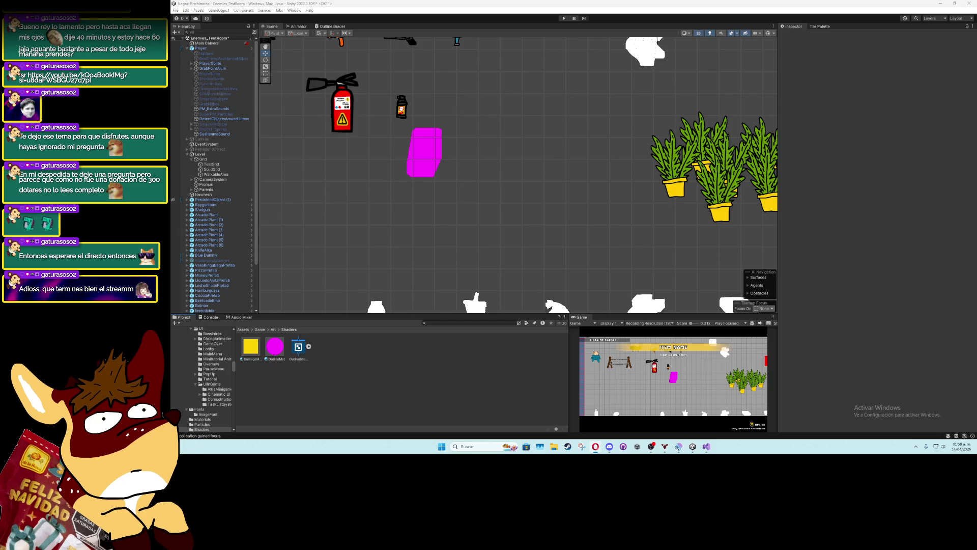
{"action": "left_click", "coordinate": [298, 347]}
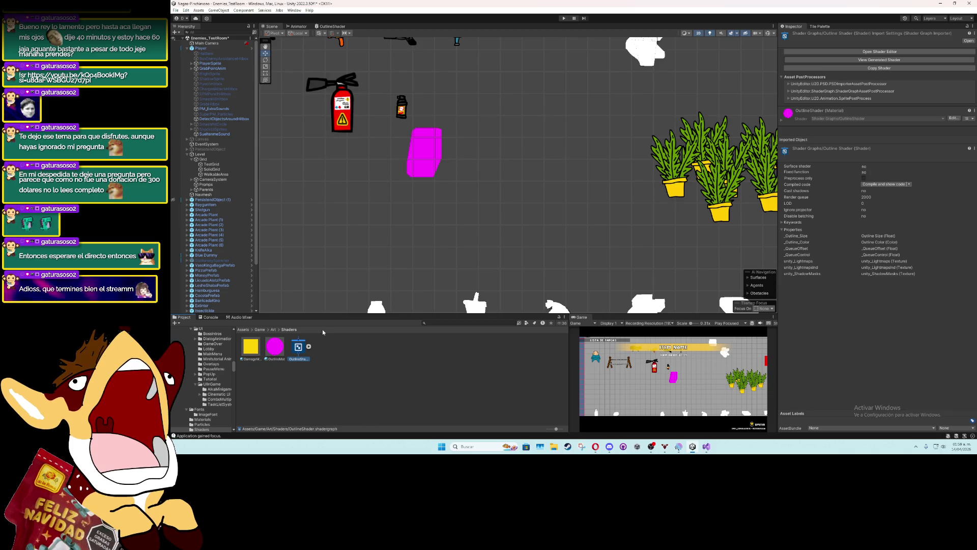
{"action": "left_click", "coordinate": [280, 344]}
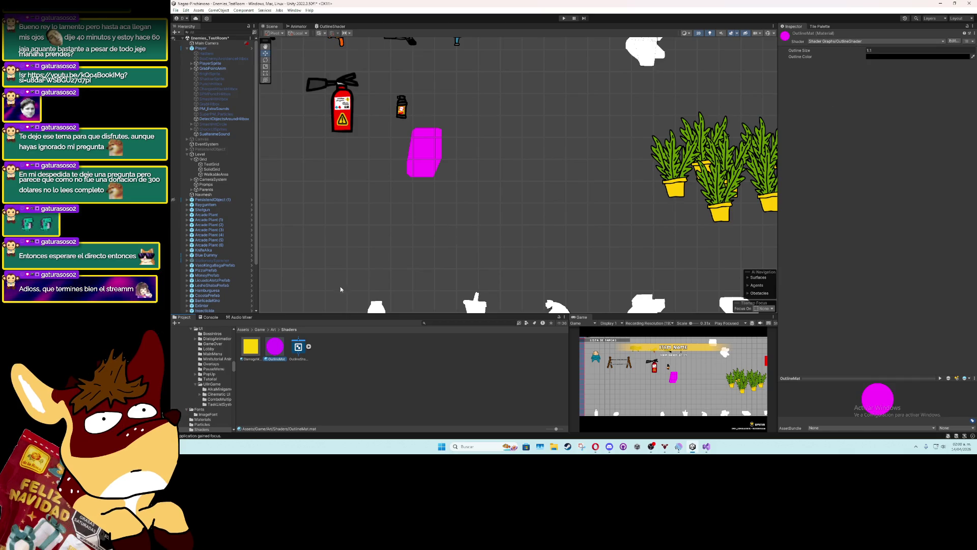
{"action": "left_click", "coordinate": [297, 348]}
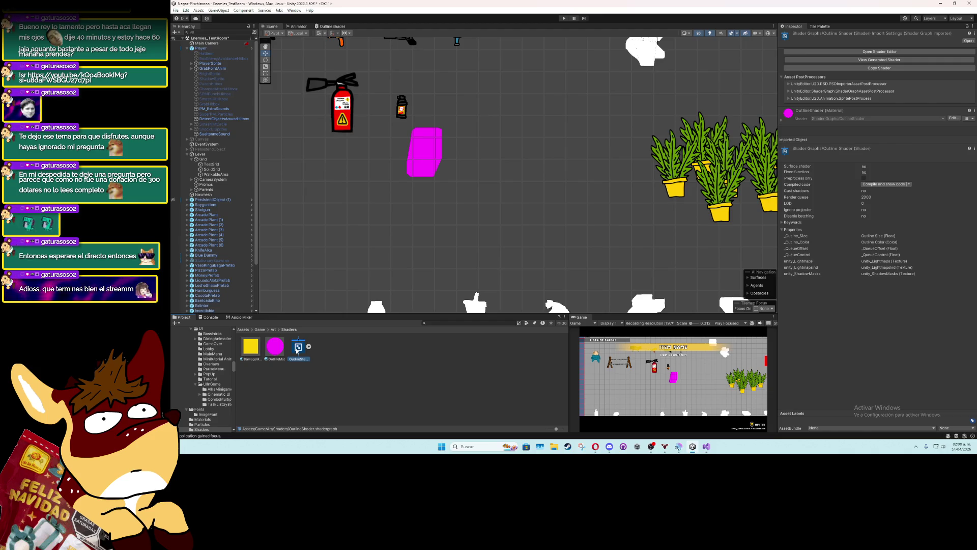
Create a URP Sprite shader graph named OutlineSprite in the Shaders folder
{"action": "right_click", "coordinate": [338, 352]}
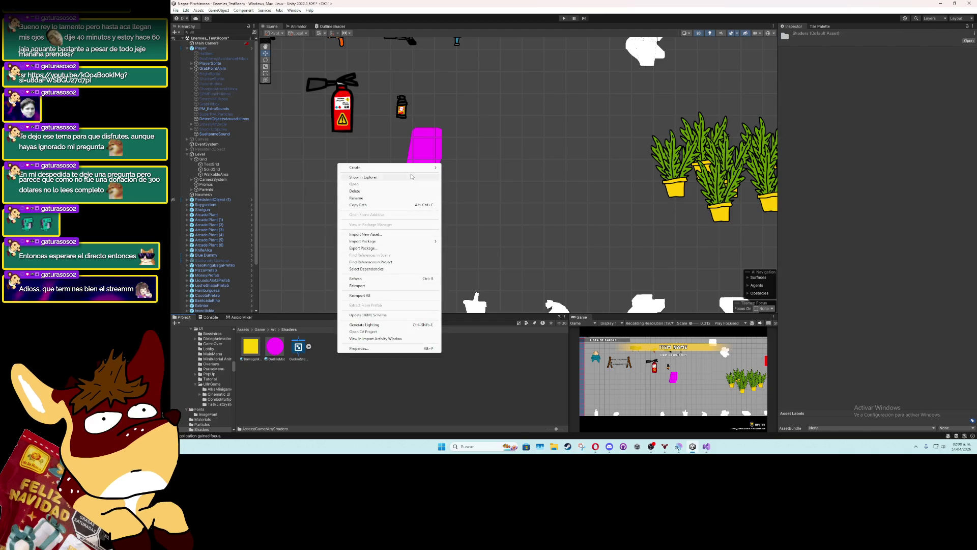
{"action": "mouse_move", "coordinate": [418, 170]}
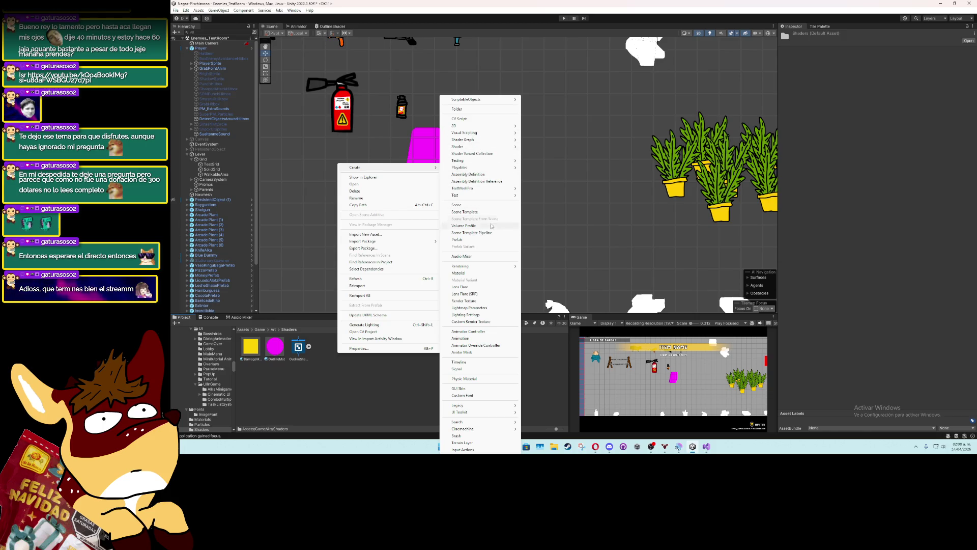
{"action": "mouse_move", "coordinate": [516, 146]}
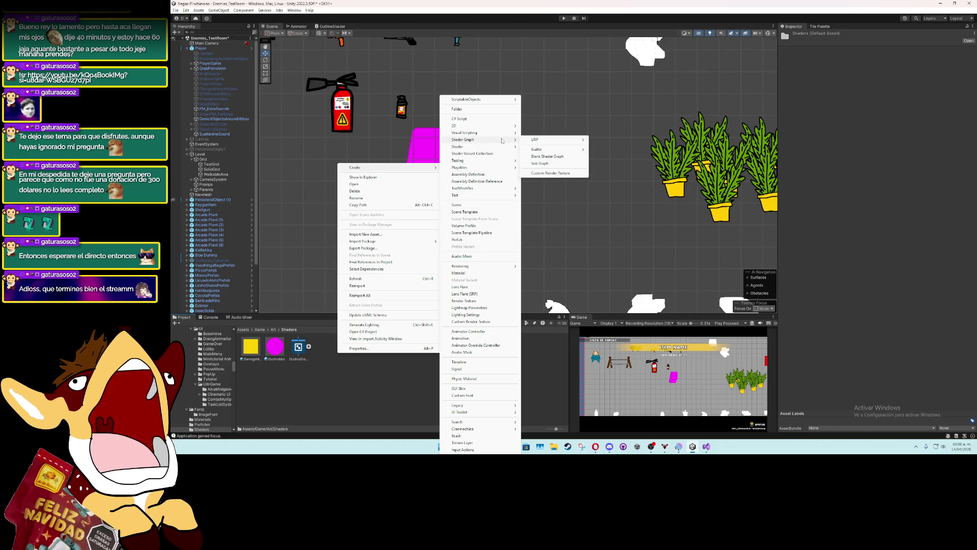
{"action": "mouse_move", "coordinate": [570, 139]}
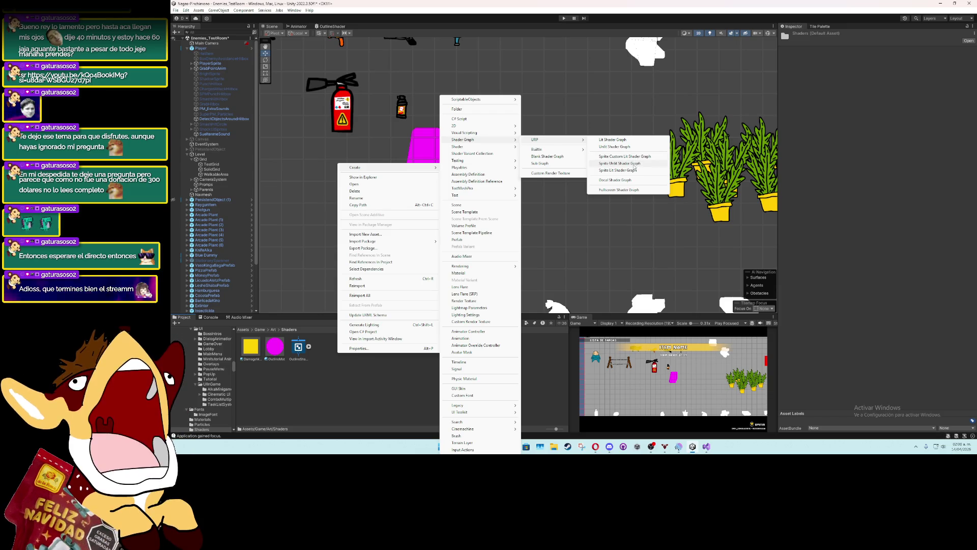
{"action": "left_click", "coordinate": [632, 170]}
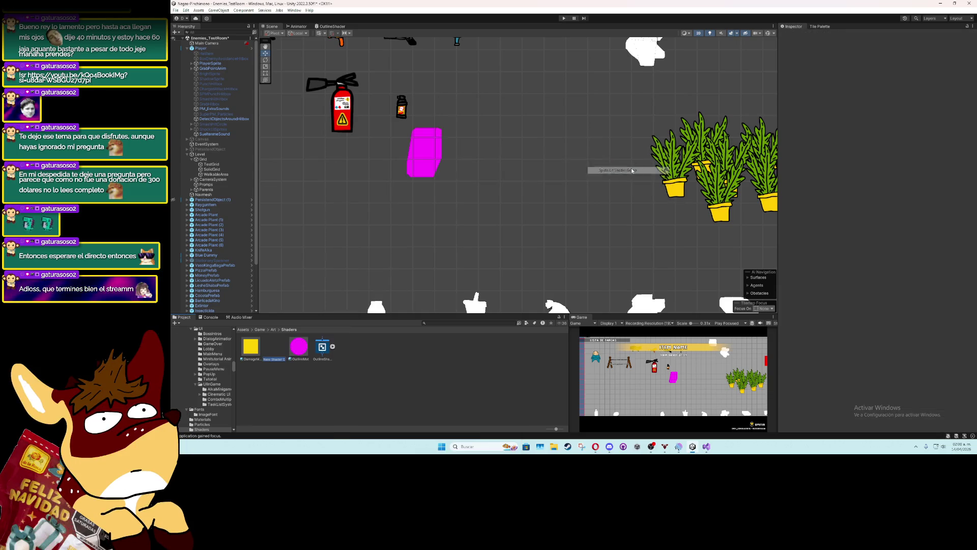
{"action": "type", "text": "Outl"}
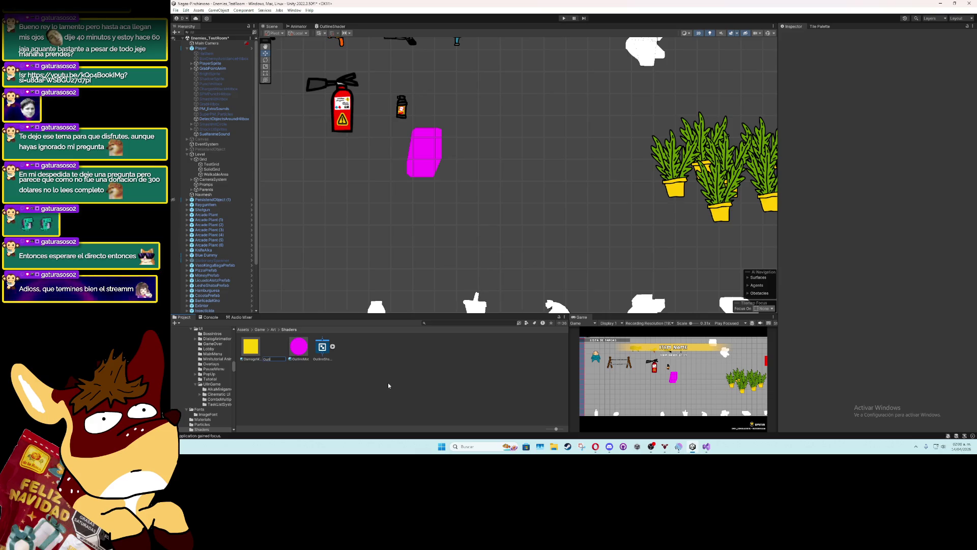
{"action": "type", "text": "ineSprite"}
{"action": "key", "text": "Return"}
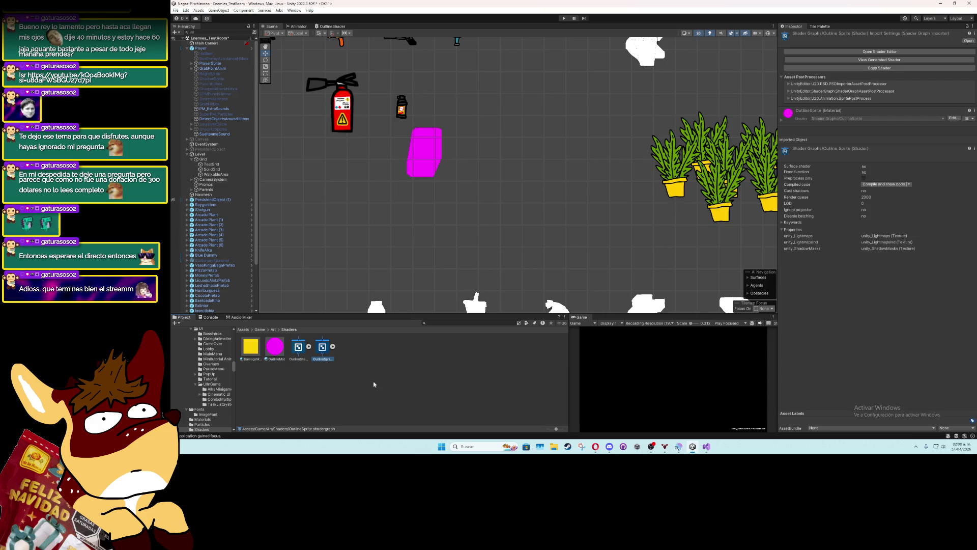
Select the Position and Multiply nodes in OutlineShader for copying, then open OutlineSprite
{"action": "double_click", "coordinate": [304, 354]}
{"action": "mouse_move", "coordinate": [688, 275]}
{"action": "left_mouse_down"}
{"action": "mouse_move", "coordinate": [505, 210]}
{"action": "mouse_move", "coordinate": [591, 262]}
{"action": "mouse_move", "coordinate": [648, 269]}
{"action": "left_mouse_up"}
{"action": "mouse_move", "coordinate": [368, 121]}
{"action": "left_mouse_down"}
{"action": "mouse_move", "coordinate": [438, 205]}
{"action": "mouse_move", "coordinate": [542, 275]}
{"action": "left_mouse_up"}
{"action": "double_click", "coordinate": [319, 351]}
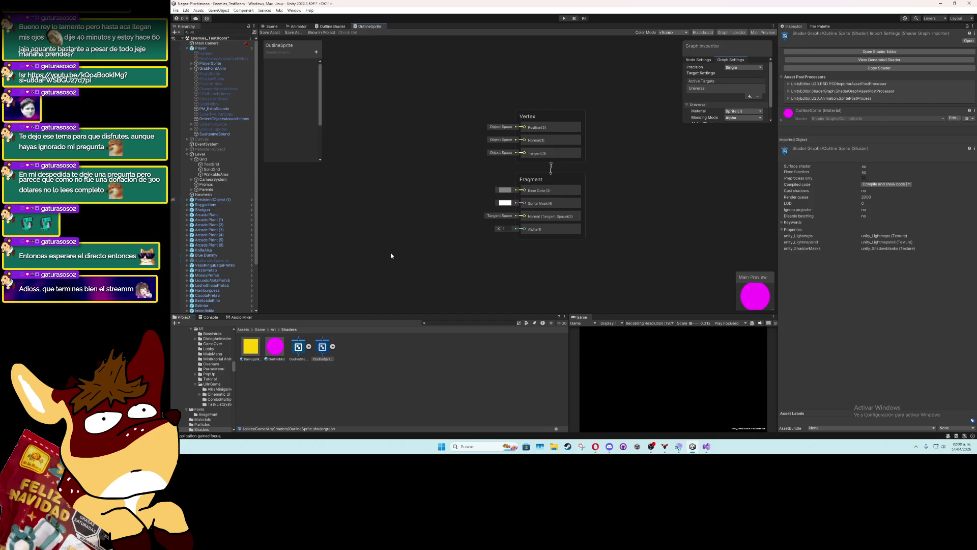
Paste the copied Position, Multiply and Color nodes into OutlineSprite
{"action": "scroll", "coordinate": [585, 295], "scroll_direction": "down", "scroll_amount": 2}
{"action": "key", "text": "ctrl+v"}
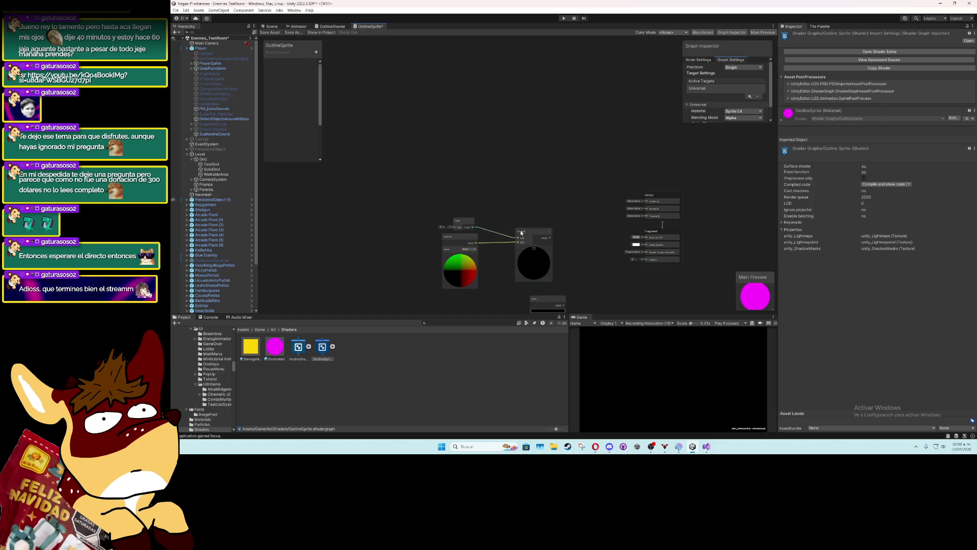
{"action": "scroll", "coordinate": [521, 232], "scroll_direction": "up", "scroll_amount": 5}
{"action": "left_click_drag", "start_coordinate": [540, 120], "coordinate": [414, 259]}
{"action": "scroll", "coordinate": [516, 147], "scroll_direction": "up", "scroll_amount": 4}
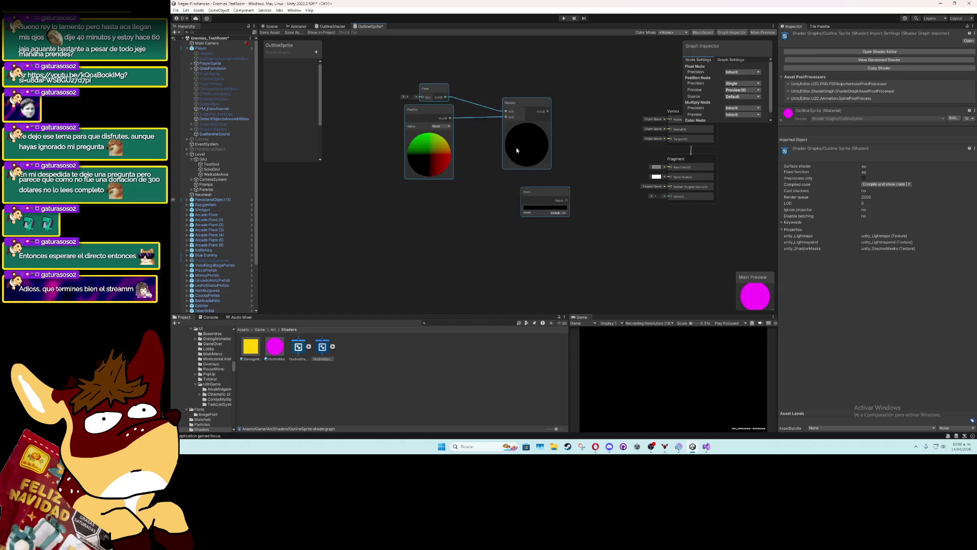
{"action": "left_click", "coordinate": [634, 204]}
{"action": "left_click_drag", "start_coordinate": [635, 204], "coordinate": [493, 228]}
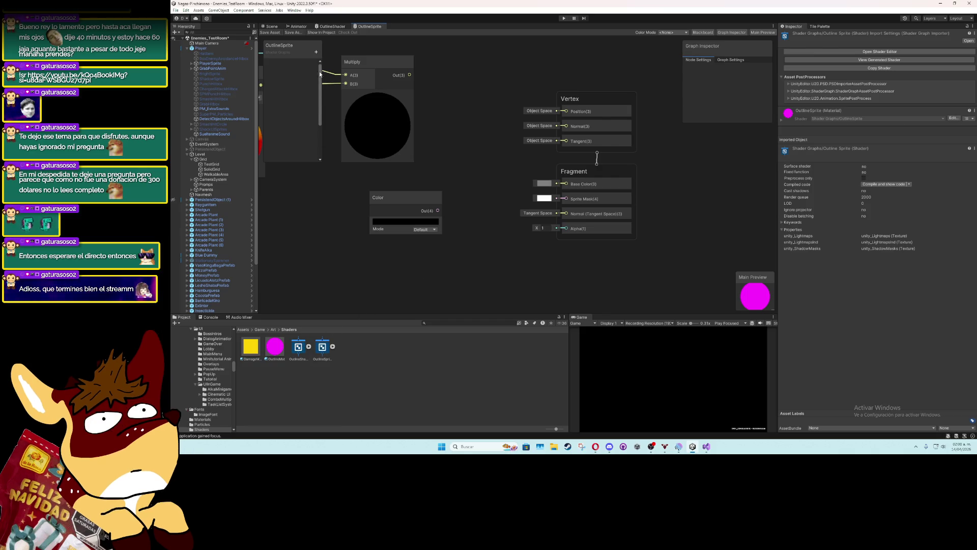
Connect the Color node to Base Color and Multiply's output to Vertex Position
{"action": "left_click", "coordinate": [337, 28]}
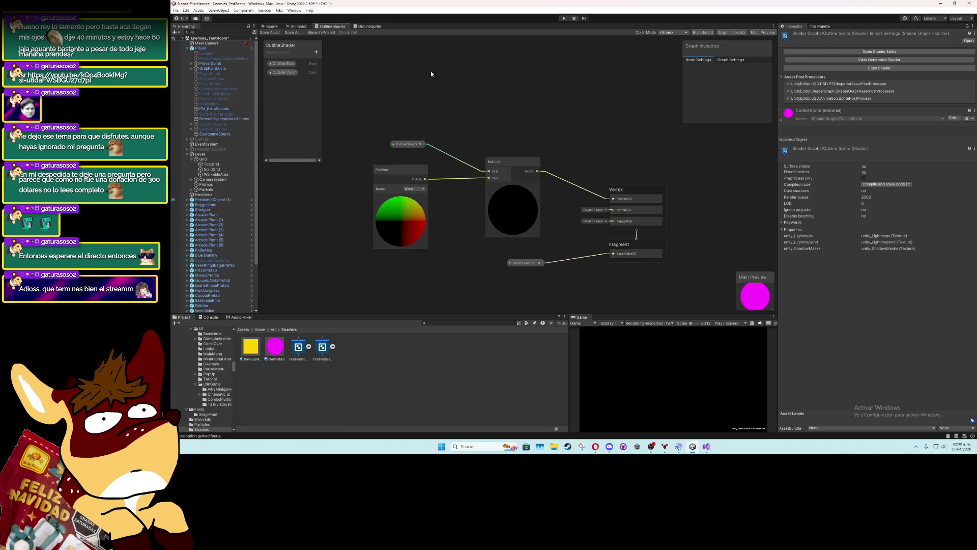
{"action": "left_click", "coordinate": [380, 27]}
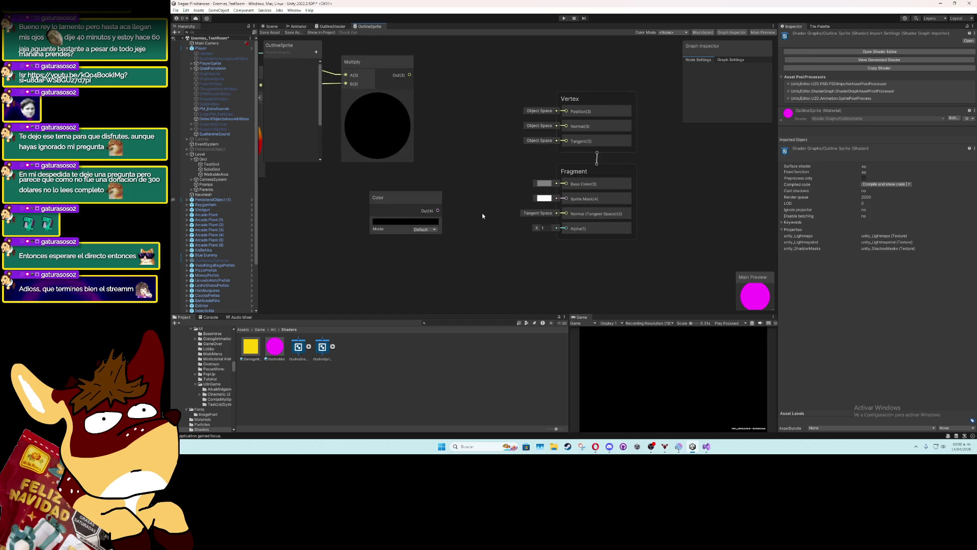
{"action": "left_click_drag", "start_coordinate": [438, 210], "coordinate": [552, 185]}
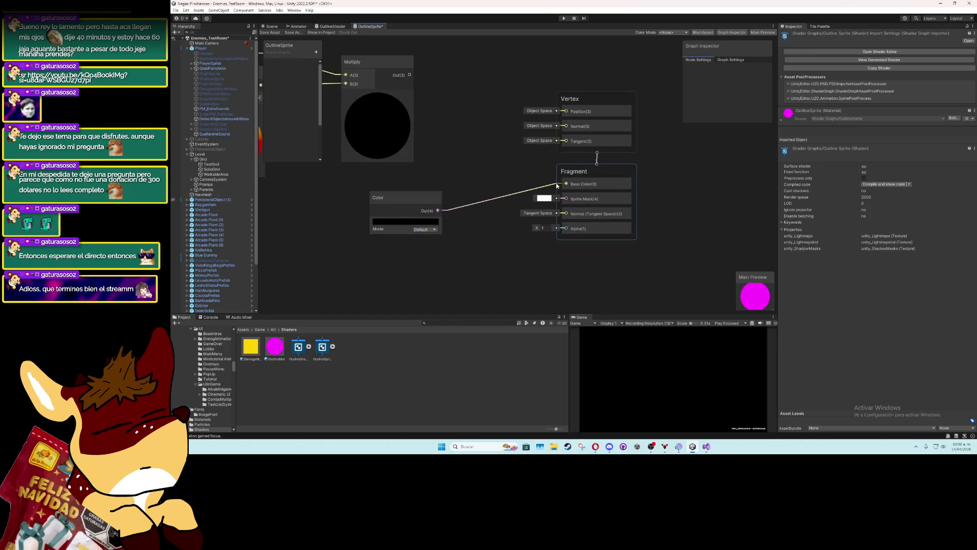
{"action": "left_click", "coordinate": [339, 27]}
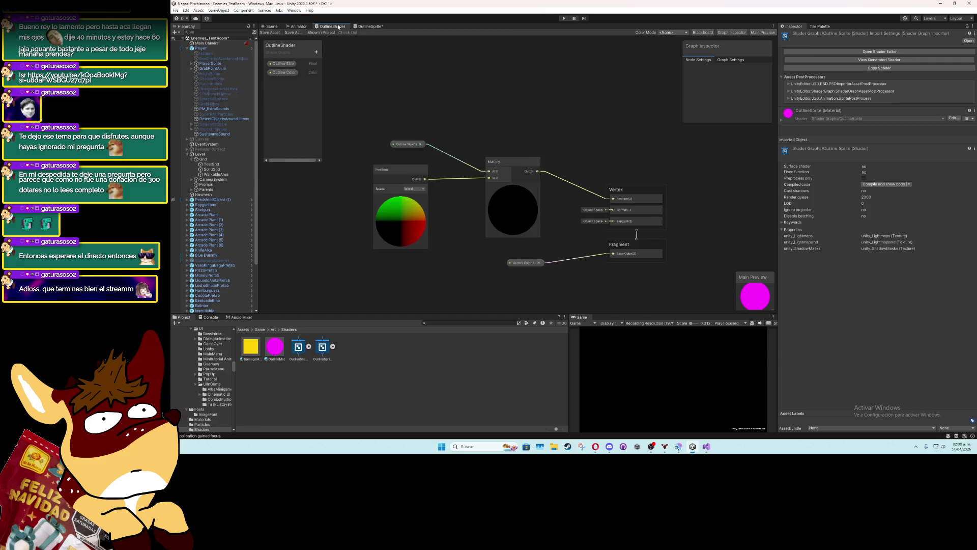
{"action": "left_click", "coordinate": [366, 27]}
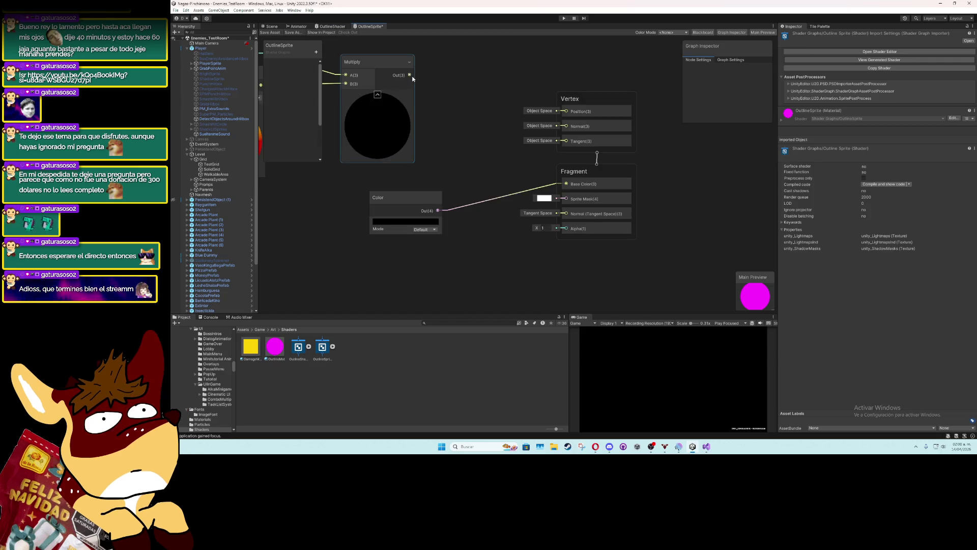
{"action": "left_click_drag", "start_coordinate": [410, 75], "coordinate": [561, 111]}
Delete the Float node and add a new Float property to the Blackboard
{"action": "scroll", "coordinate": [473, 158], "scroll_direction": "down", "scroll_amount": 3}
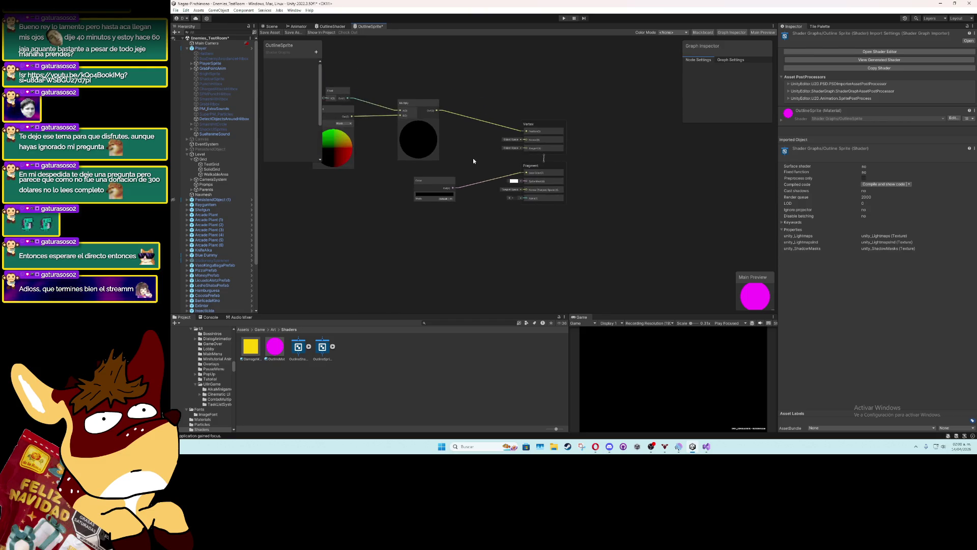
{"action": "left_click_drag", "start_coordinate": [472, 158], "coordinate": [528, 175]}
{"action": "scroll", "coordinate": [520, 219], "scroll_direction": "up", "scroll_amount": 1}
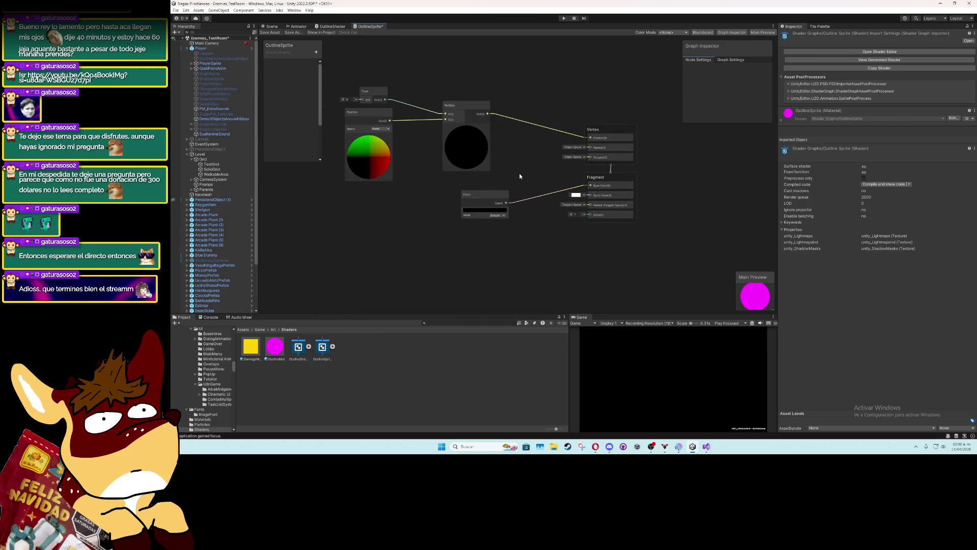
{"action": "scroll", "coordinate": [520, 176], "scroll_direction": "up", "scroll_amount": 1}
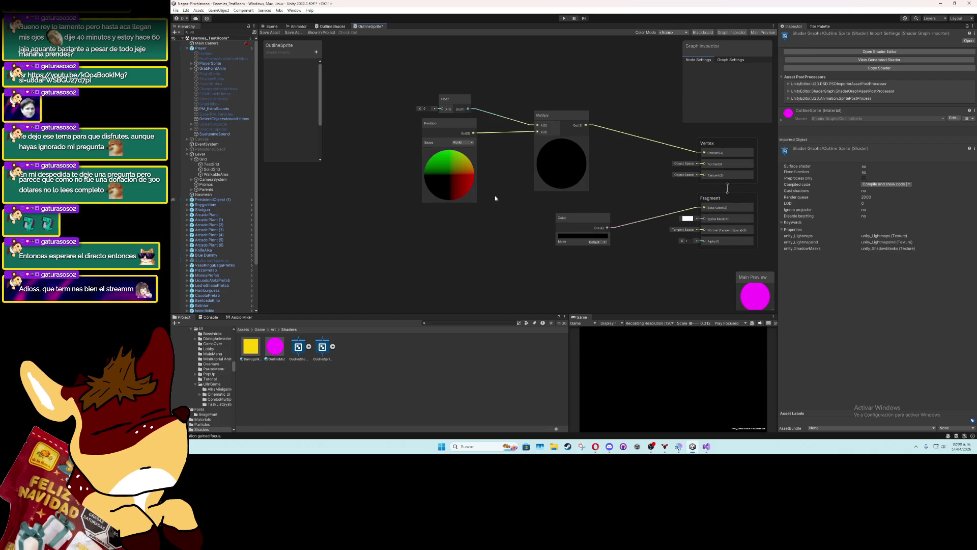
{"action": "left_click", "coordinate": [339, 27]}
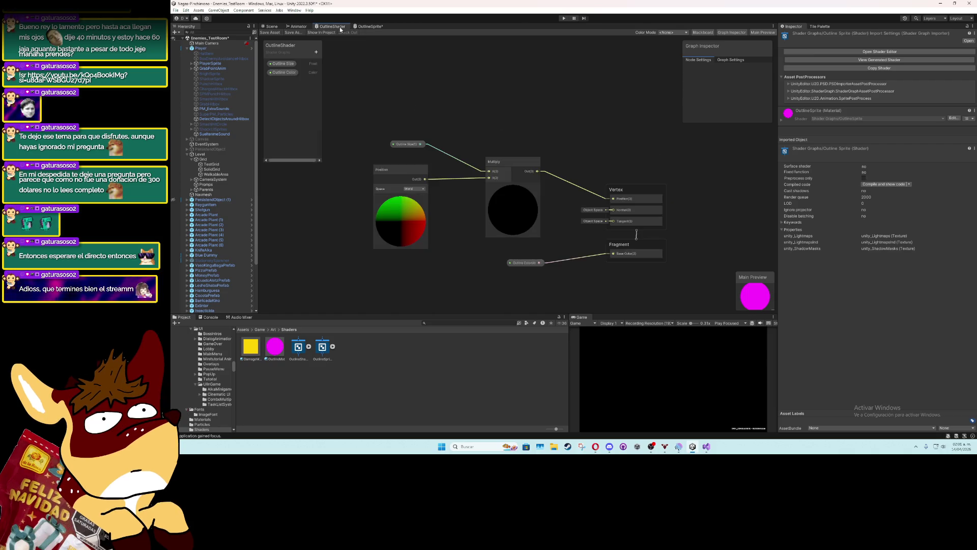
{"action": "left_click", "coordinate": [367, 27]}
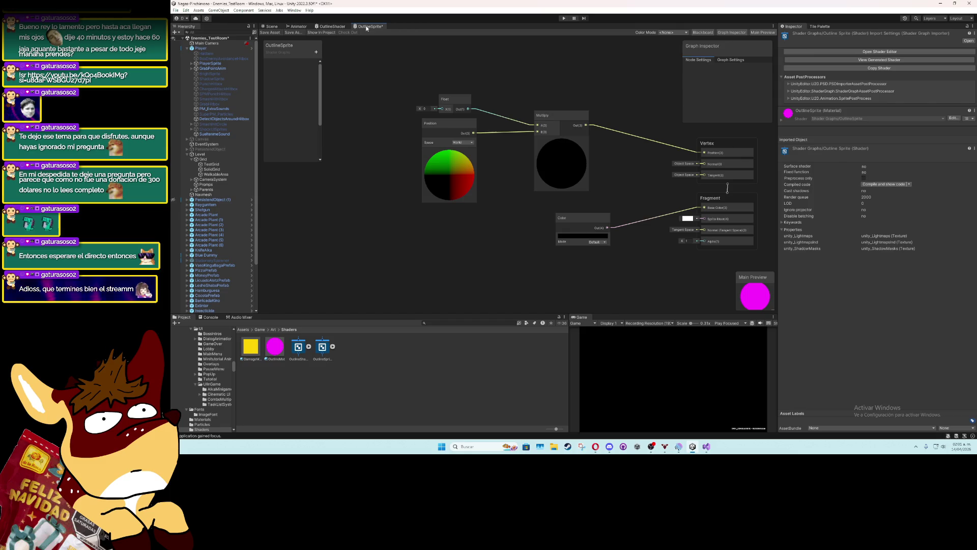
{"action": "left_click", "coordinate": [449, 101]}
{"action": "key", "text": "Delete"}
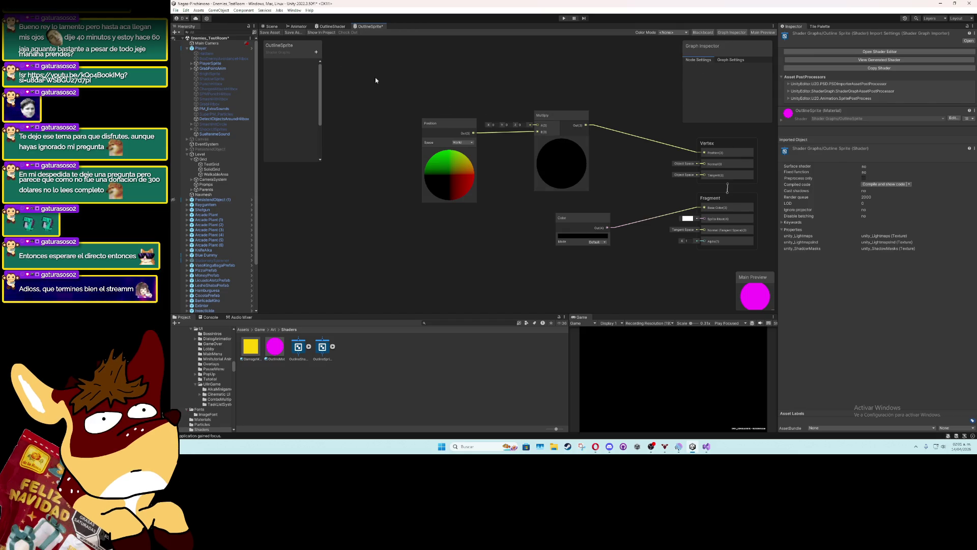
{"action": "left_click", "coordinate": [316, 52]}
{"action": "left_click", "coordinate": [331, 68]}
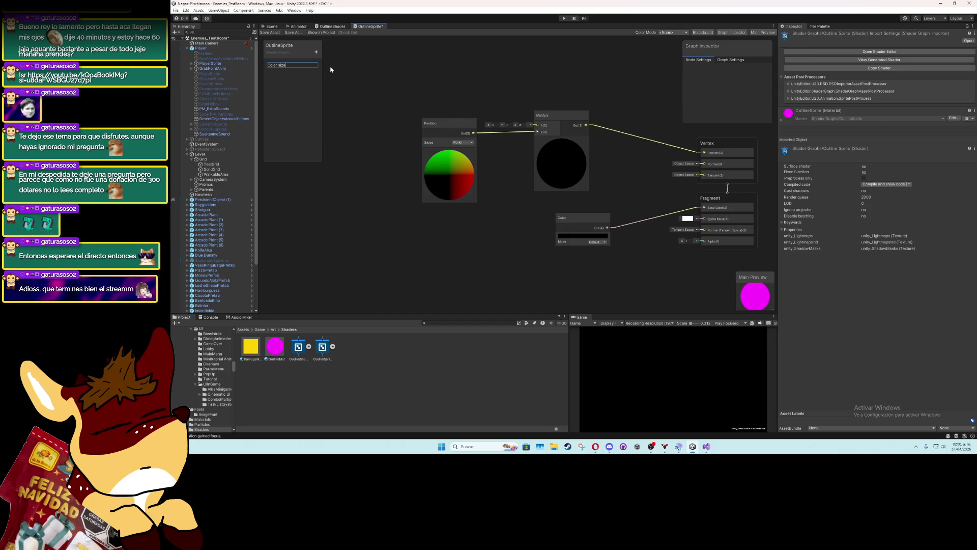
Rename the Float property to Outline Size and wire it into Multiply's A input
{"action": "key", "text": "ctrl+a"}
{"action": "key", "text": "BackSpace"}
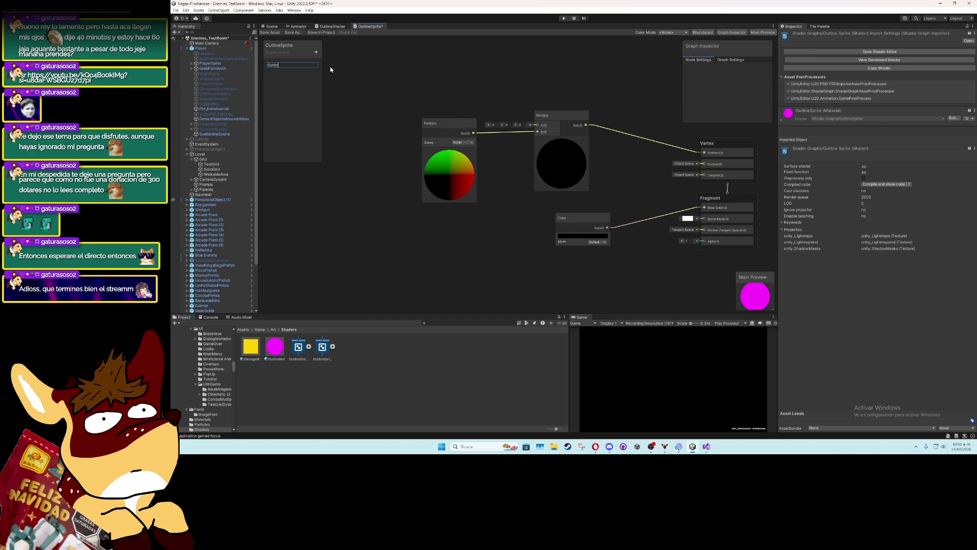
{"action": "type", "text": "e Size"}
{"action": "key", "text": "Return"}
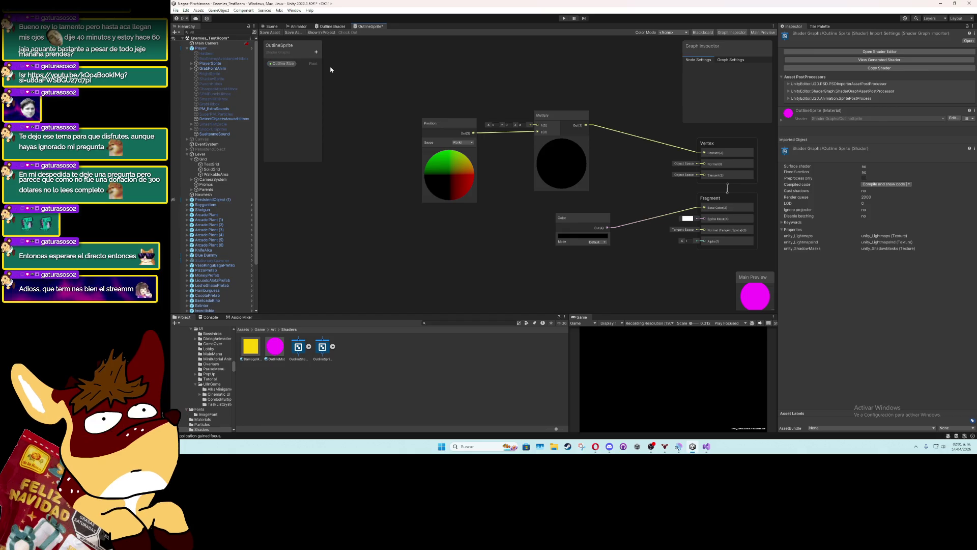
{"action": "left_click_drag", "start_coordinate": [282, 63], "coordinate": [531, 125]}
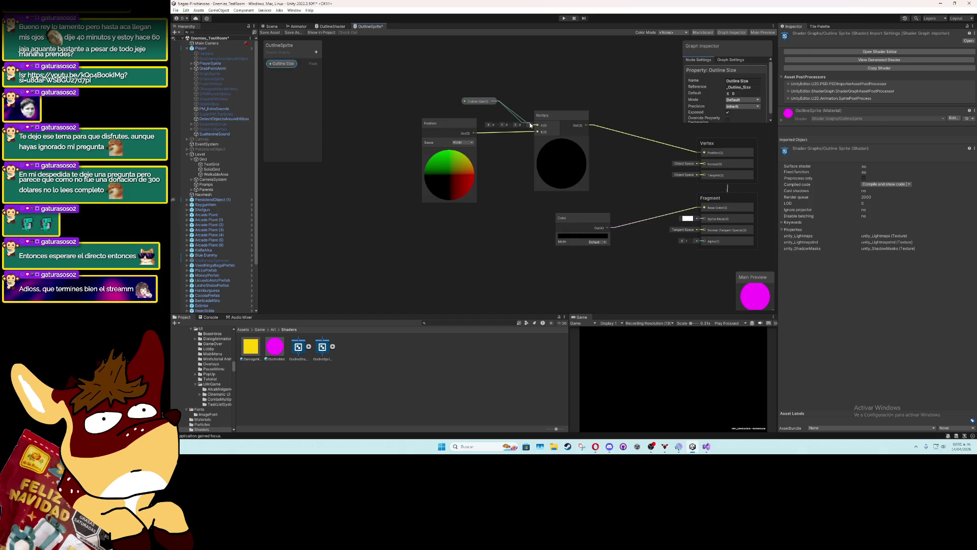
{"action": "left_click", "coordinate": [336, 26]}
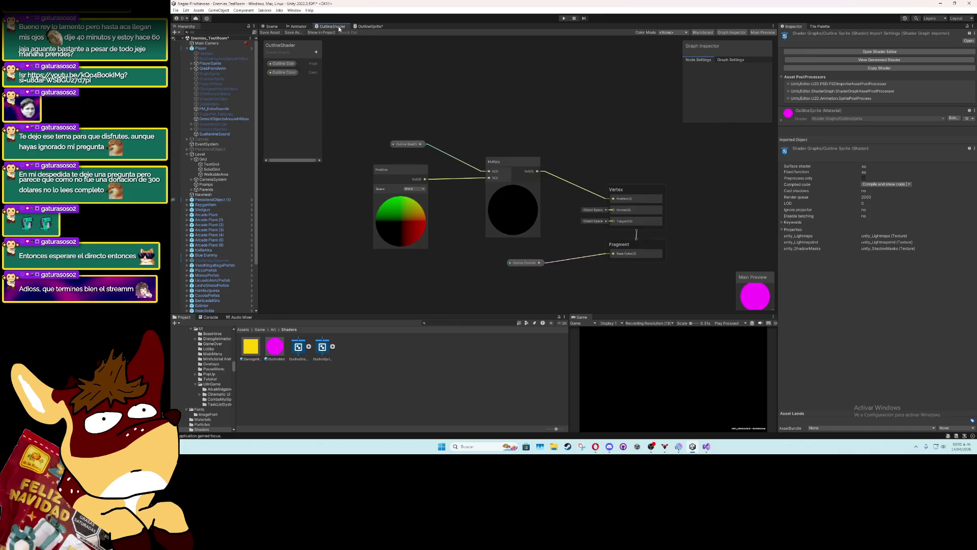
{"action": "left_click", "coordinate": [369, 28]}
Replace the Color node with a new Outline Color property wired into Fragment Base Color
{"action": "left_click", "coordinate": [589, 218]}
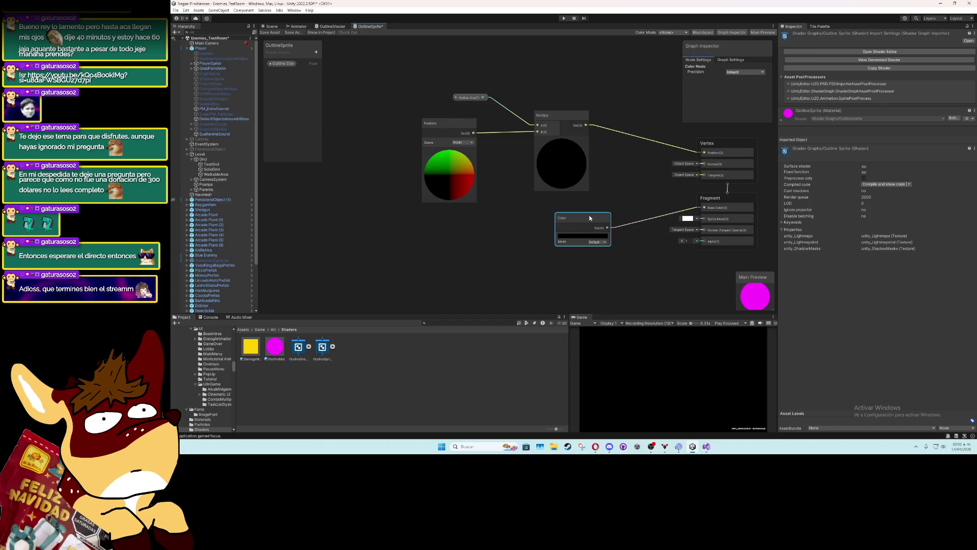
{"action": "key", "text": "Delete"}
{"action": "left_click", "coordinate": [316, 52]}
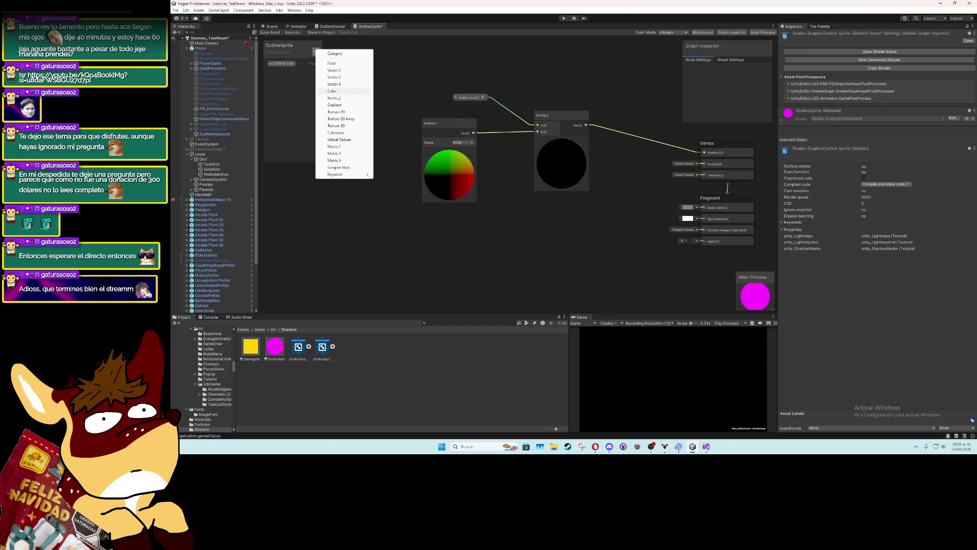
{"action": "left_click", "coordinate": [337, 92]}
{"action": "type", "text": "Outline "}
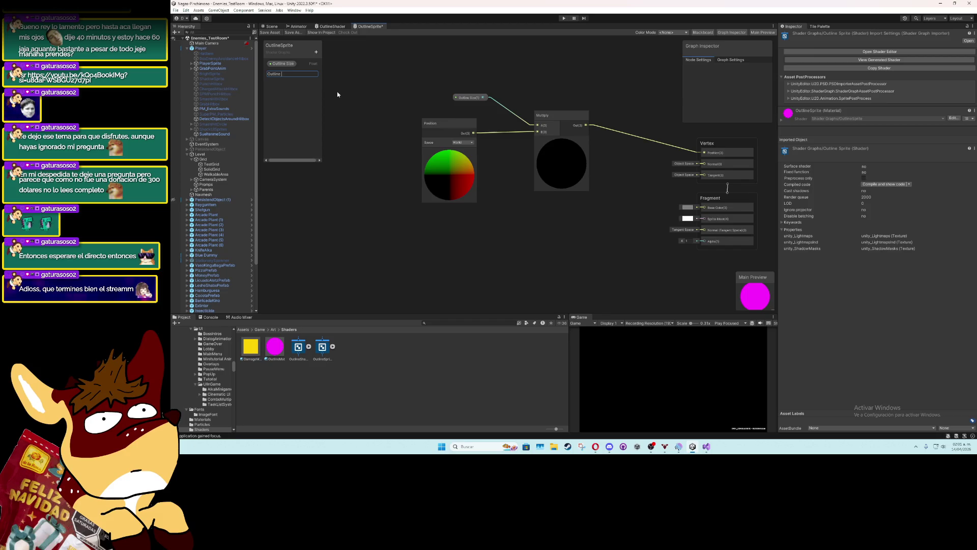
{"action": "type", "text": "Color"}
{"action": "key", "text": "Return"}
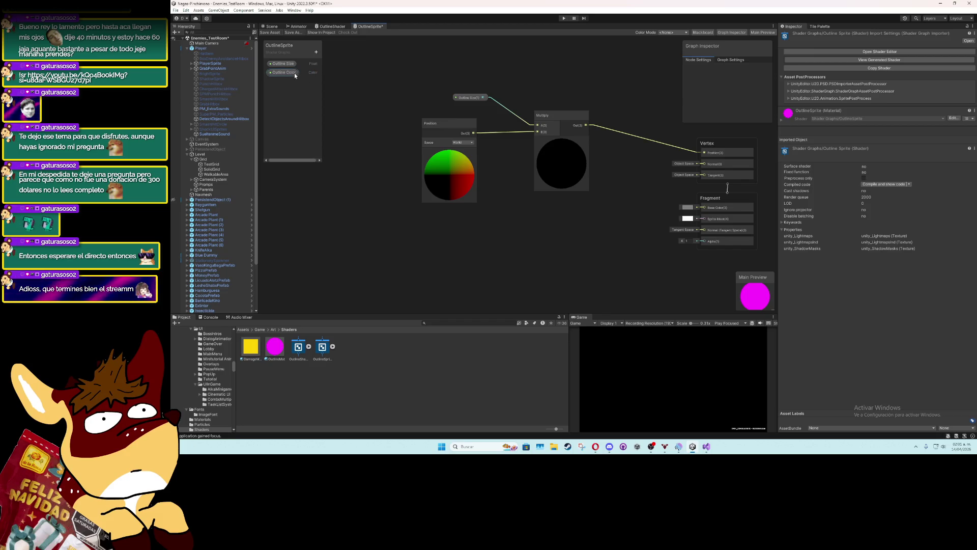
{"action": "mouse_move", "coordinate": [599, 250]}
{"action": "left_mouse_down"}
{"action": "mouse_move", "coordinate": [686, 242]}
{"action": "mouse_move", "coordinate": [704, 207]}
{"action": "left_mouse_up"}
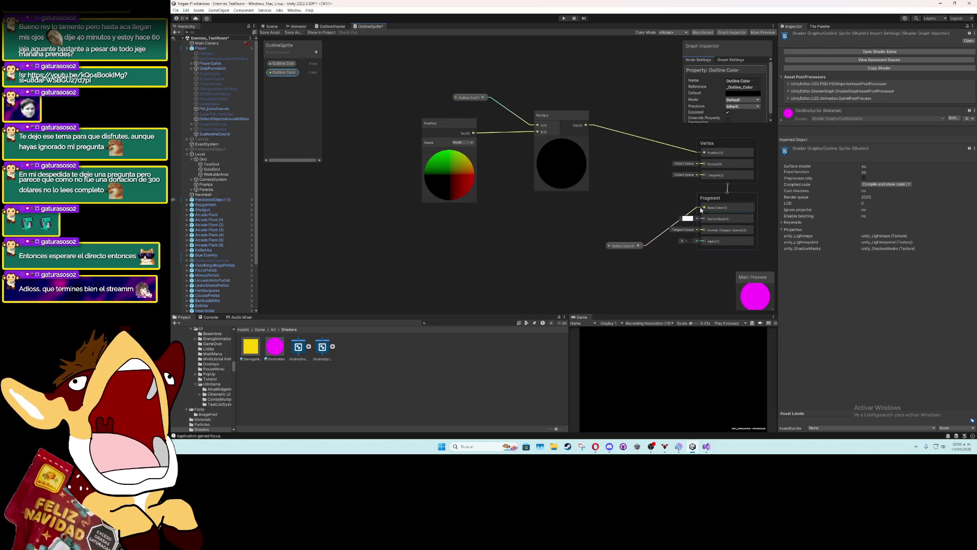
{"action": "left_click_drag", "start_coordinate": [633, 248], "coordinate": [578, 232]}
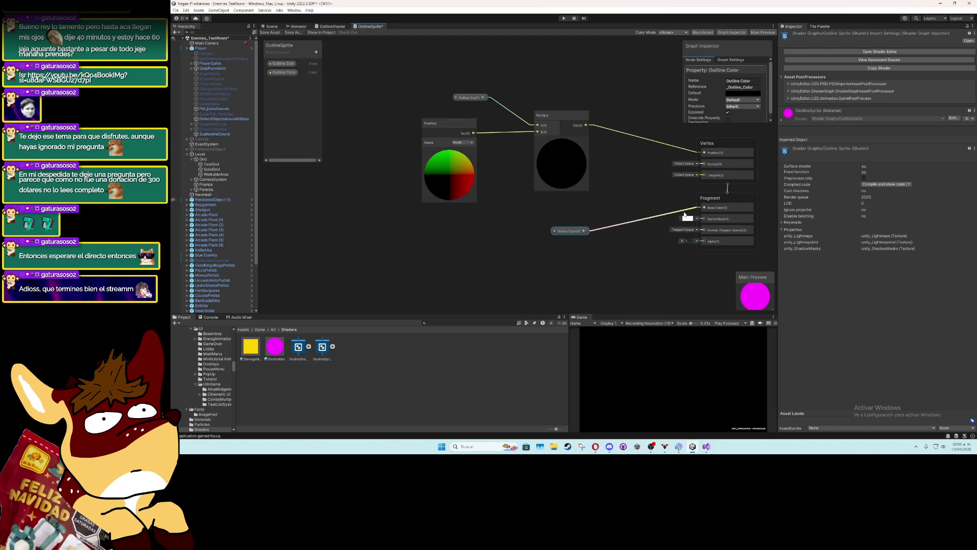
{"action": "left_click_drag", "start_coordinate": [675, 218], "coordinate": [572, 227]}
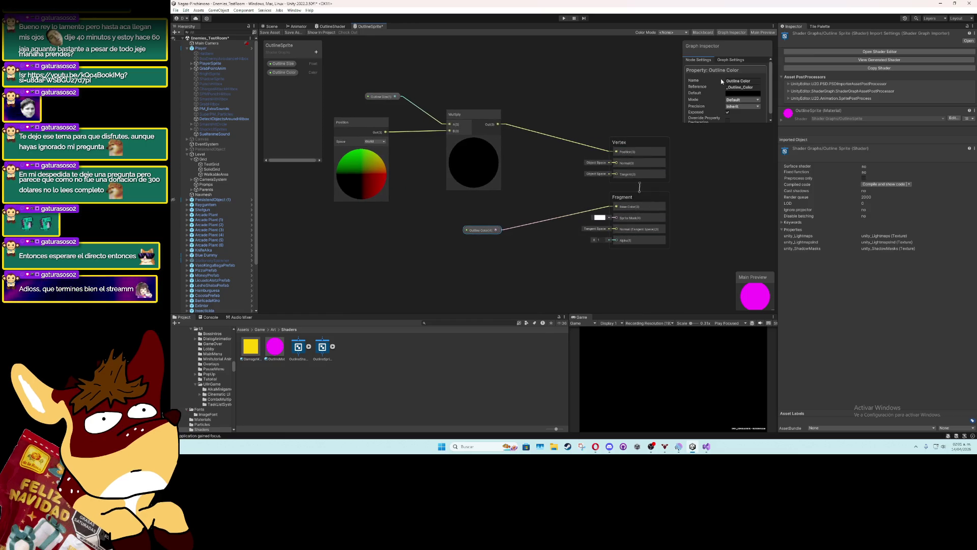
{"action": "left_click", "coordinate": [734, 60]}
Switch the Main Preview shape to a flat Quad
{"action": "scroll", "coordinate": [737, 84], "scroll_direction": "down", "scroll_amount": 1}
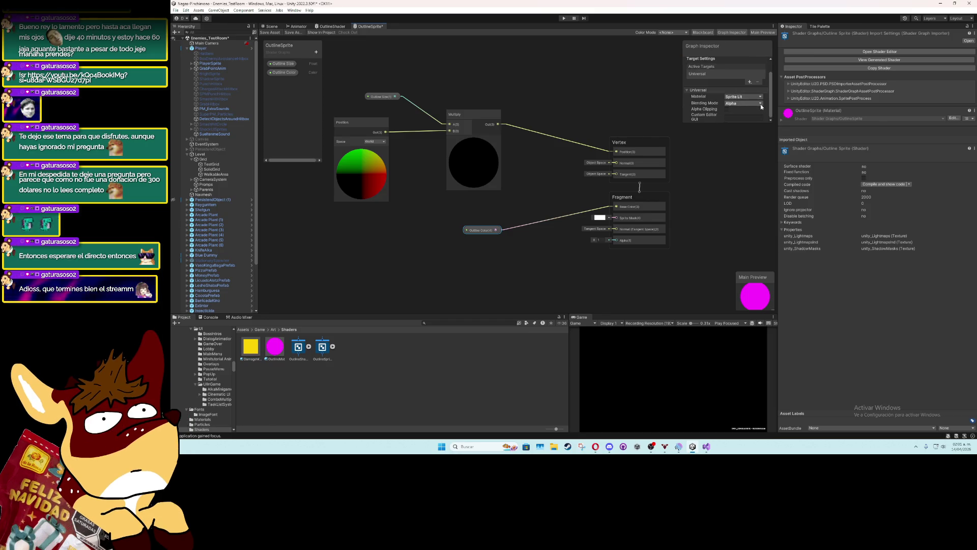
{"action": "scroll", "coordinate": [762, 107], "scroll_direction": "up", "scroll_amount": 1}
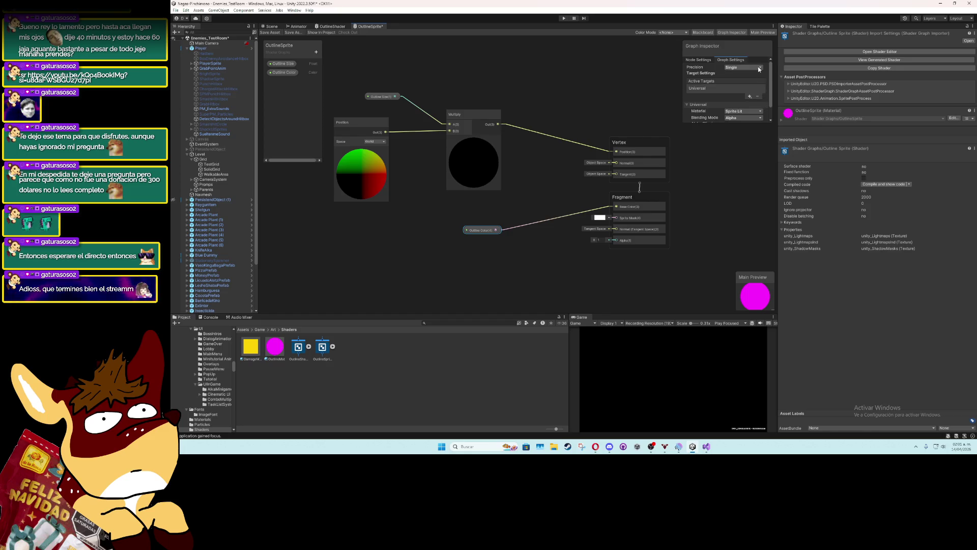
{"action": "scroll", "coordinate": [763, 90], "scroll_direction": "down", "scroll_amount": 1}
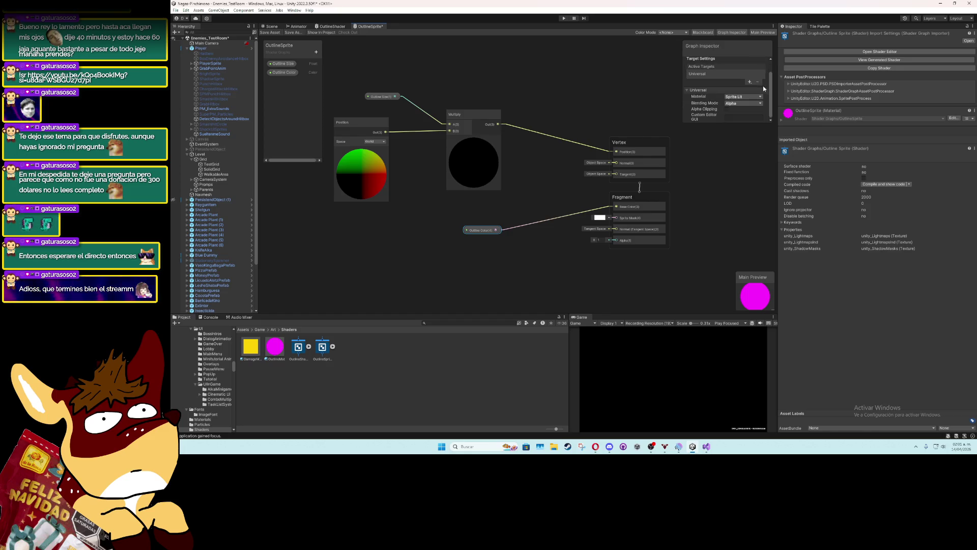
{"action": "left_click", "coordinate": [748, 154]}
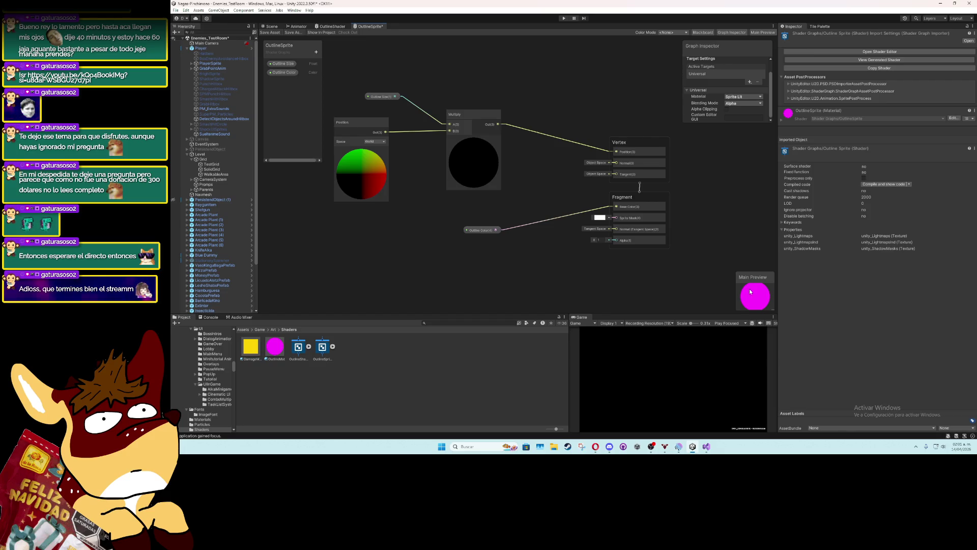
{"action": "right_click", "coordinate": [750, 290]}
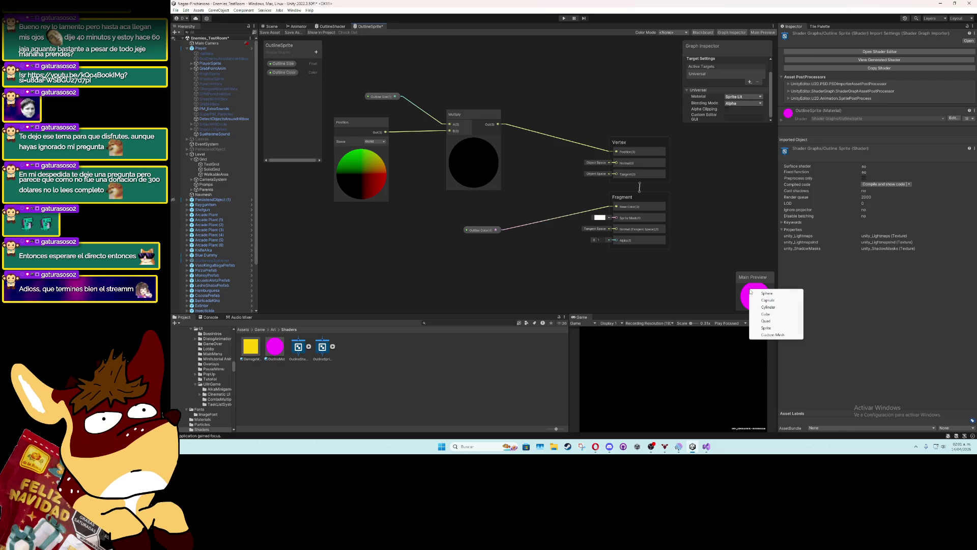
{"action": "left_click", "coordinate": [769, 321]}
{"action": "scroll", "coordinate": [755, 294], "scroll_direction": "down", "scroll_amount": 3}
{"action": "scroll", "coordinate": [755, 294], "scroll_direction": "up", "scroll_amount": 3}
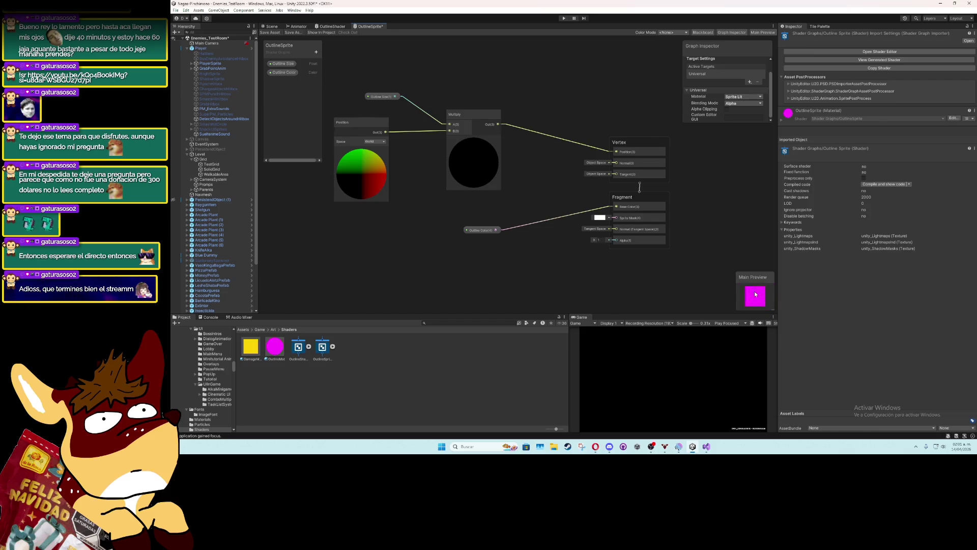
Remove the Outline Color links to Fragment Base Color and Sprite Mask
{"action": "left_click", "coordinate": [498, 230]}
{"action": "left_click_drag", "start_coordinate": [498, 230], "coordinate": [615, 218]}
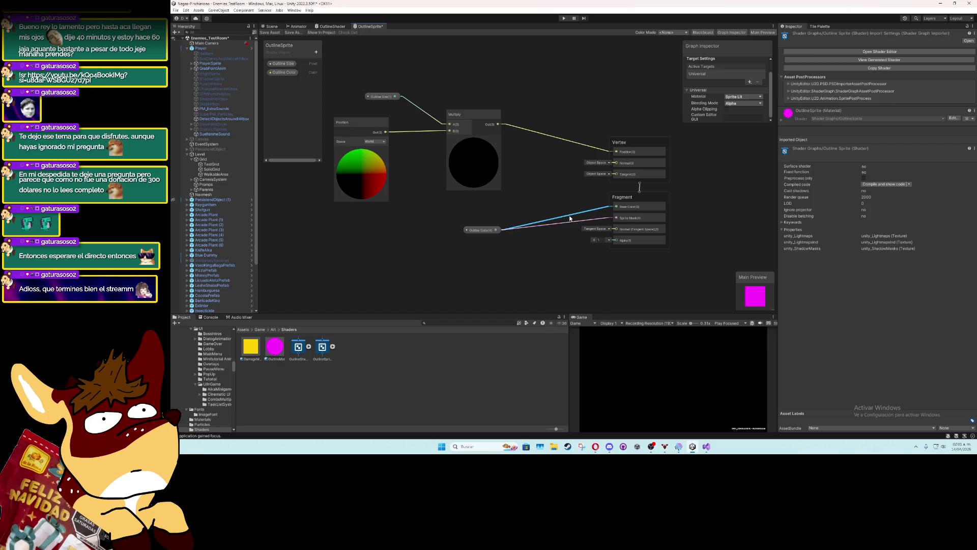
{"action": "key", "text": "Delete"}
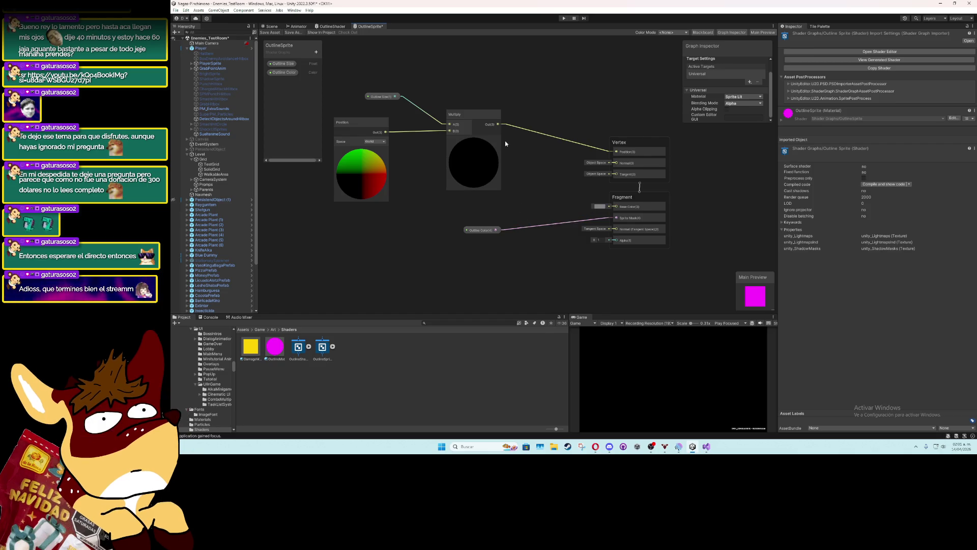
{"action": "left_click_drag", "start_coordinate": [539, 225], "coordinate": [591, 208]}
{"action": "key", "text": "Escape"}
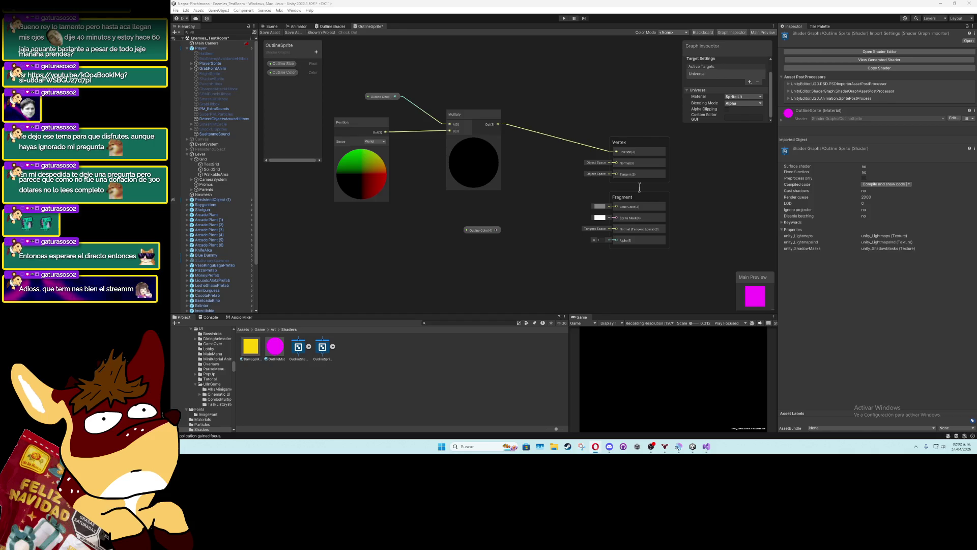
Delete OutlineMat and the outline shader graphs, discarding the open graphs without saving
{"action": "left_click", "coordinate": [346, 367]}
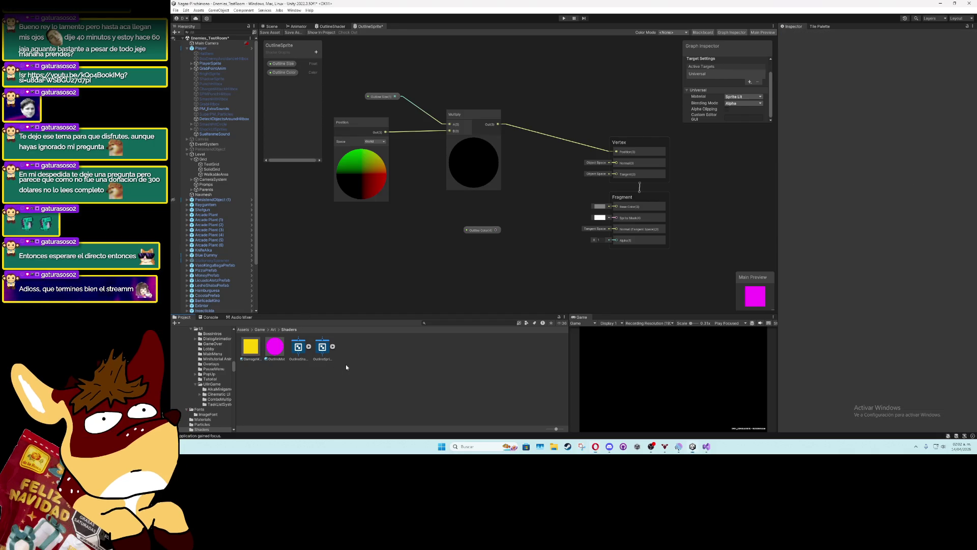
{"action": "left_click", "coordinate": [273, 350]}
{"action": "left_click", "coordinate": [308, 347]}
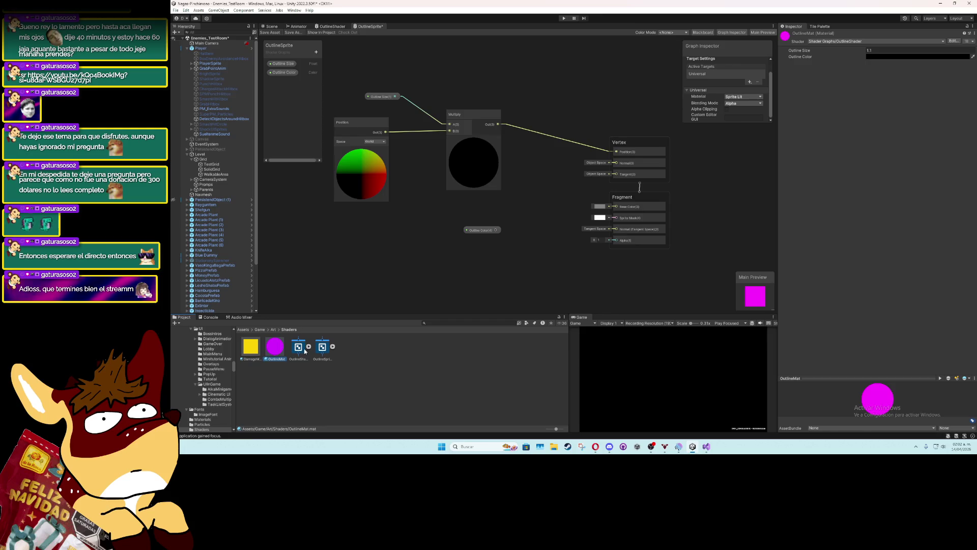
{"action": "left_click", "coordinate": [316, 349], "text": "shift"}
{"action": "key", "text": "Delete"}
{"action": "left_click", "coordinate": [590, 238]}
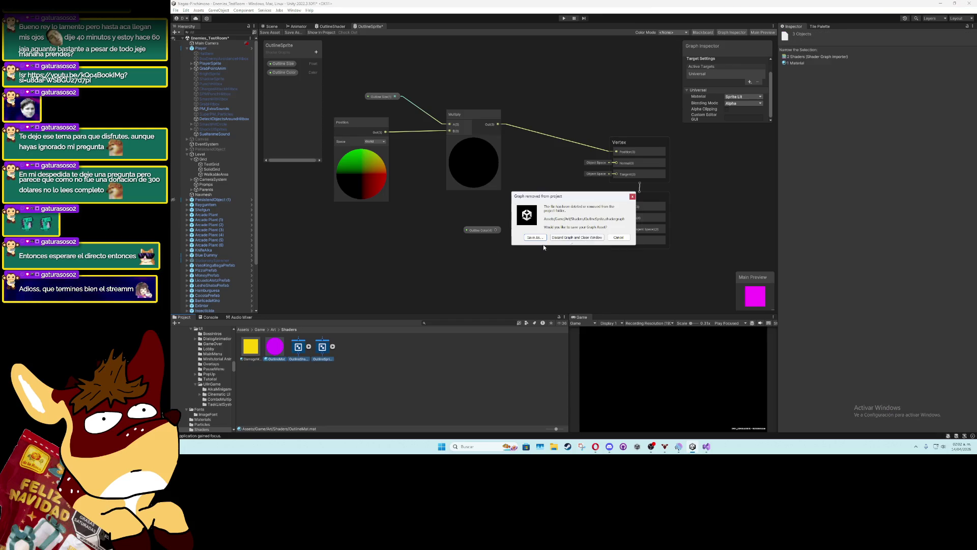
{"action": "left_click", "coordinate": [582, 238]}
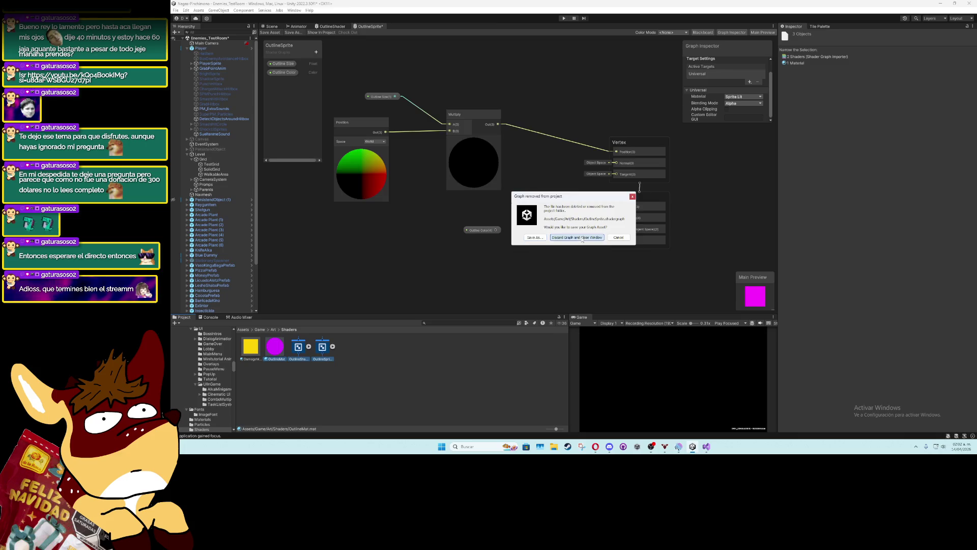
{"action": "left_click", "coordinate": [569, 238]}
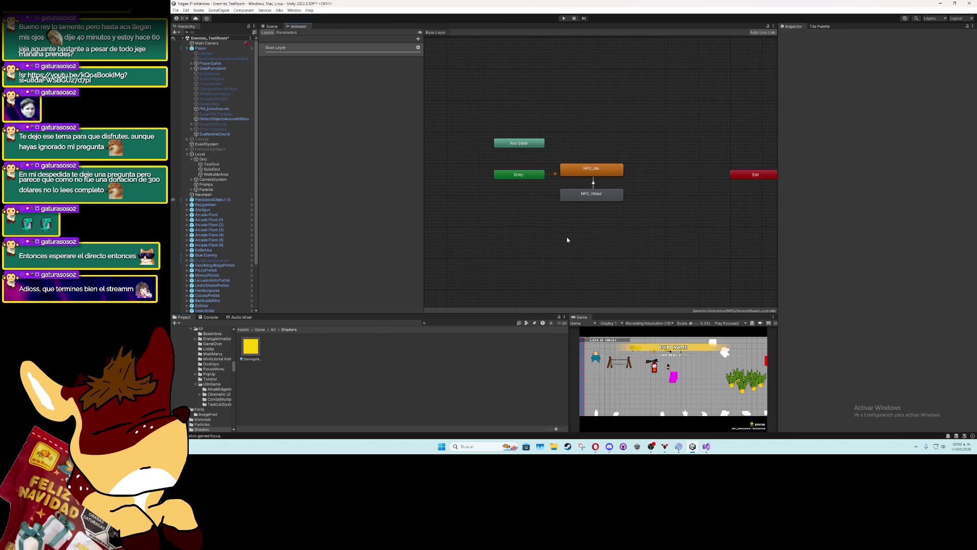
{"action": "left_click", "coordinate": [257, 350]}
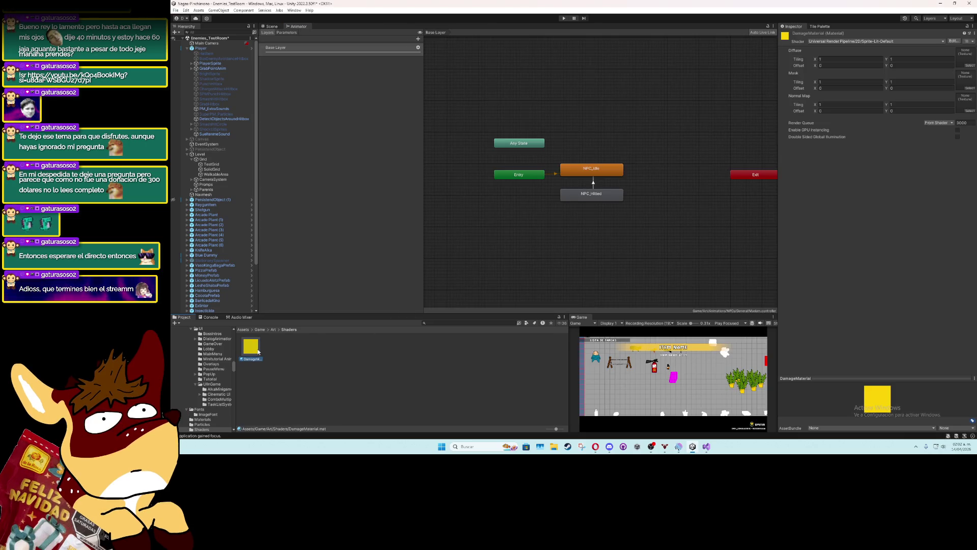
{"action": "left_click", "coordinate": [305, 371]}
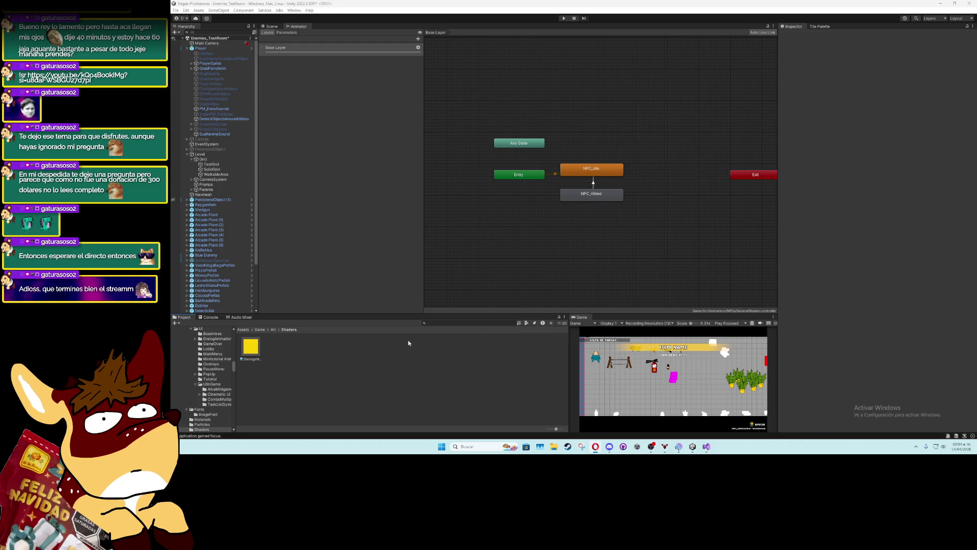
Create a URP Sprite Unlit Shader Graph in the Shaders folder and begin typing its name
{"action": "right_click", "coordinate": [378, 349]}
{"action": "mouse_move", "coordinate": [403, 163]}
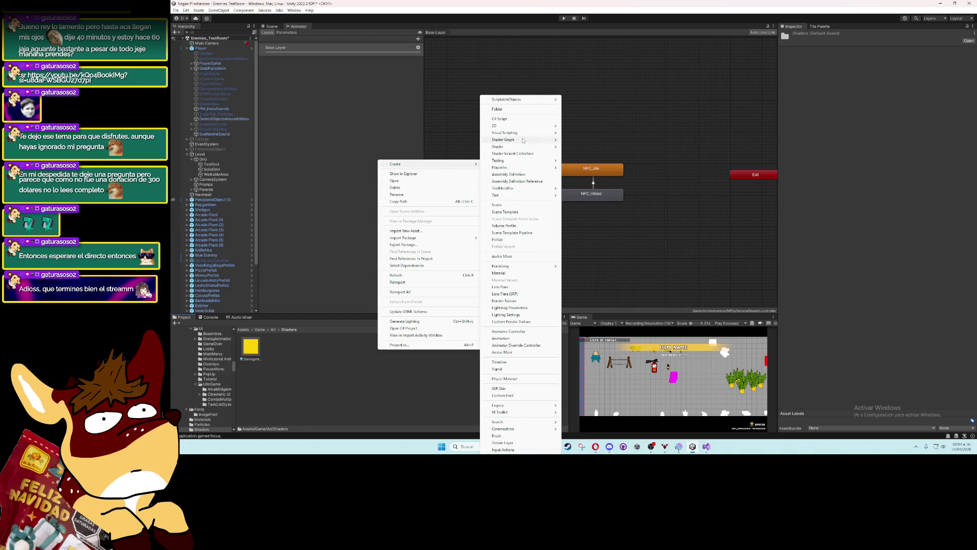
{"action": "mouse_move", "coordinate": [535, 147]}
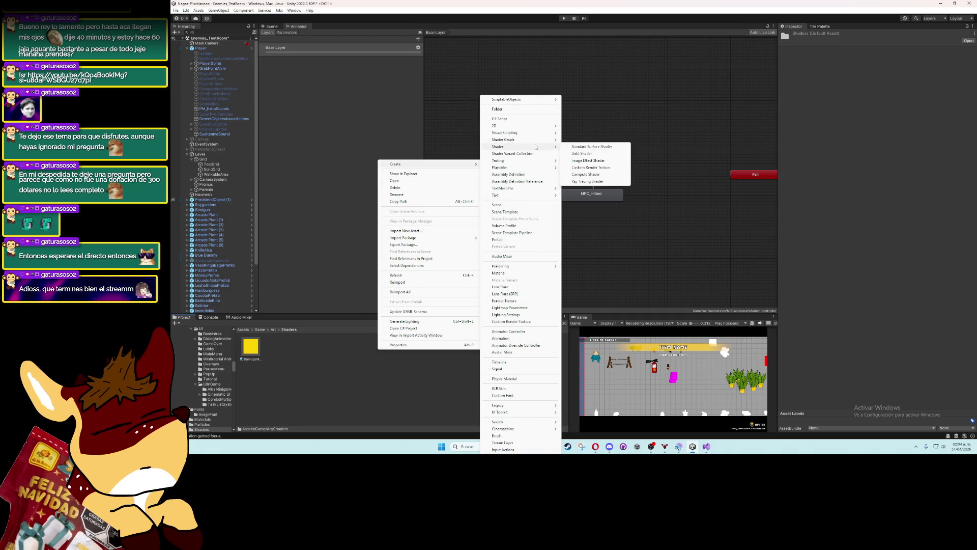
{"action": "mouse_move", "coordinate": [600, 139]}
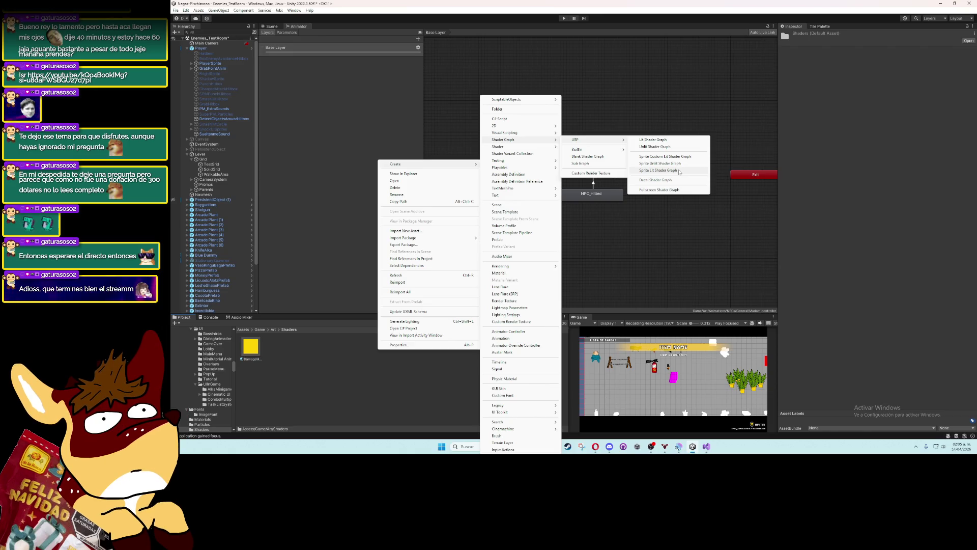
{"action": "left_click", "coordinate": [679, 171]}
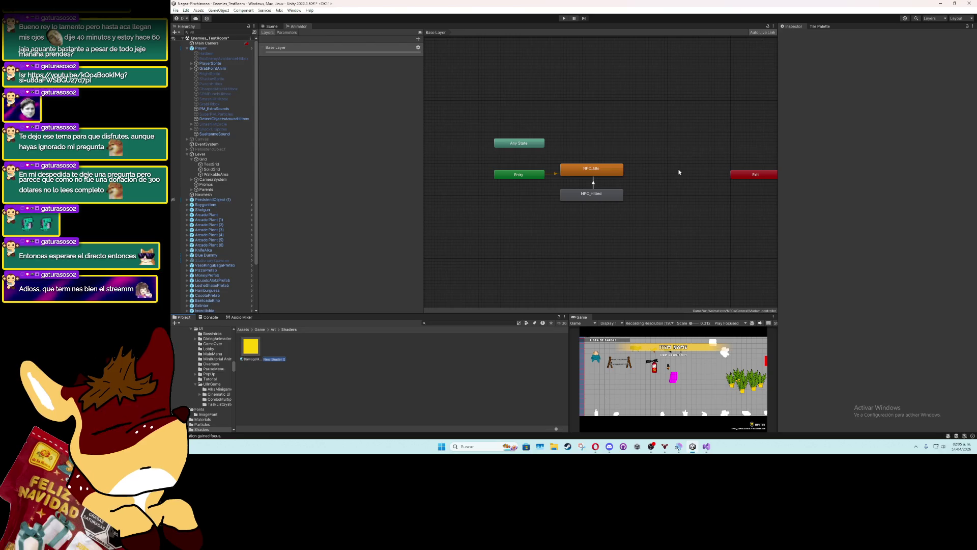
{"action": "type", "text": "Out"}
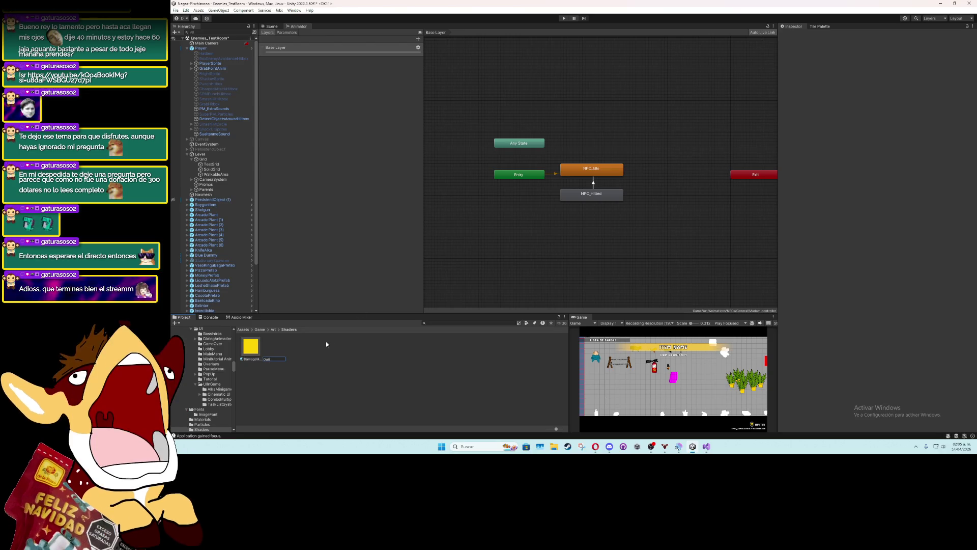
{"action": "type", "text": "lineGra"}
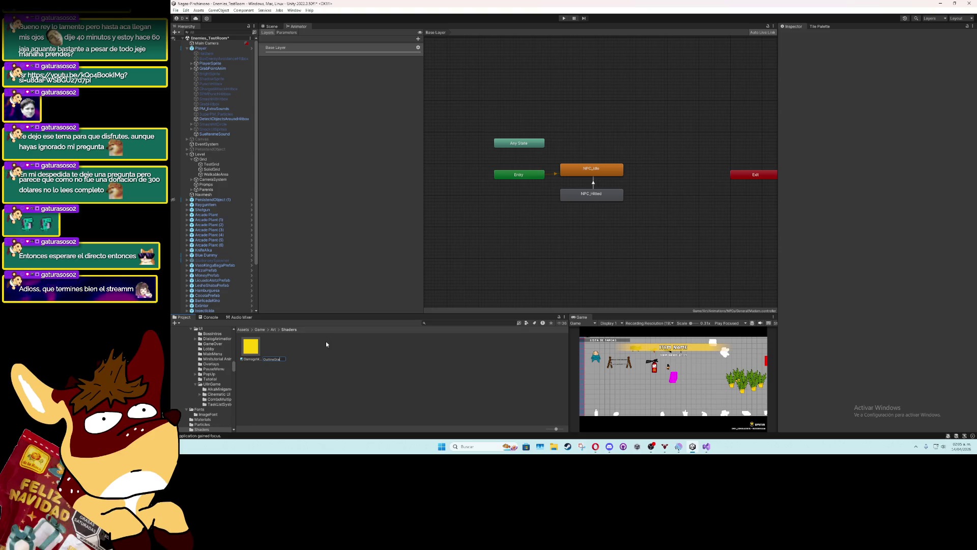
{"action": "type", "text": "ph"}
Name the graph OutlineGraph, open it, and move the Vertex and Fragment blocks right
{"action": "key", "text": "Return"}
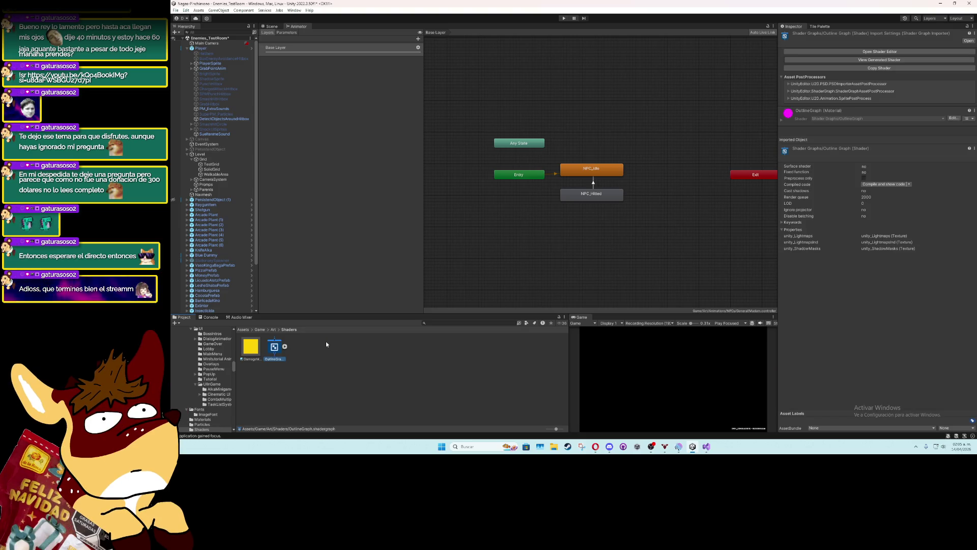
{"action": "double_click", "coordinate": [274, 348]}
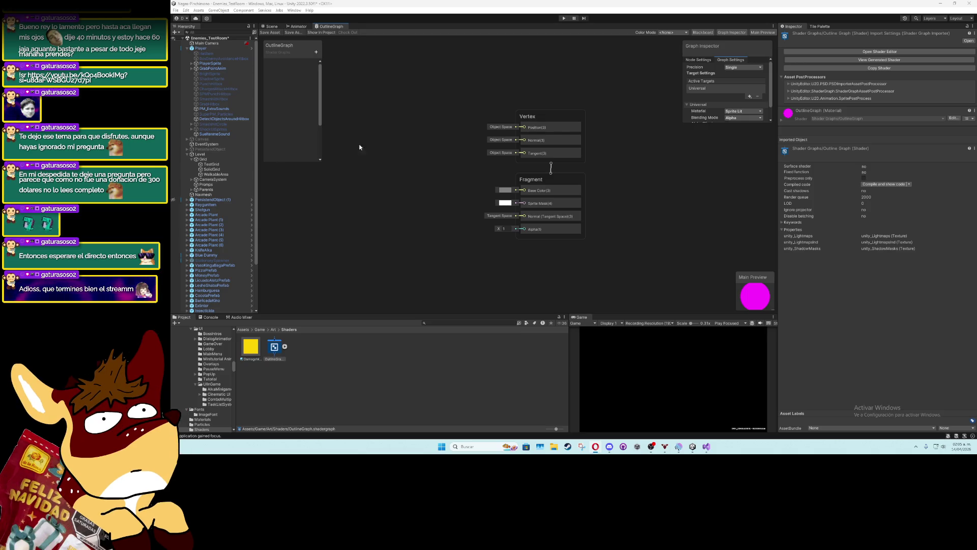
{"action": "left_click_drag", "start_coordinate": [476, 98], "coordinate": [611, 251]}
{"action": "left_click_drag", "start_coordinate": [537, 115], "coordinate": [588, 127]}
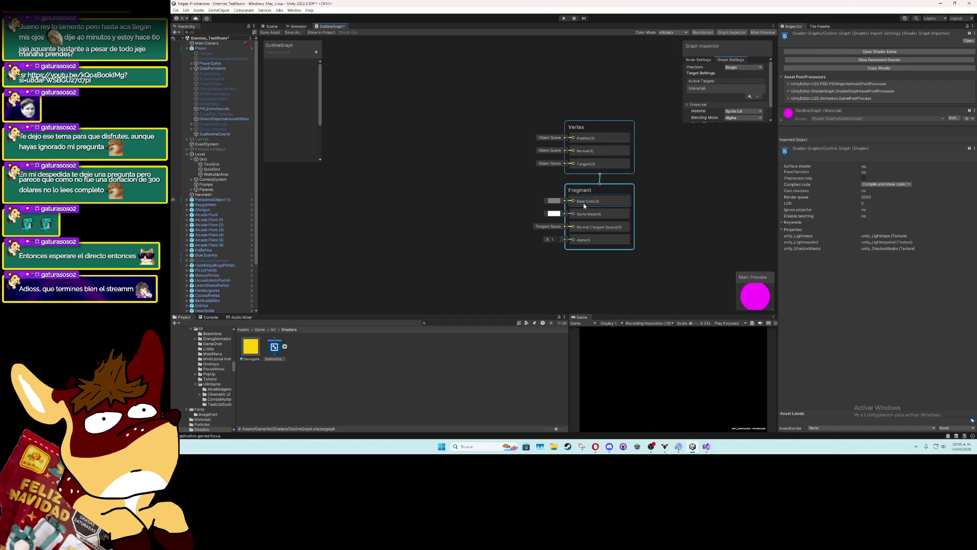
{"action": "scroll", "coordinate": [547, 209], "scroll_direction": "up", "scroll_amount": 2}
{"action": "scroll", "coordinate": [548, 201], "scroll_direction": "down", "scroll_amount": 3}
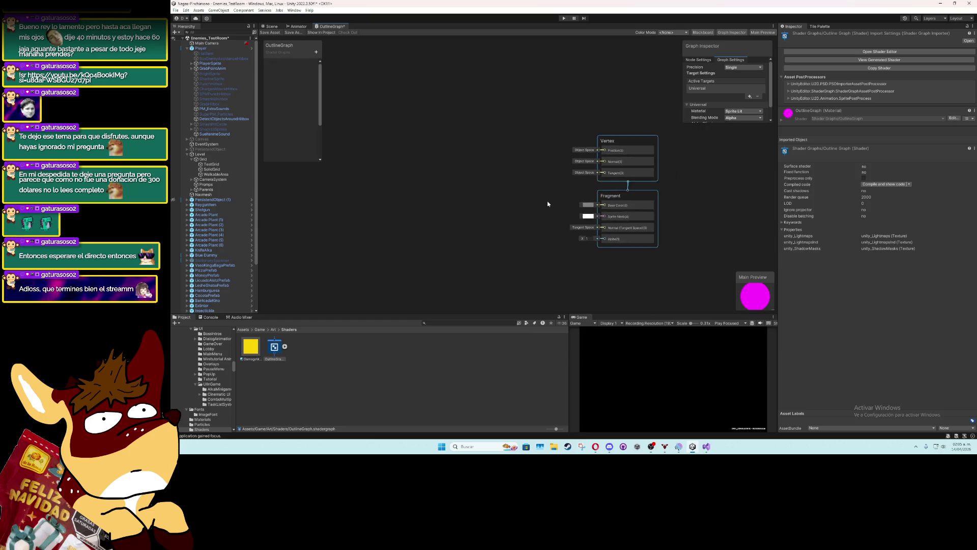
{"action": "scroll", "coordinate": [548, 201], "scroll_direction": "down", "scroll_amount": 1}
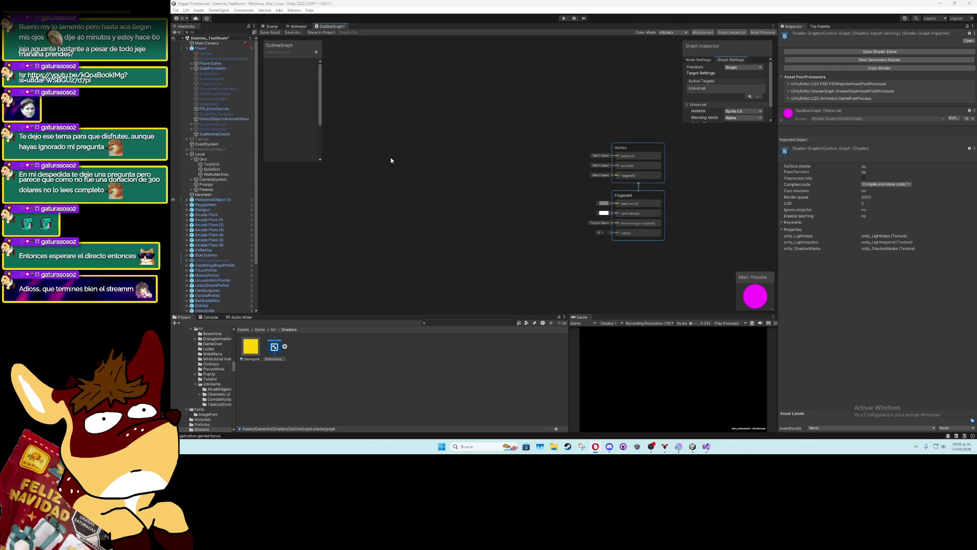
{"action": "mouse_move", "coordinate": [594, 448]}
{"action": "mouse_move", "coordinate": [568, 424]}
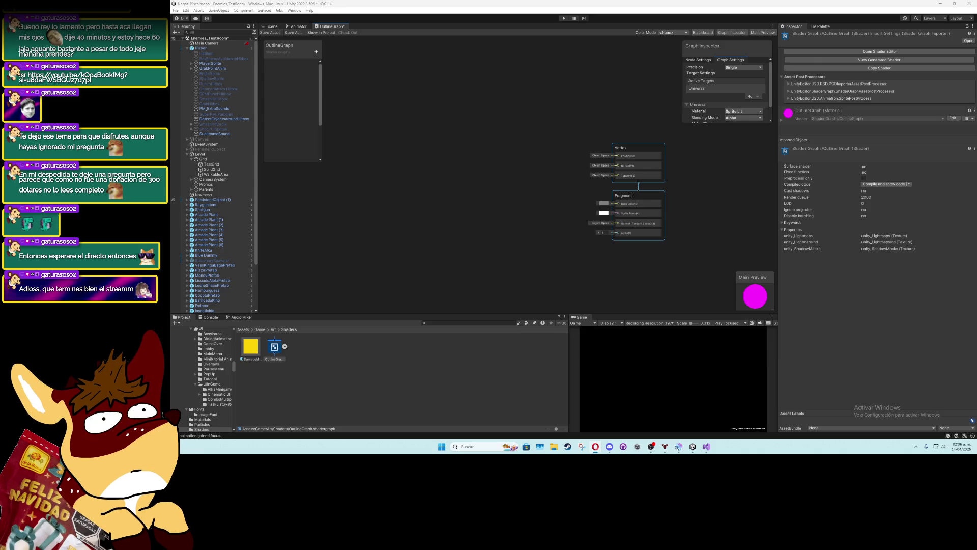
{"action": "left_click", "coordinate": [200, 11]}
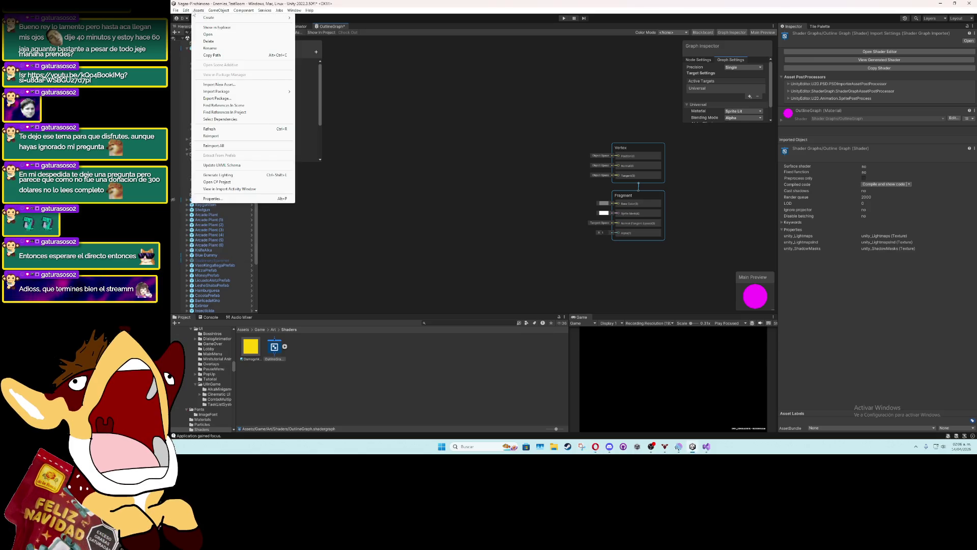
Set Graphics Scriptable Render Pipeline Settings to UniversalRP and close Project Settings
{"action": "mouse_move", "coordinate": [186, 11]}
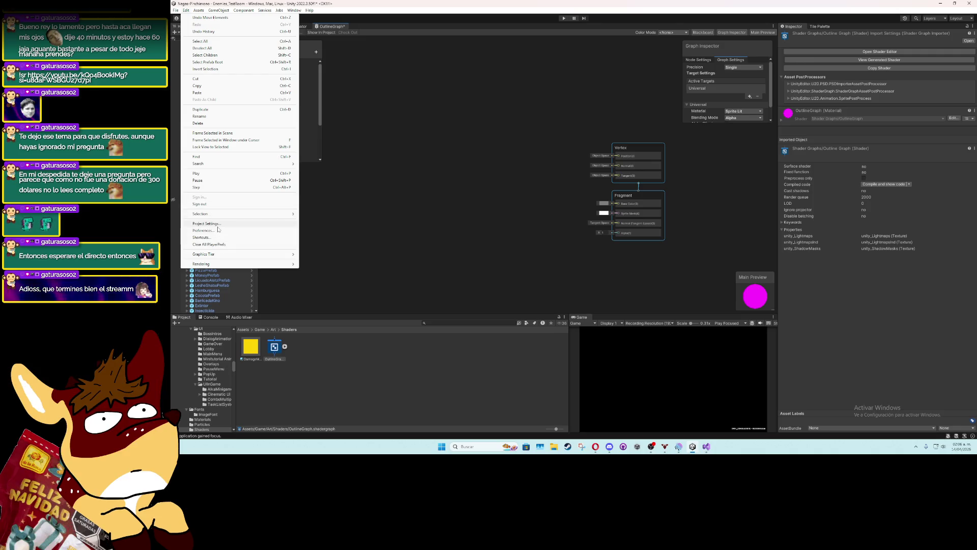
{"action": "left_click", "coordinate": [218, 226]}
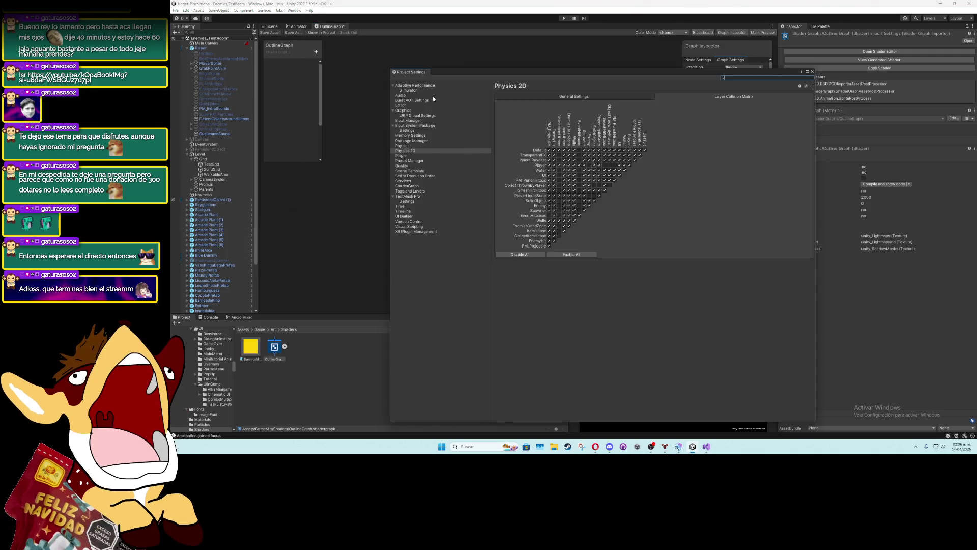
{"action": "left_click", "coordinate": [431, 113]}
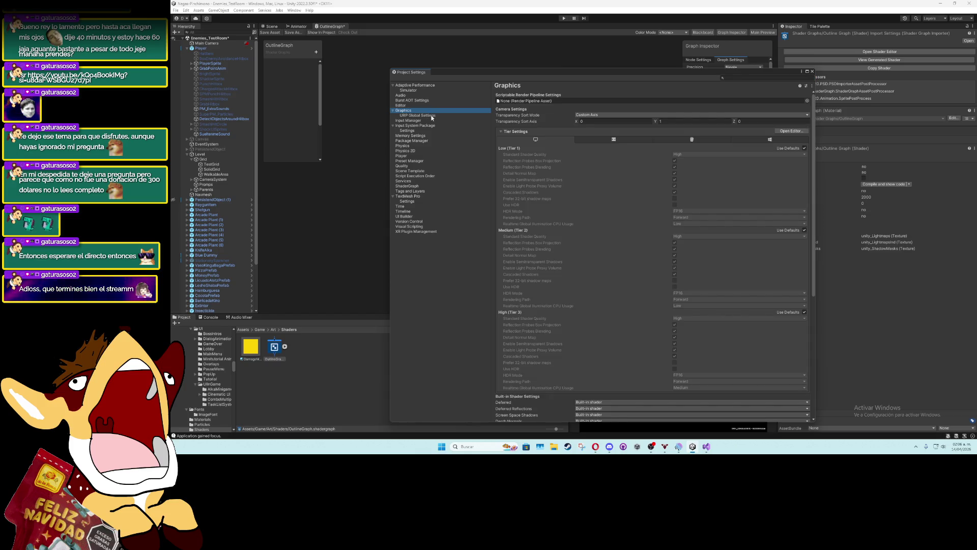
{"action": "left_click", "coordinate": [432, 116]}
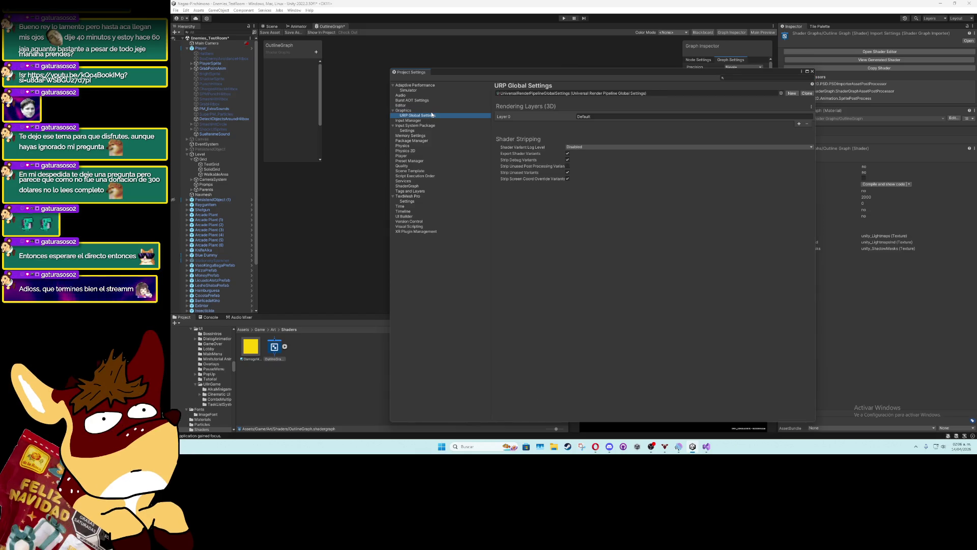
{"action": "key", "text": "Up"}
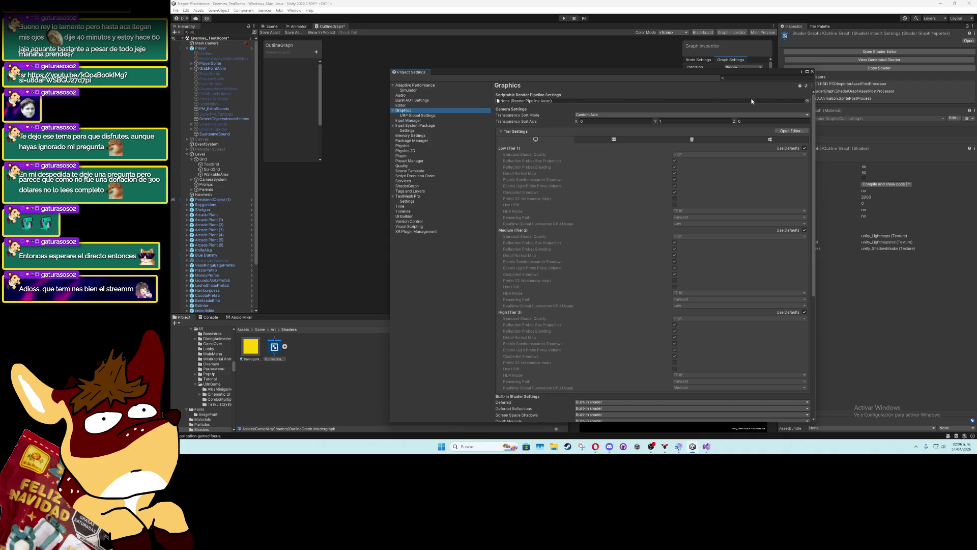
{"action": "left_click", "coordinate": [806, 100]}
{"action": "left_click", "coordinate": [488, 135]}
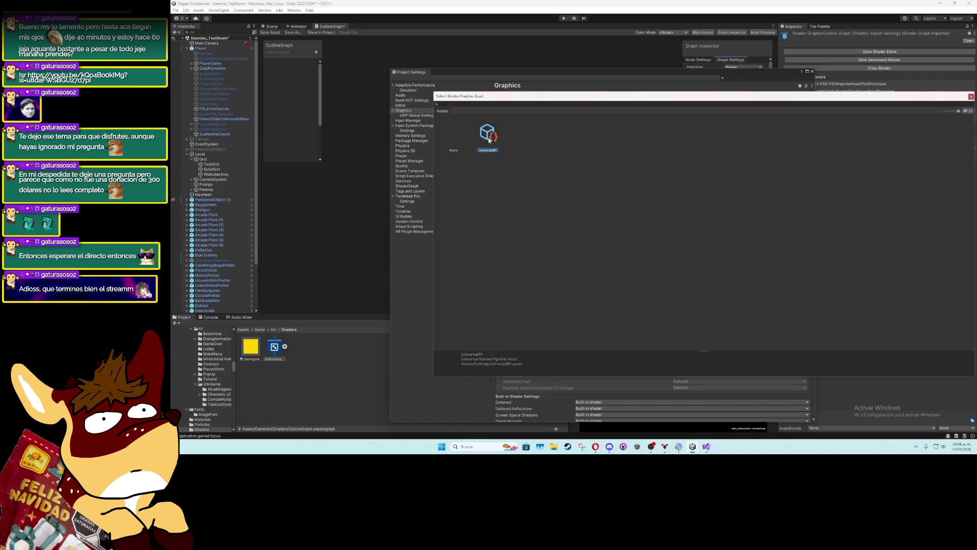
{"action": "left_click", "coordinate": [601, 234]}
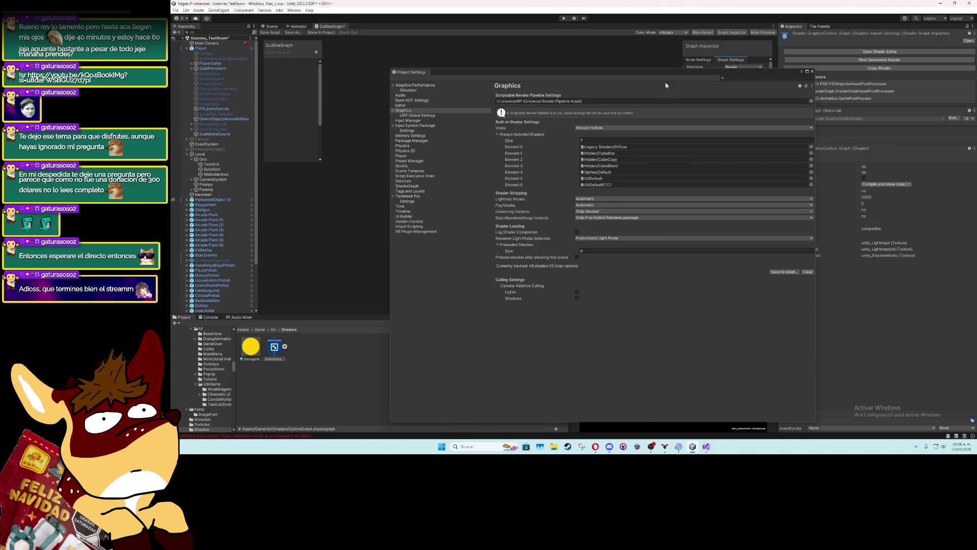
{"action": "mouse_move", "coordinate": [671, 74]}
{"action": "left_mouse_down"}
{"action": "mouse_move", "coordinate": [504, 109]}
{"action": "mouse_move", "coordinate": [387, 97]}
{"action": "mouse_move", "coordinate": [609, 66]}
{"action": "mouse_move", "coordinate": [584, 67]}
{"action": "left_mouse_up"}
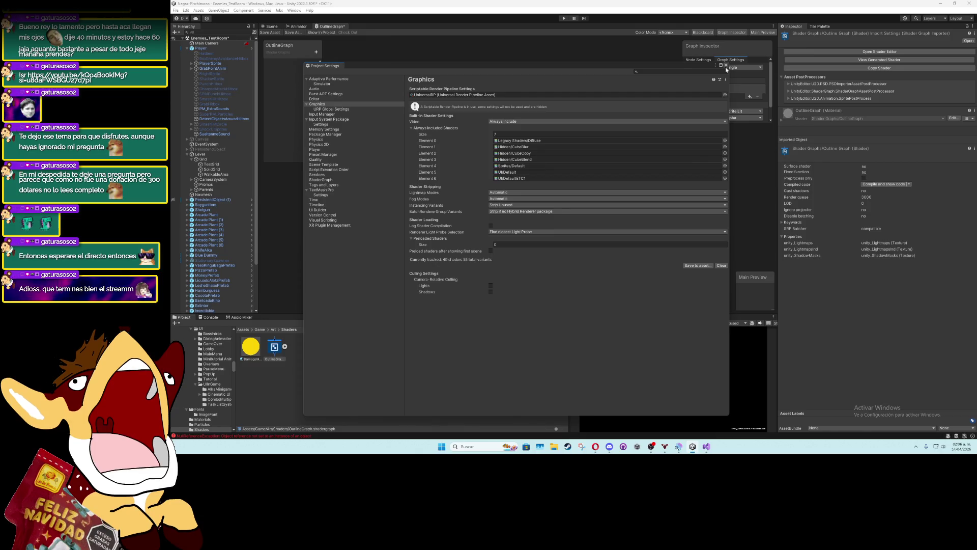
{"action": "left_click", "coordinate": [726, 66]}
{"action": "scroll", "coordinate": [663, 203], "scroll_direction": "up", "scroll_amount": 8}
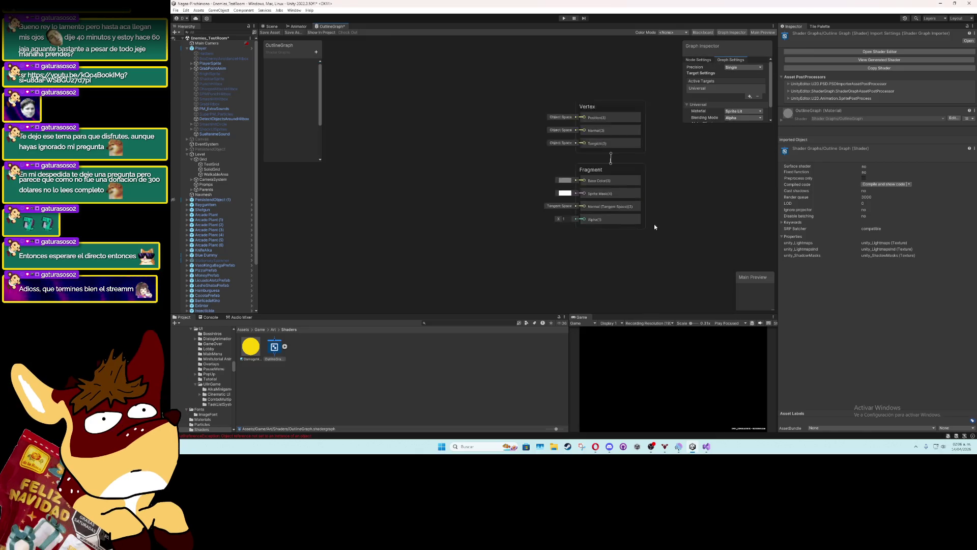
Try adding a Texture2D property through the Blackboard's property list
{"action": "scroll", "coordinate": [668, 226], "scroll_direction": "down", "scroll_amount": 5}
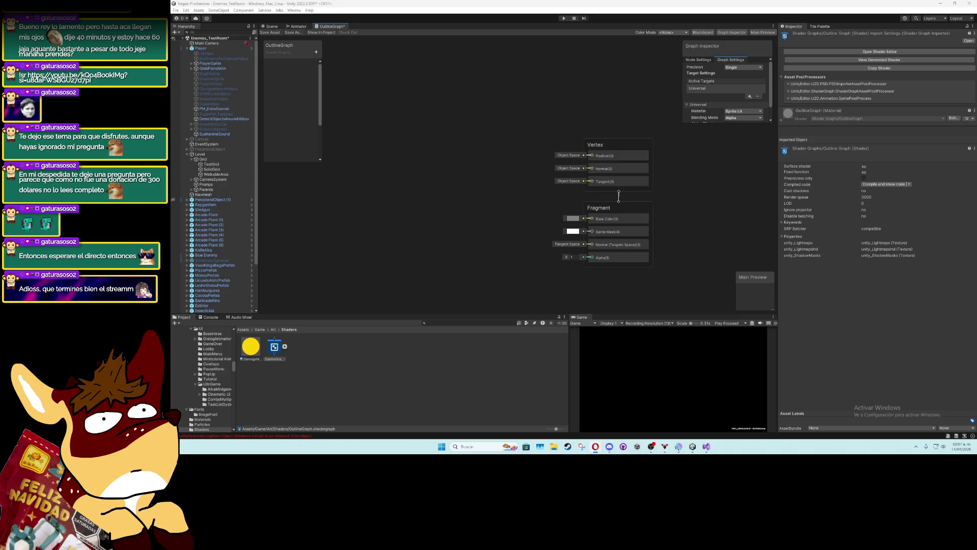
{"action": "left_click", "coordinate": [316, 52]}
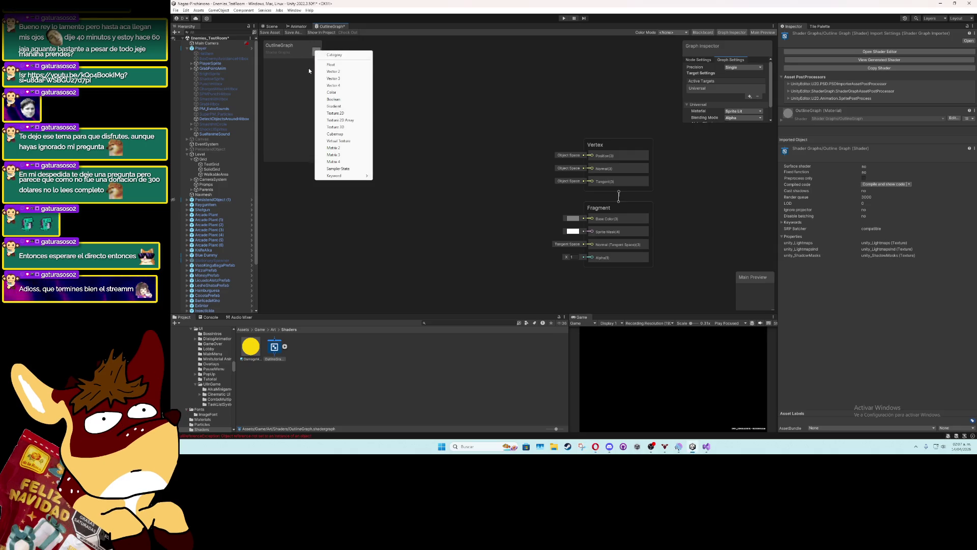
{"action": "left_click", "coordinate": [351, 113]}
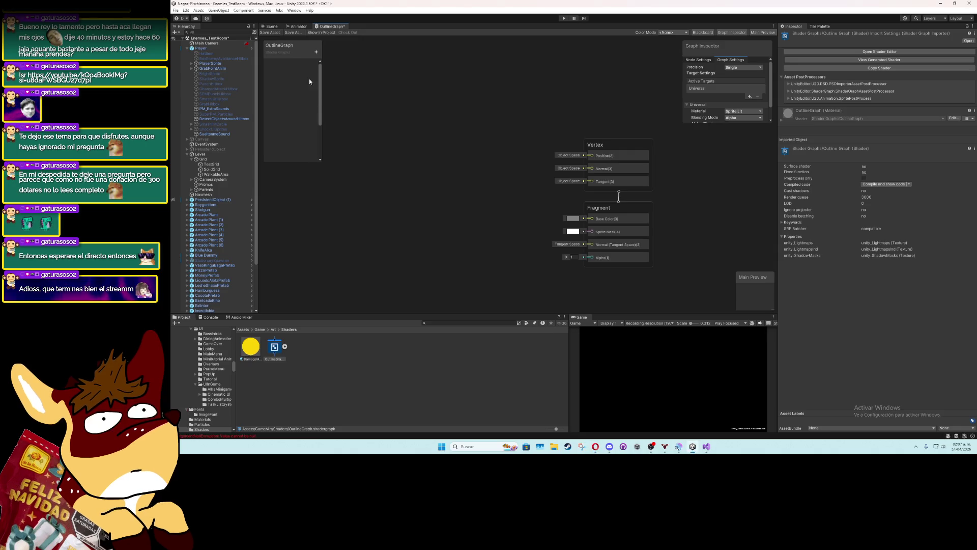
{"action": "left_click", "coordinate": [316, 51]}
{"action": "left_click", "coordinate": [338, 116]}
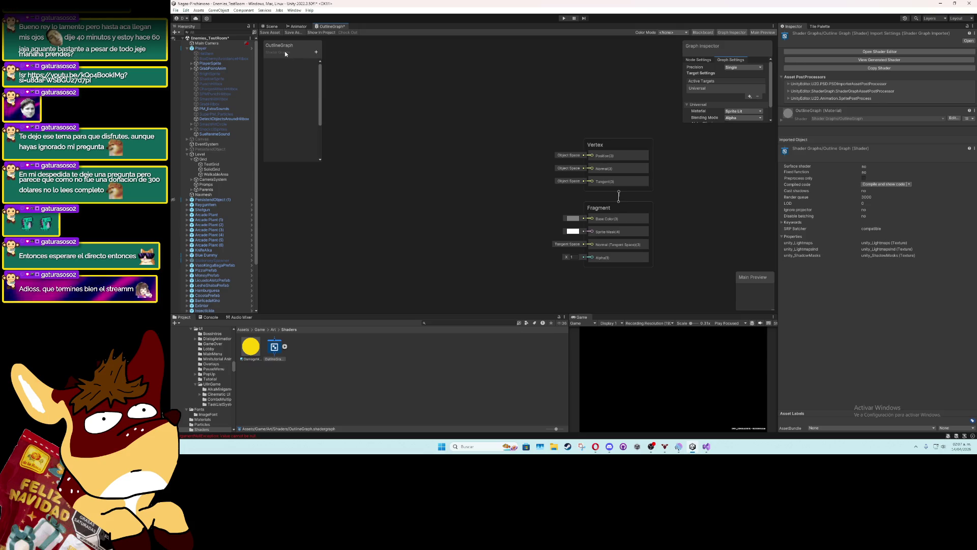
Close the OutlineGraph editor, answering the save prompt, and reopen the OutlineGraph asset
{"action": "left_click", "coordinate": [302, 27]}
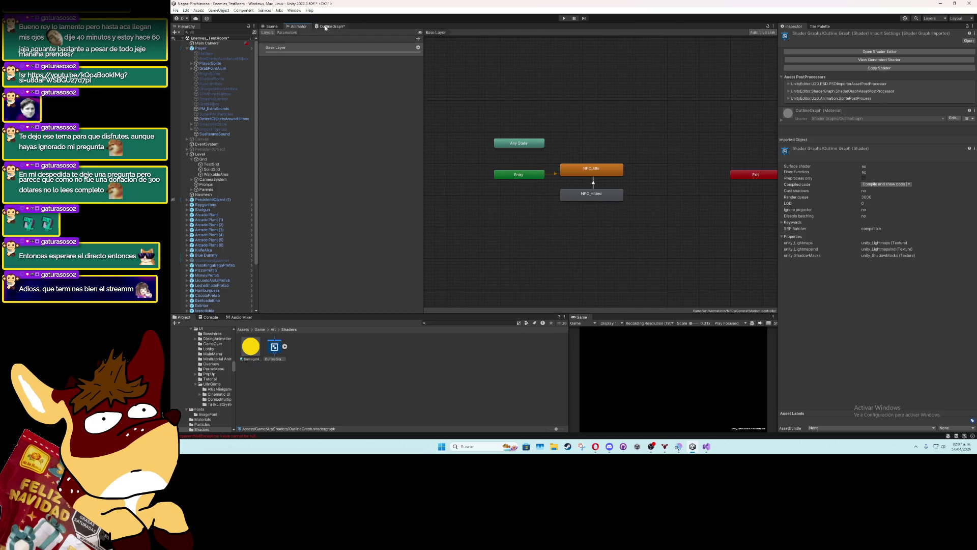
{"action": "left_click", "coordinate": [325, 28]}
{"action": "right_click", "coordinate": [326, 27]}
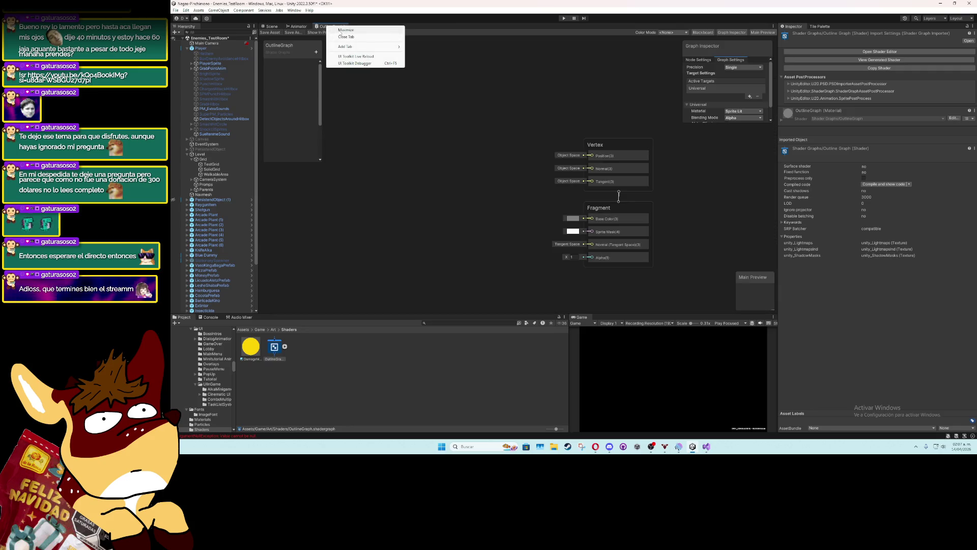
{"action": "left_click", "coordinate": [347, 37]}
{"action": "left_click", "coordinate": [592, 239]}
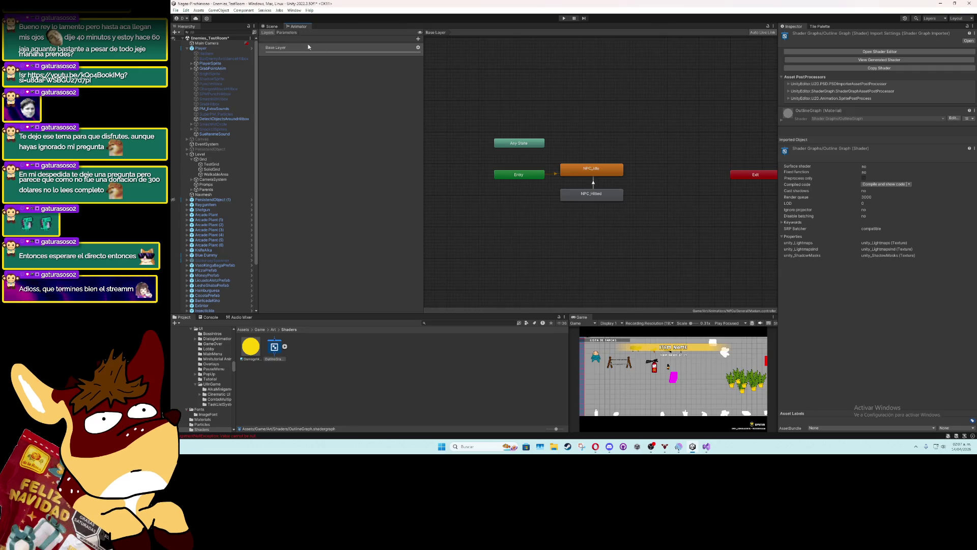
{"action": "left_click", "coordinate": [270, 26]}
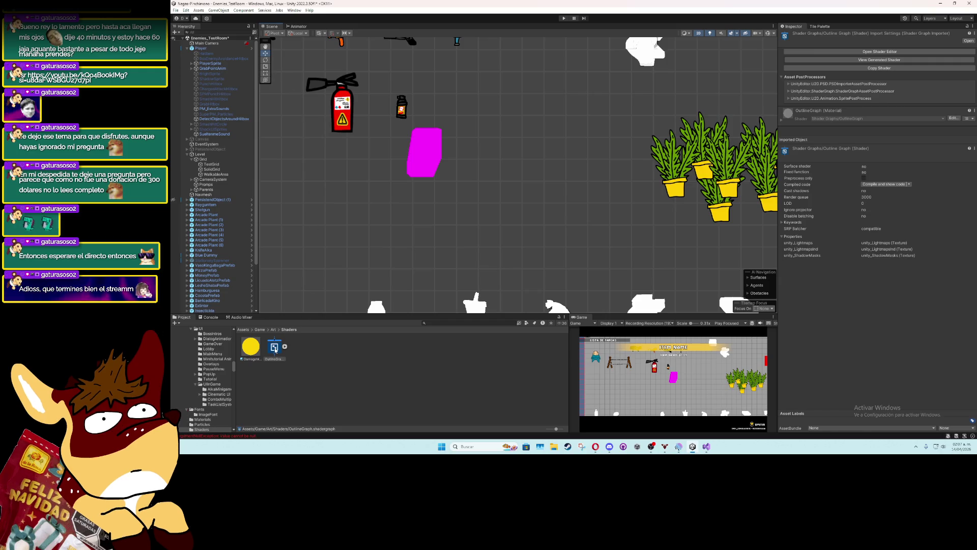
{"action": "double_click", "coordinate": [275, 349]}
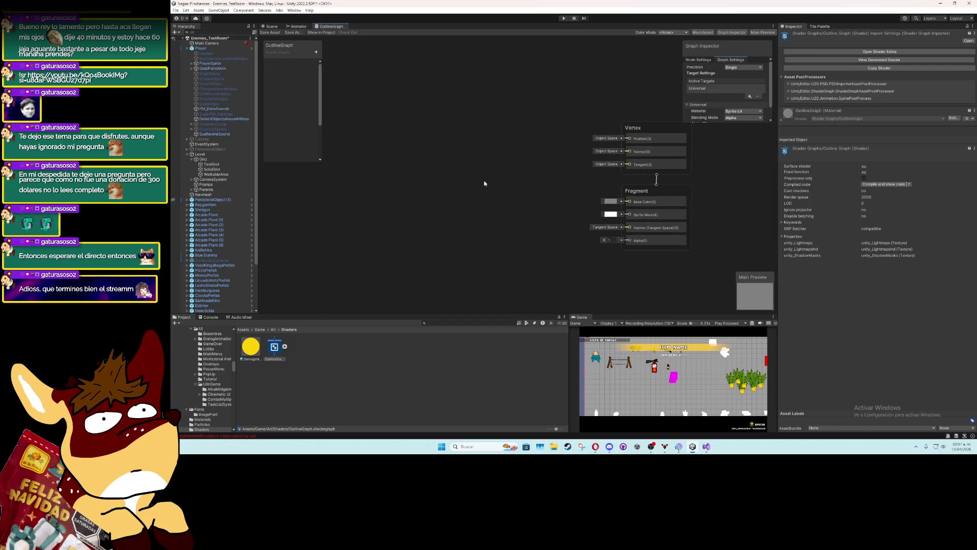
{"action": "left_click", "coordinate": [316, 52]}
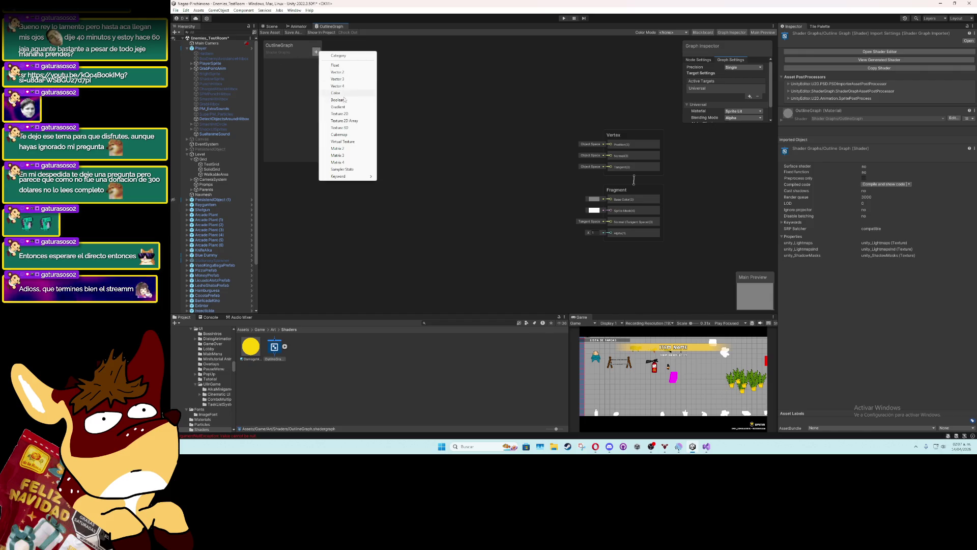
Add a Texture2D property named MainTex and place it on the graph
{"action": "left_click", "coordinate": [349, 114]}
{"action": "type", "text": "Ma"}
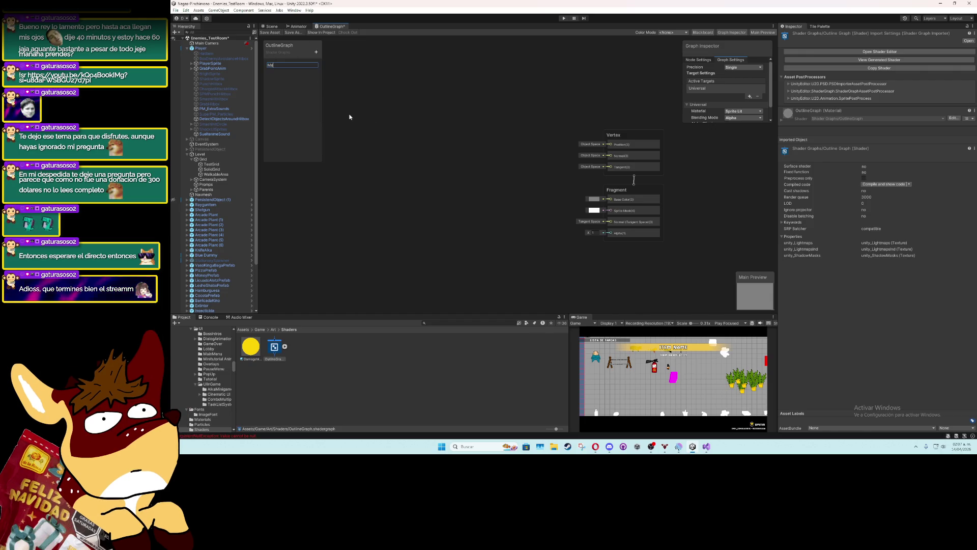
{"action": "type", "text": "inTex"}
{"action": "key", "text": "Return"}
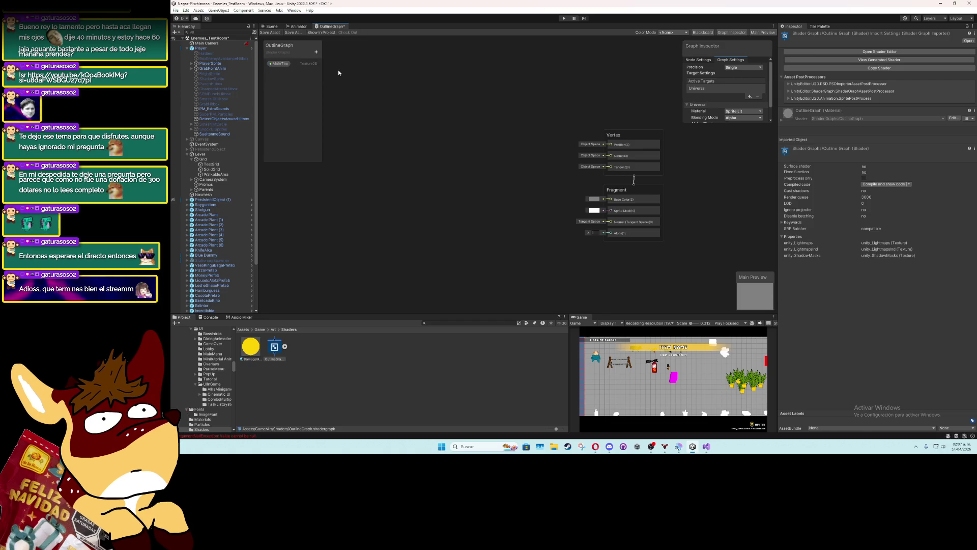
{"action": "left_click", "coordinate": [280, 63]}
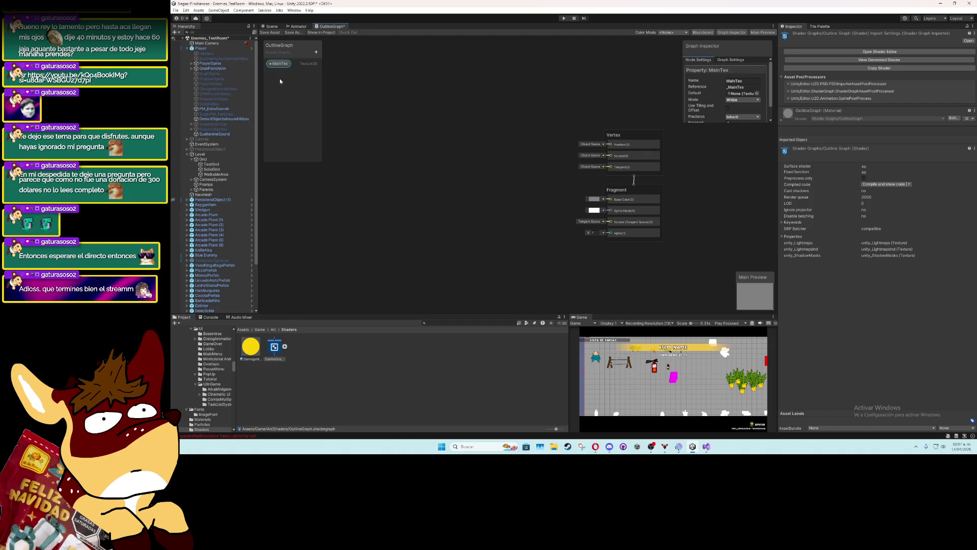
{"action": "mouse_move", "coordinate": [277, 65]}
{"action": "left_mouse_down"}
{"action": "mouse_move", "coordinate": [402, 152]}
{"action": "mouse_move", "coordinate": [363, 137]}
{"action": "left_mouse_up"}
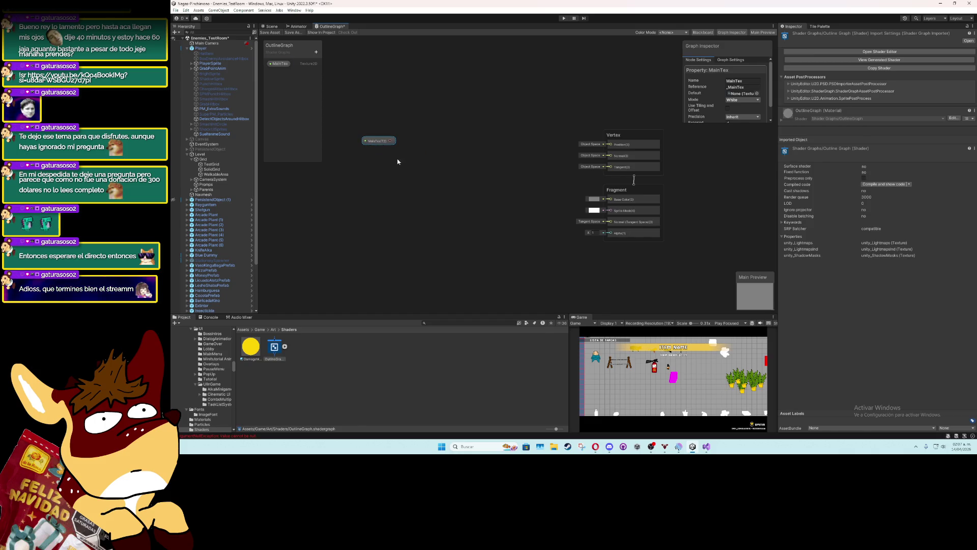
Sample MainTex with a Sample Texture 2D node, send RGBA to Base Color, and save
{"action": "right_click", "coordinate": [411, 176]}
{"action": "left_click", "coordinate": [456, 180]}
{"action": "type", "text": "sa"}
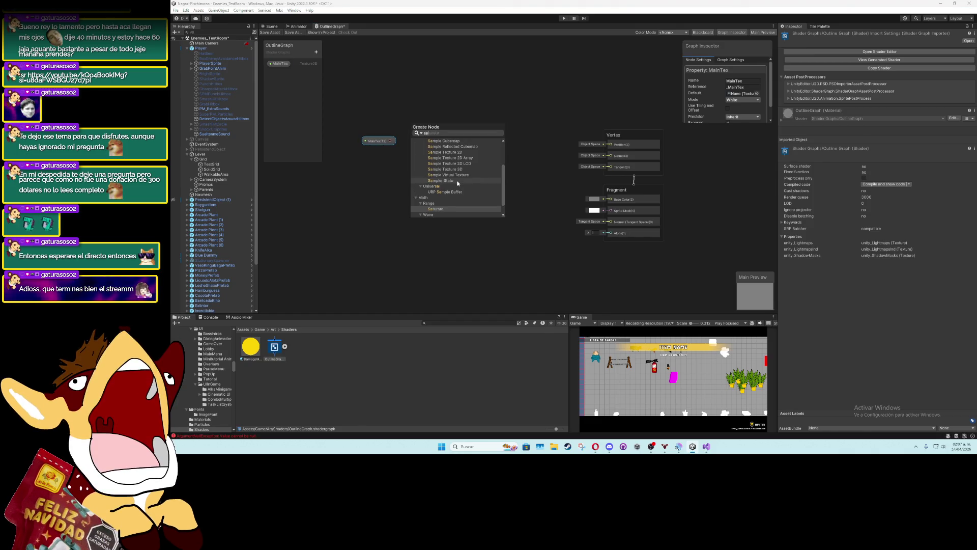
{"action": "type", "text": "mple tex"}
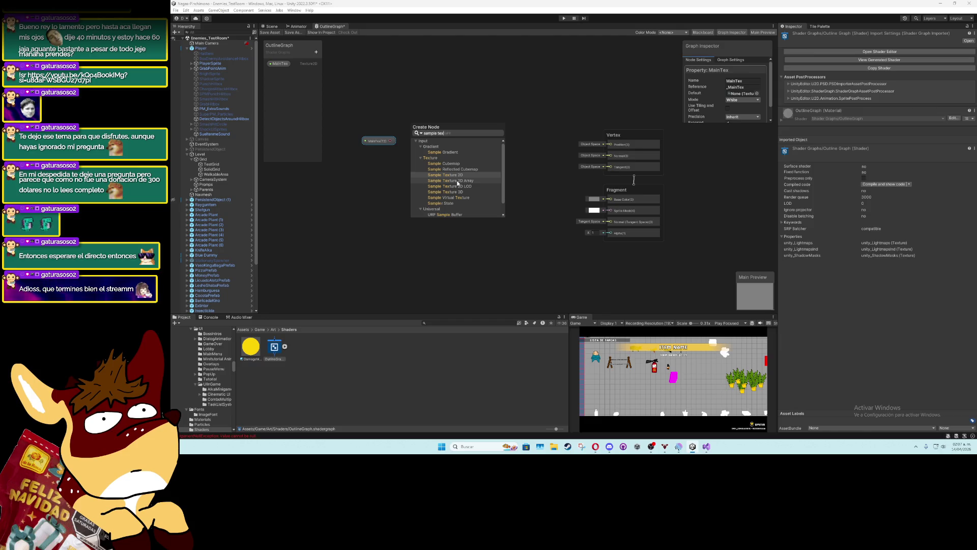
{"action": "key", "text": "Return"}
{"action": "left_click_drag", "start_coordinate": [439, 183], "coordinate": [464, 154]}
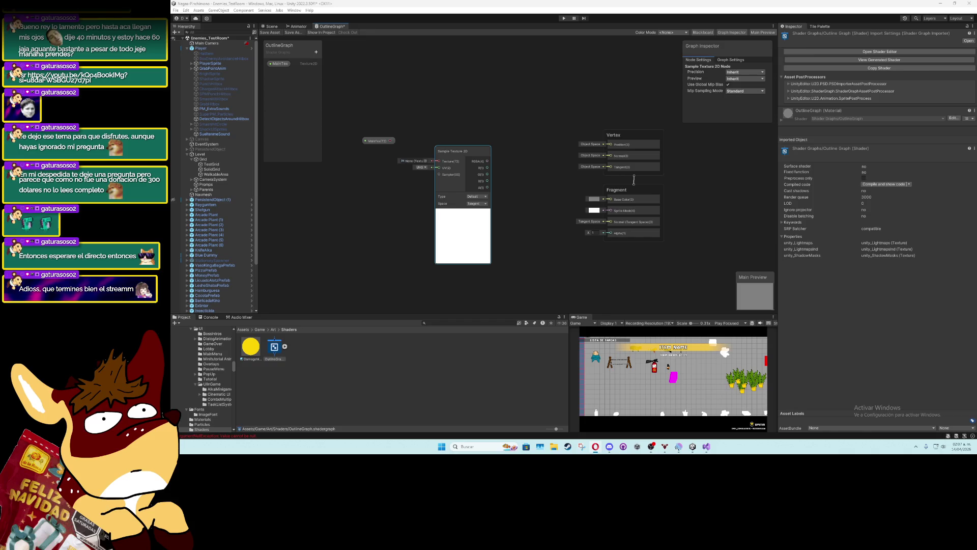
{"action": "mouse_move", "coordinate": [390, 141]}
{"action": "left_mouse_down"}
{"action": "mouse_move", "coordinate": [439, 161]}
{"action": "mouse_move", "coordinate": [399, 157]}
{"action": "left_mouse_up"}
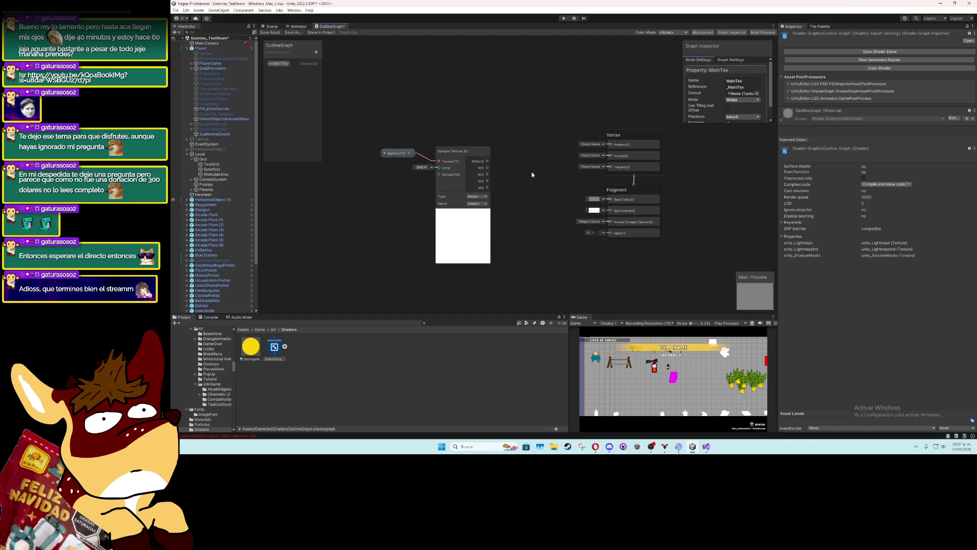
{"action": "left_click_drag", "start_coordinate": [489, 162], "coordinate": [611, 199]}
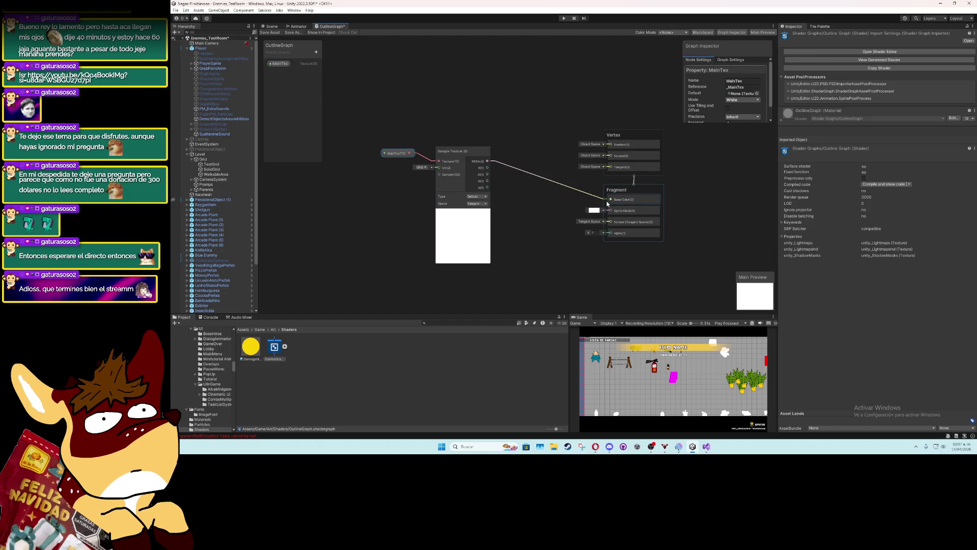
{"action": "left_click", "coordinate": [529, 225]}
{"action": "key", "text": "ctrl+s"}
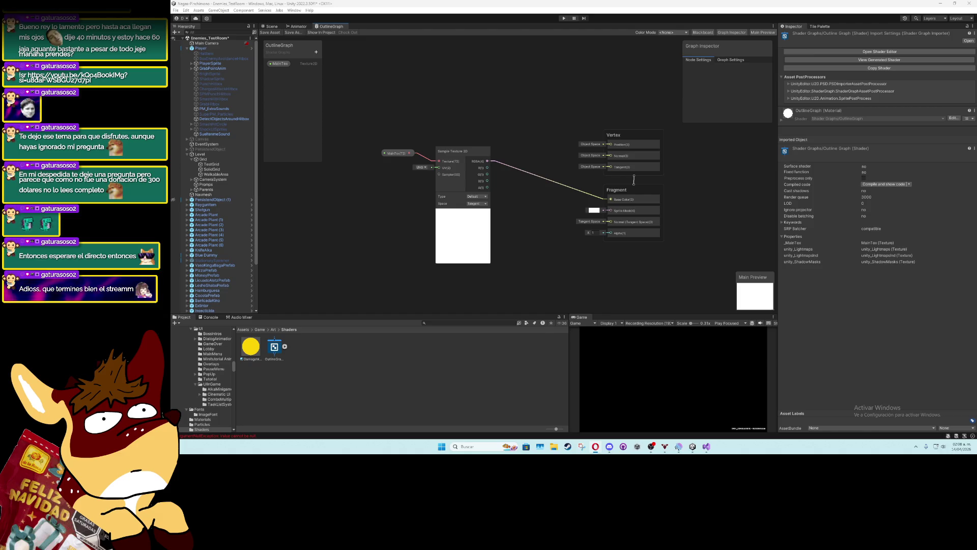
{"action": "right_click", "coordinate": [327, 239]}
Add a Tiling And Offset node for the Sample Texture 2D UV with Tiling 0.8, 0.8
{"action": "left_click", "coordinate": [352, 243]}
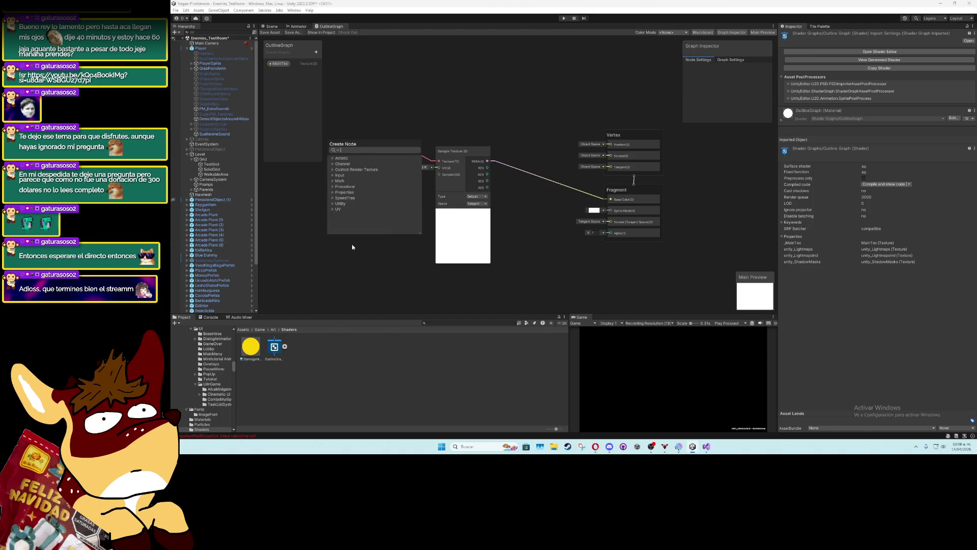
{"action": "type", "text": "tilin"}
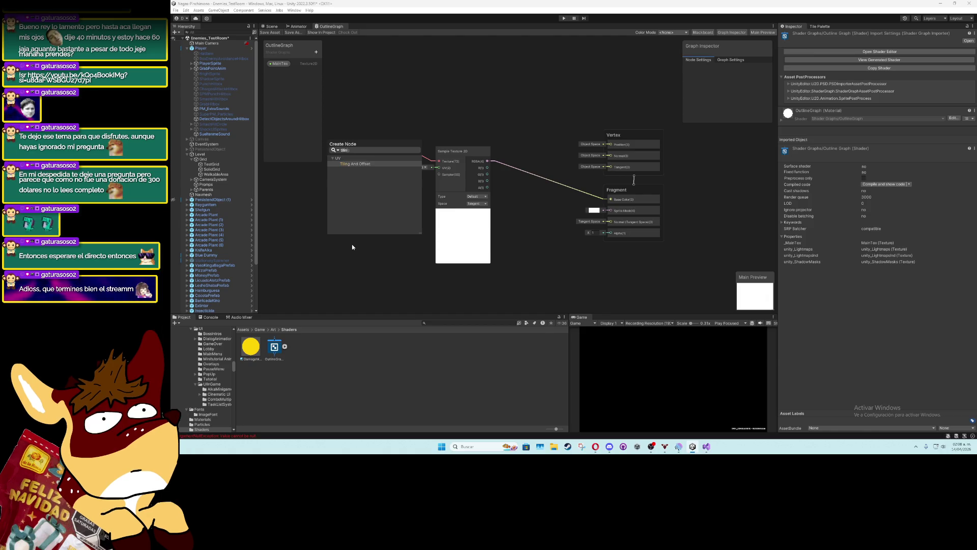
{"action": "key", "text": "Return"}
{"action": "mouse_move", "coordinate": [365, 233]}
{"action": "left_mouse_down"}
{"action": "mouse_move", "coordinate": [381, 147]}
{"action": "mouse_move", "coordinate": [409, 184]}
{"action": "mouse_move", "coordinate": [441, 198]}
{"action": "mouse_move", "coordinate": [433, 206]}
{"action": "mouse_move", "coordinate": [384, 181]}
{"action": "mouse_move", "coordinate": [455, 83]}
{"action": "left_mouse_up"}
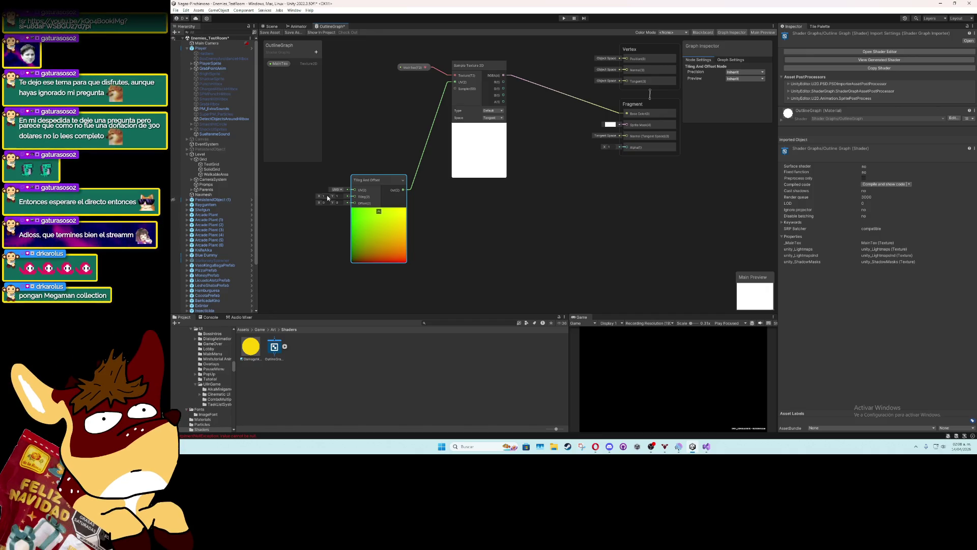
{"action": "type", "text": "0.8"}
{"action": "key", "text": "Tab"}
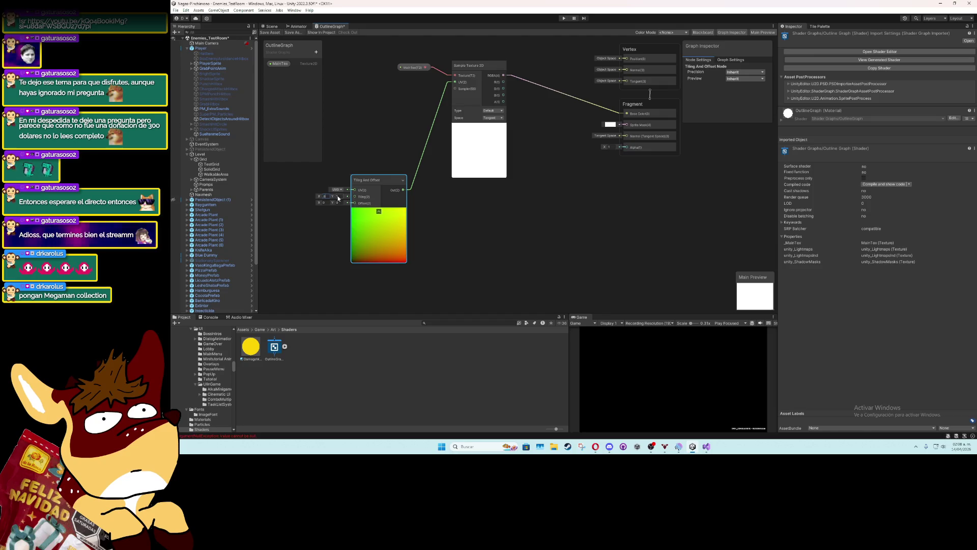
{"action": "type", "text": "0.8"}
{"action": "left_click", "coordinate": [336, 217]}
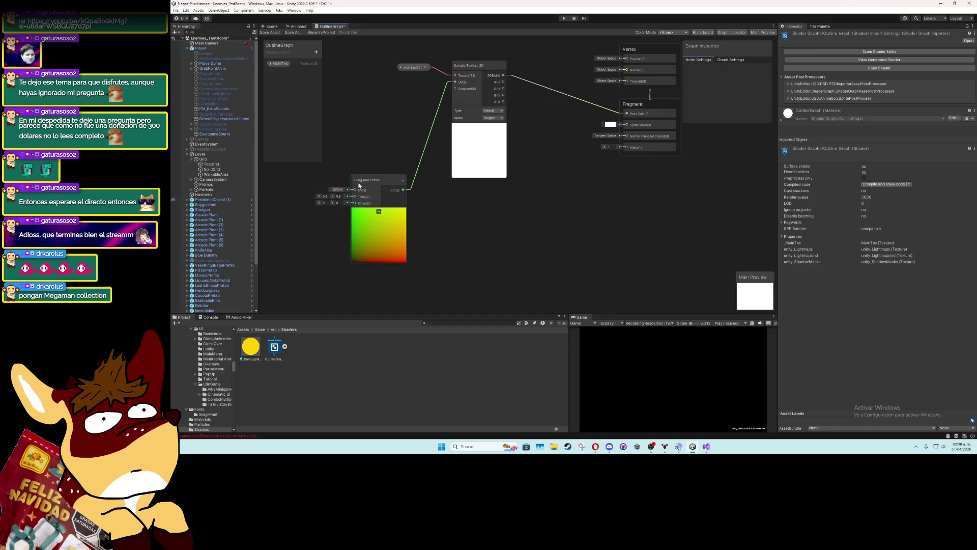
{"action": "mouse_move", "coordinate": [374, 179]}
{"action": "left_mouse_down"}
{"action": "mouse_move", "coordinate": [398, 170]}
{"action": "mouse_move", "coordinate": [408, 134]}
{"action": "left_mouse_up"}
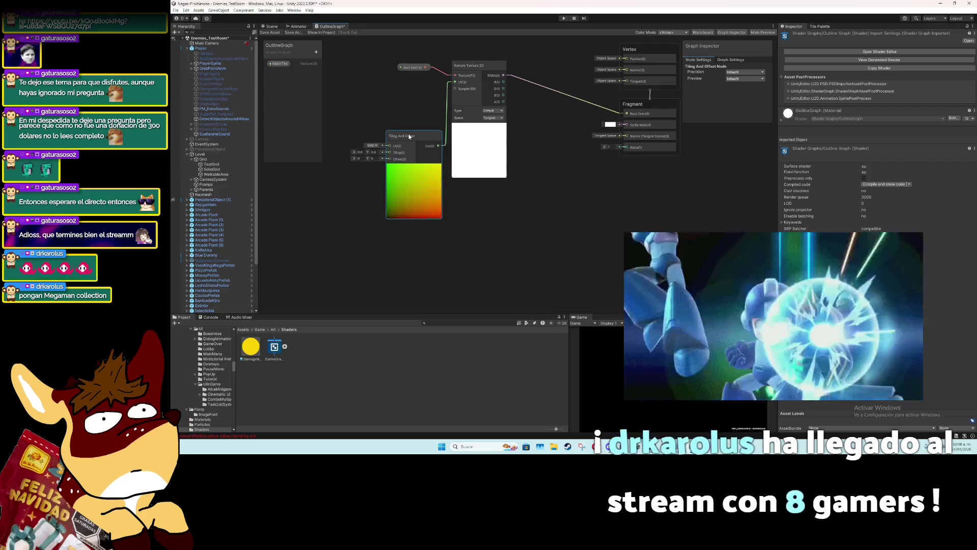
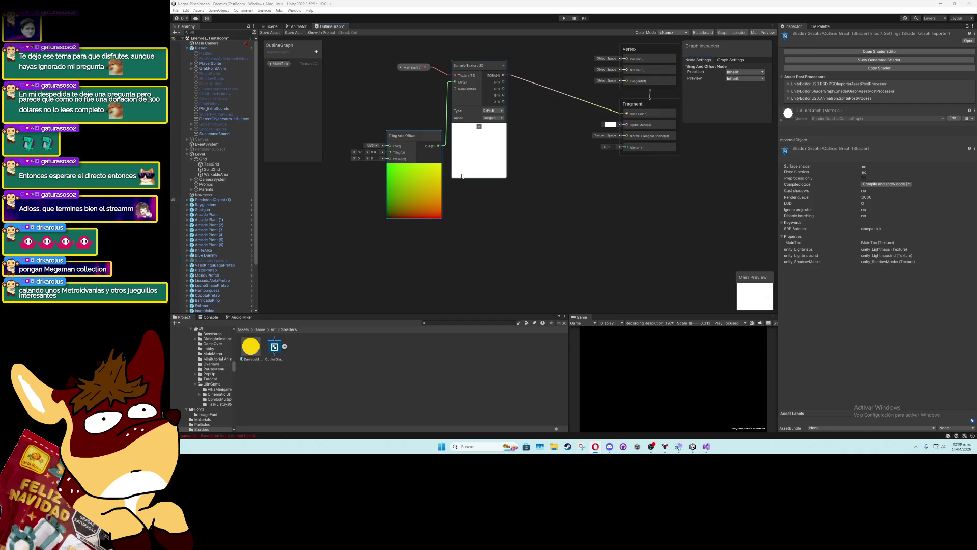
Move Tiling And Offset aside, delete its UV wire, and add a second Sample Texture 2D
{"action": "left_click_drag", "start_coordinate": [421, 139], "coordinate": [383, 235]}
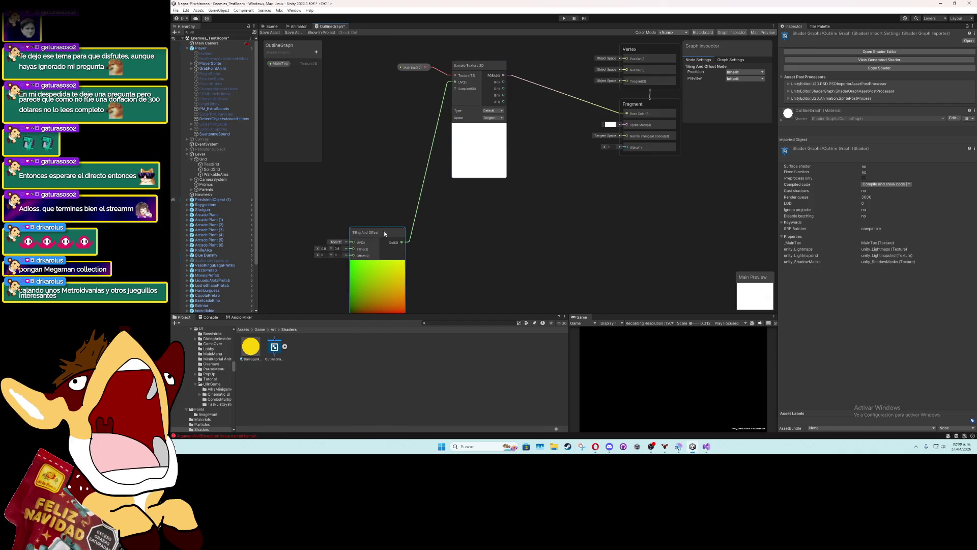
{"action": "left_click", "coordinate": [414, 219]}
{"action": "key", "text": "Delete"}
{"action": "right_click", "coordinate": [530, 264]}
{"action": "left_click", "coordinate": [544, 269]}
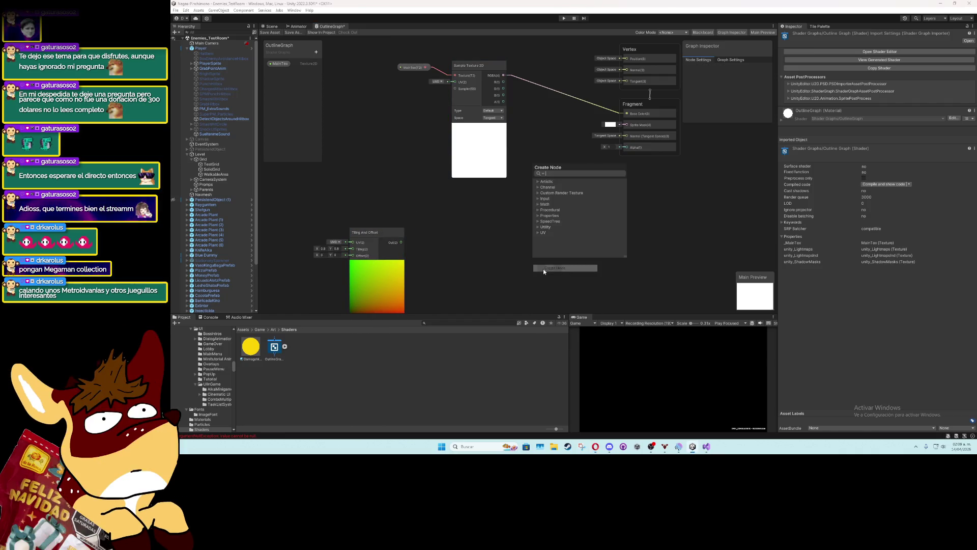
{"action": "type", "text": "sample"}
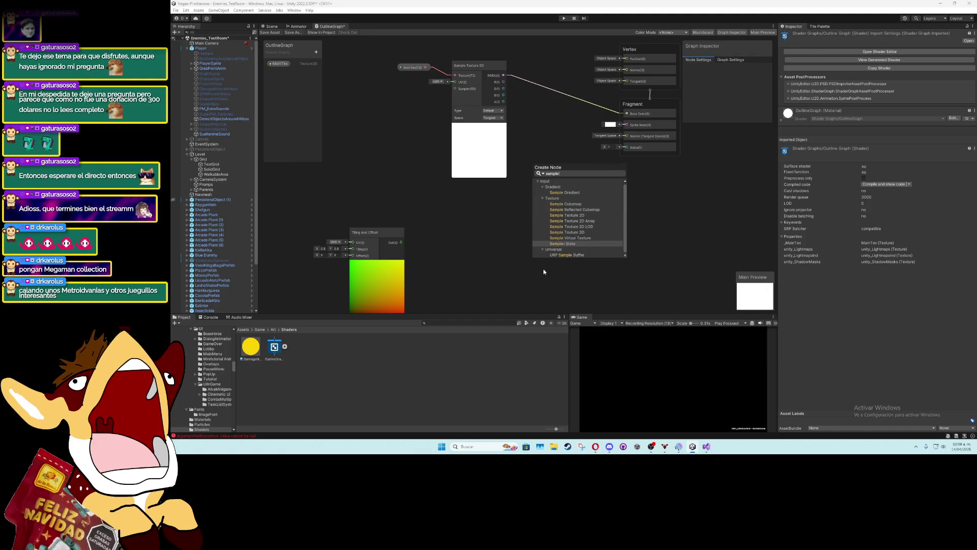
{"action": "key", "text": "Up"}
{"action": "key", "text": "Up"}
{"action": "key", "text": "Up"}
{"action": "key", "text": "Return"}
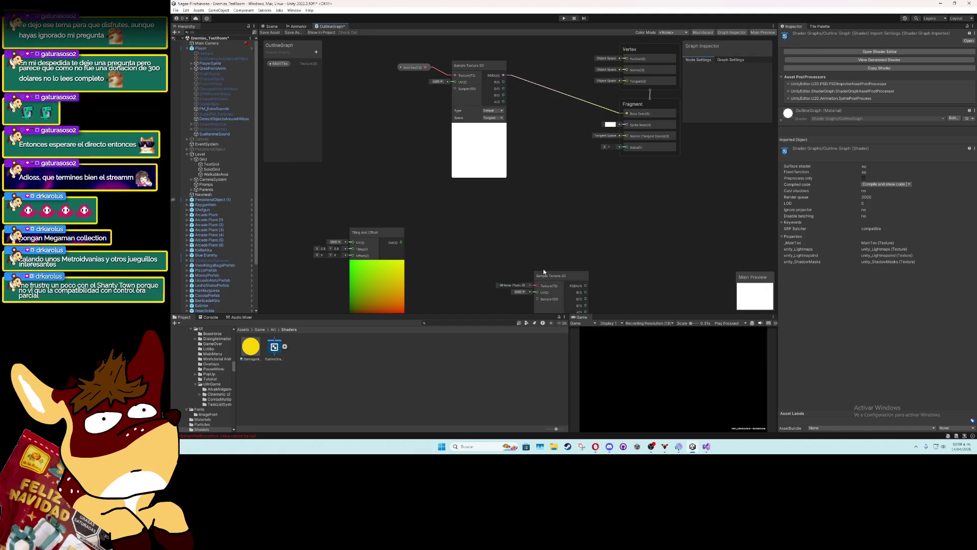
Feed MainTex and the Tiling And Offset output into the new Sample Texture 2D
{"action": "left_click_drag", "start_coordinate": [557, 280], "coordinate": [483, 220]}
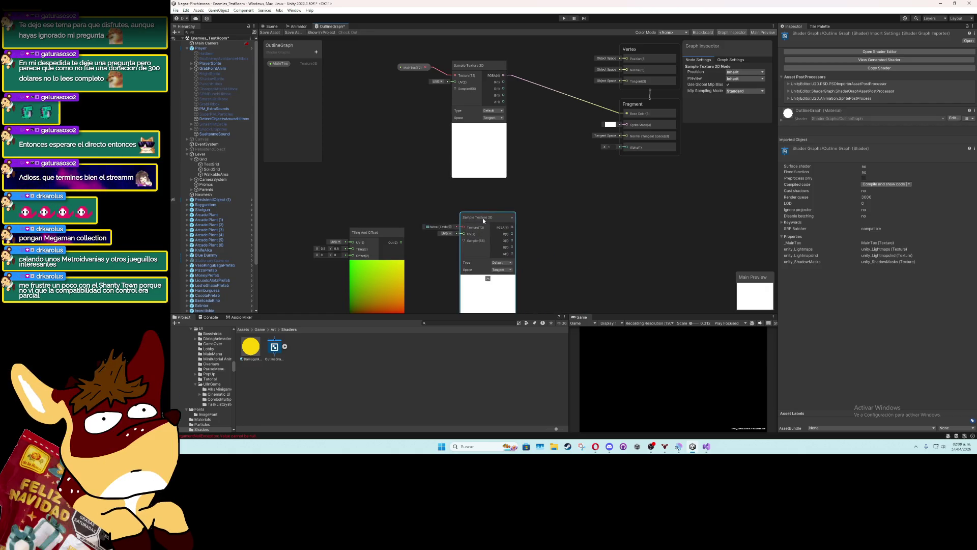
{"action": "mouse_move", "coordinate": [279, 63]}
{"action": "left_mouse_down"}
{"action": "mouse_move", "coordinate": [405, 177]}
{"action": "mouse_move", "coordinate": [413, 183]}
{"action": "mouse_move", "coordinate": [419, 170]}
{"action": "mouse_move", "coordinate": [477, 202]}
{"action": "left_mouse_up"}
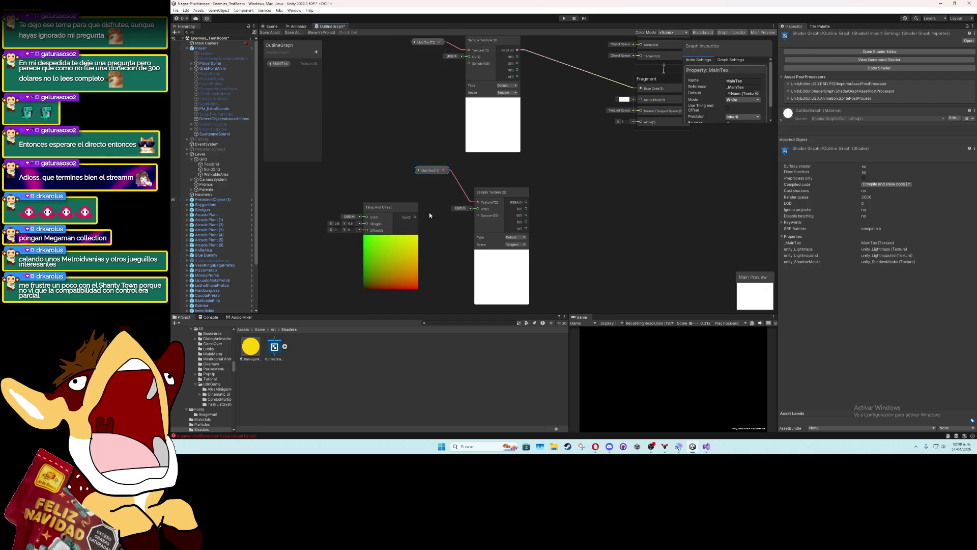
{"action": "left_click_drag", "start_coordinate": [415, 217], "coordinate": [477, 209]}
{"action": "left_click_drag", "start_coordinate": [610, 222], "coordinate": [540, 229]}
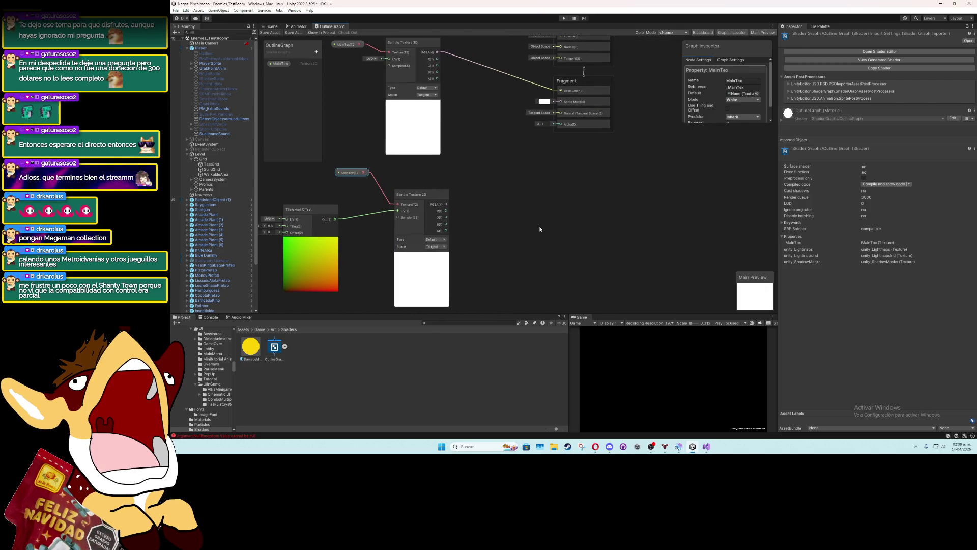
Add a Subtract node beside the second Sample Texture 2D
{"action": "right_click", "coordinate": [540, 229]}
{"action": "left_click", "coordinate": [553, 234]}
{"action": "type", "text": "sub"}
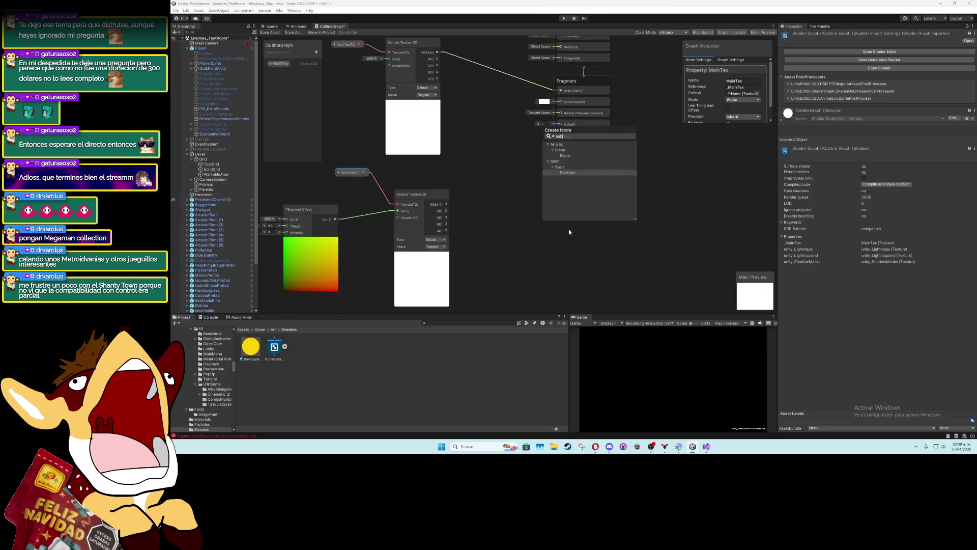
{"action": "type", "text": "s"}
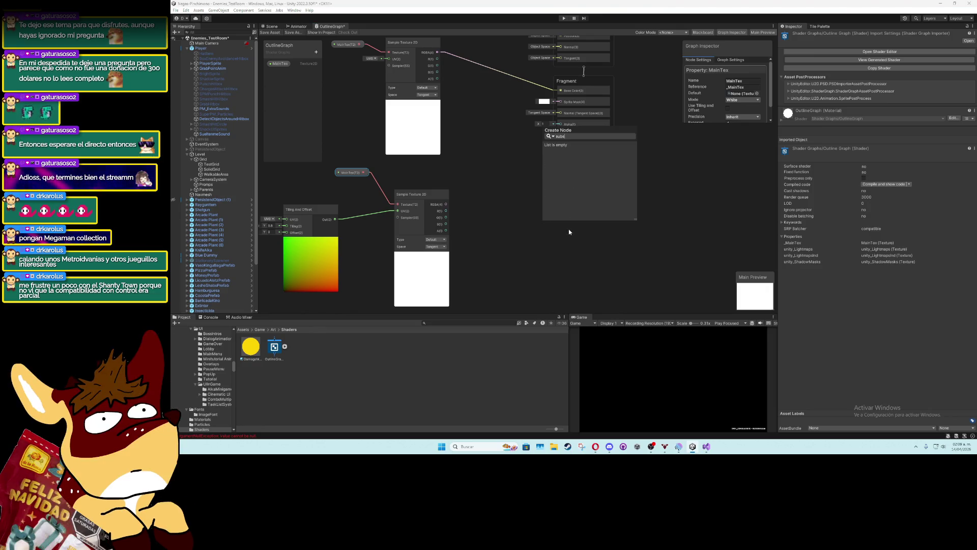
{"action": "key", "text": "BackSpace"}
{"action": "key", "text": "BackSpace"}
{"action": "type", "text": "b"}
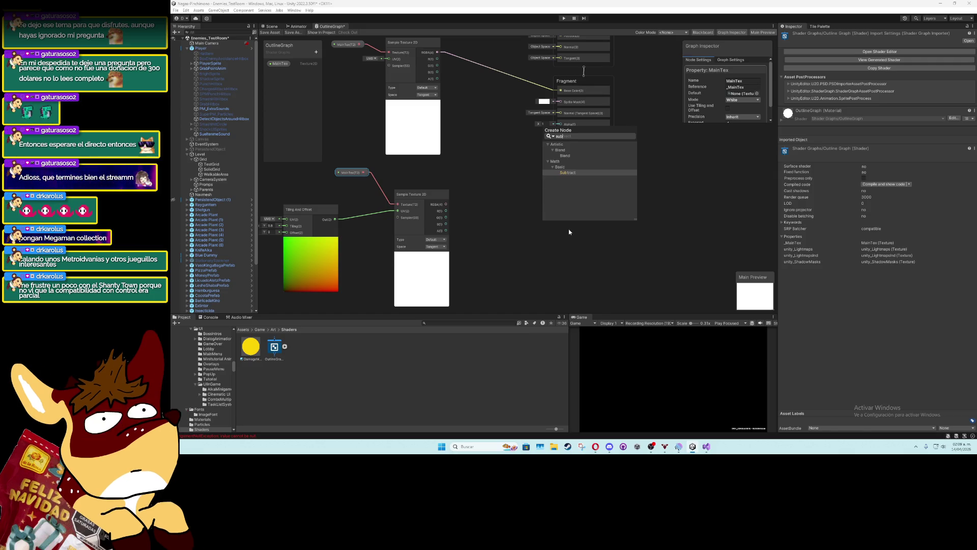
{"action": "key", "text": "Return"}
{"action": "left_click_drag", "start_coordinate": [559, 237], "coordinate": [516, 189]}
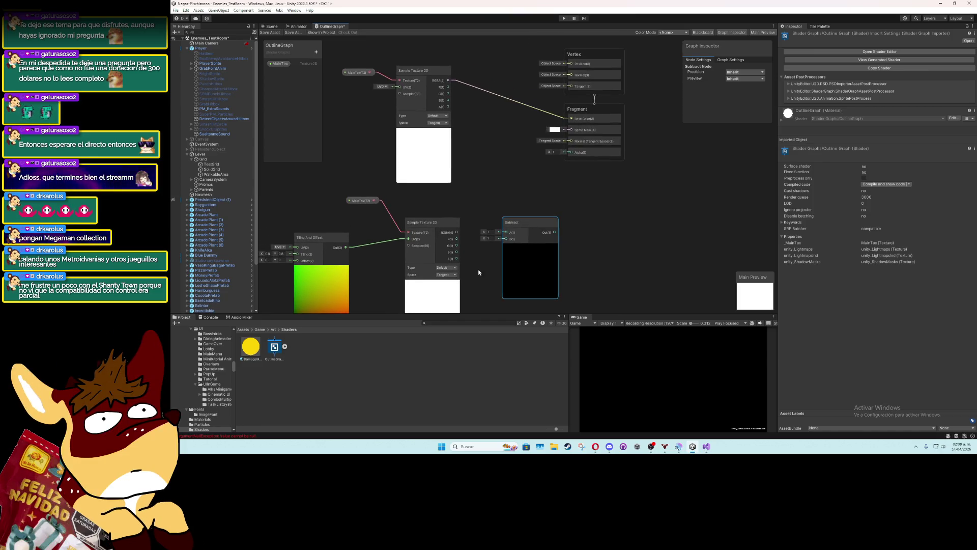
Wire the lower Sample Texture alpha into Subtract B and the upper alpha into Subtract A
{"action": "left_click_drag", "start_coordinate": [458, 258], "coordinate": [505, 232]}
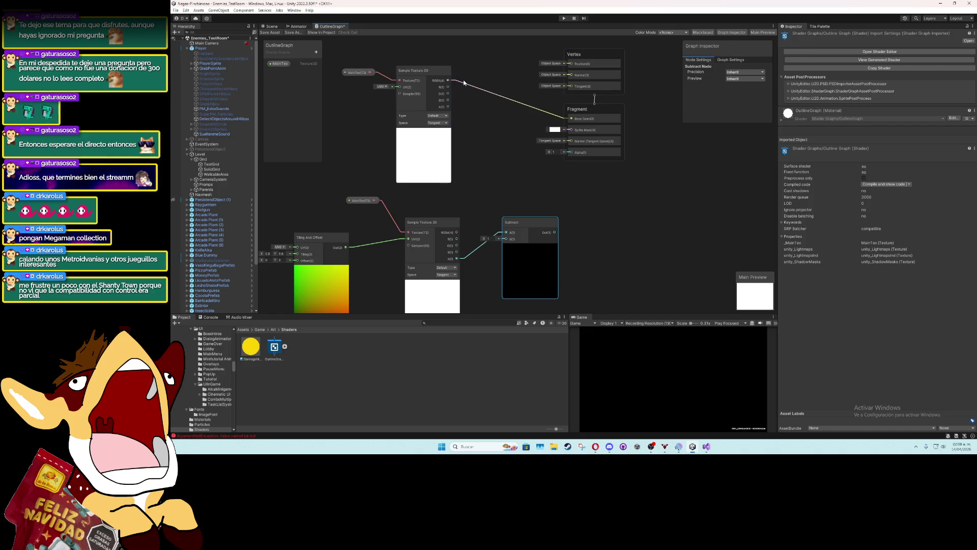
{"action": "mouse_move", "coordinate": [450, 106]}
{"action": "left_mouse_down"}
{"action": "mouse_move", "coordinate": [505, 239]}
{"action": "mouse_move", "coordinate": [507, 222]}
{"action": "left_mouse_up"}
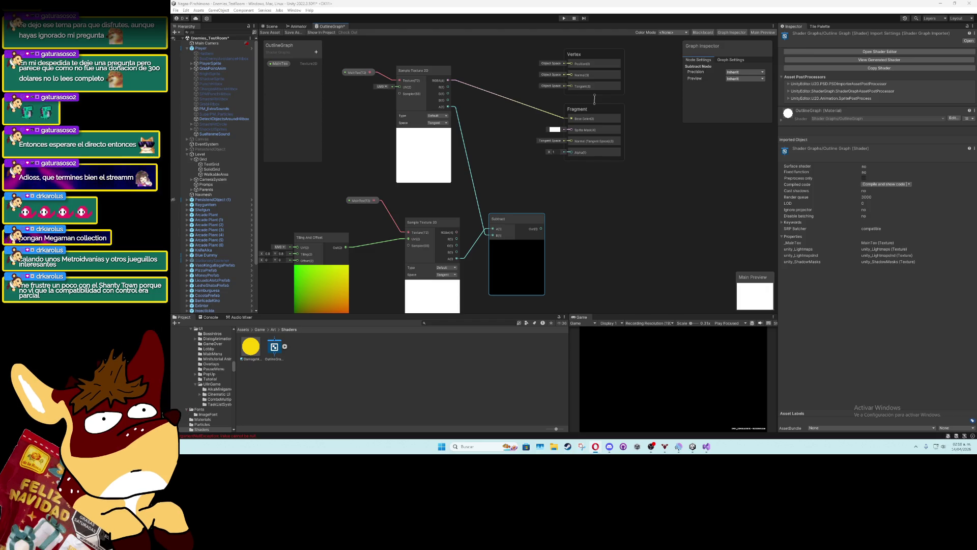
Create a Color property named Outline Color and place it on the graph
{"action": "left_click", "coordinate": [316, 52]}
{"action": "left_click", "coordinate": [340, 101]}
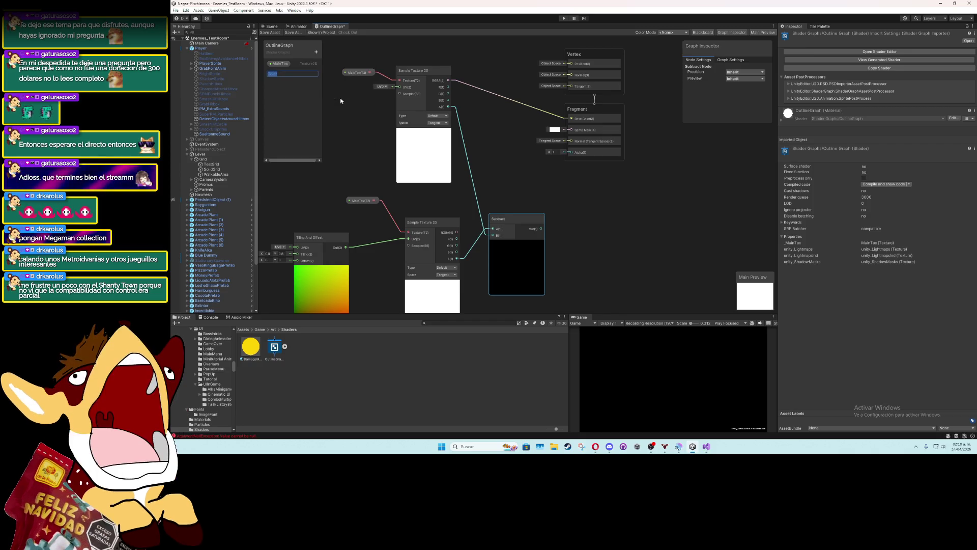
{"action": "type", "text": "OutlineC"}
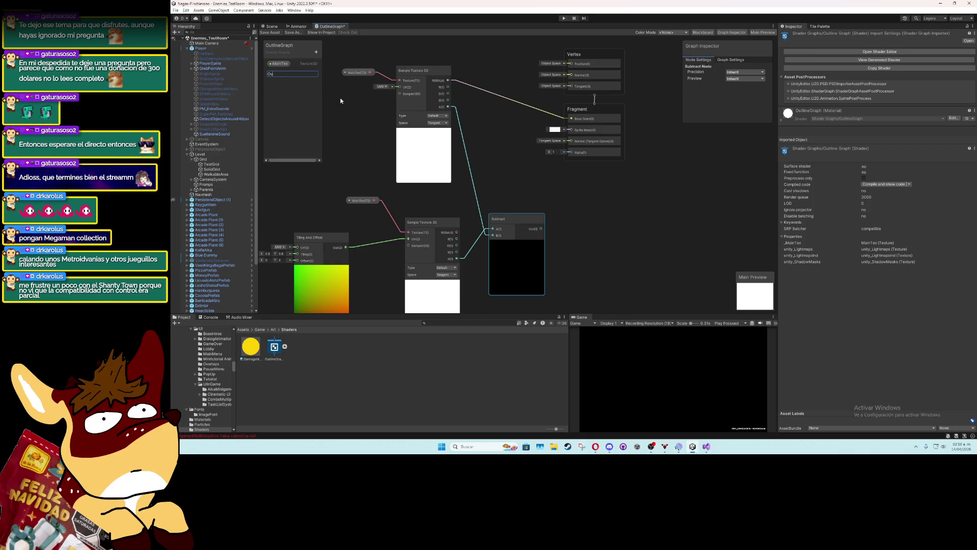
{"action": "key", "text": "BackSpace"}
{"action": "type", "text": "C"}
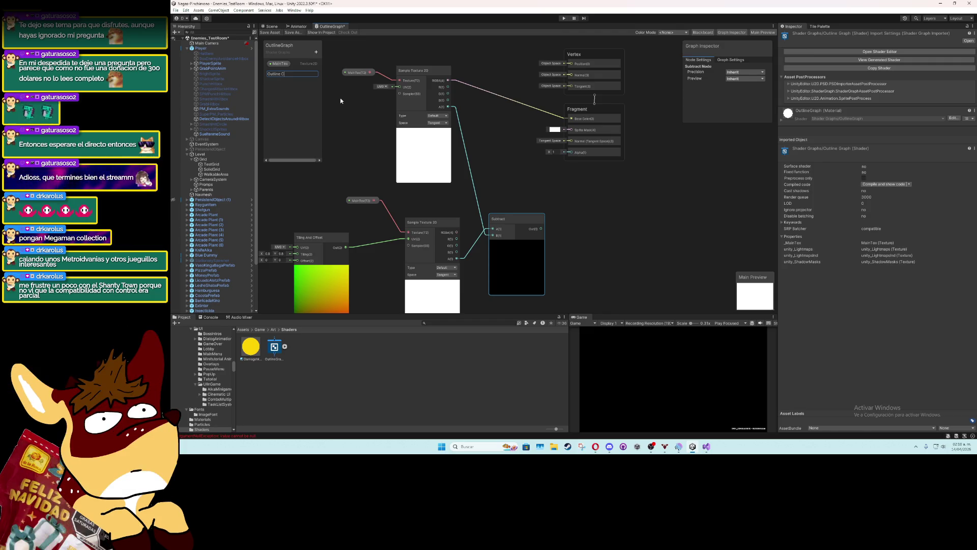
{"action": "type", "text": "olor"}
{"action": "key", "text": "Return"}
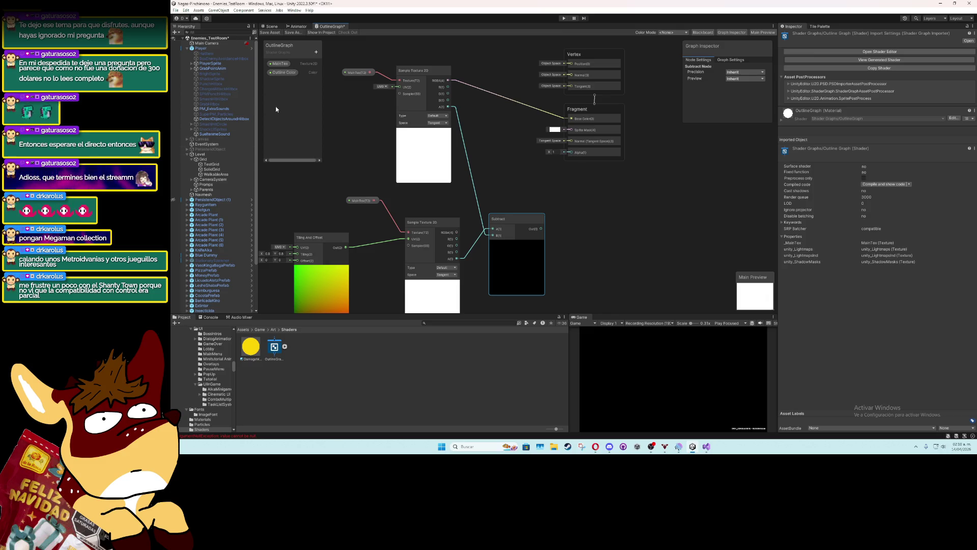
{"action": "left_click", "coordinate": [284, 72]}
{"action": "mouse_move", "coordinate": [585, 291]}
{"action": "left_mouse_down"}
{"action": "mouse_move", "coordinate": [577, 219]}
{"action": "mouse_move", "coordinate": [576, 236]}
{"action": "mouse_move", "coordinate": [520, 271]}
{"action": "left_mouse_up"}
Add a Multiply node with Subtract in A and Outline Color in B
{"action": "right_click", "coordinate": [609, 239]}
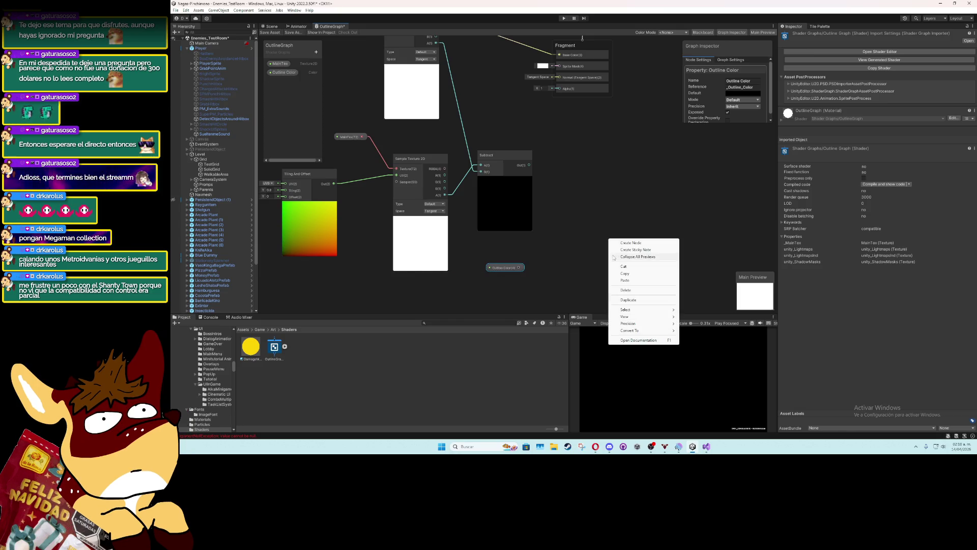
{"action": "left_click", "coordinate": [624, 243]}
{"action": "type", "text": "multipl"}
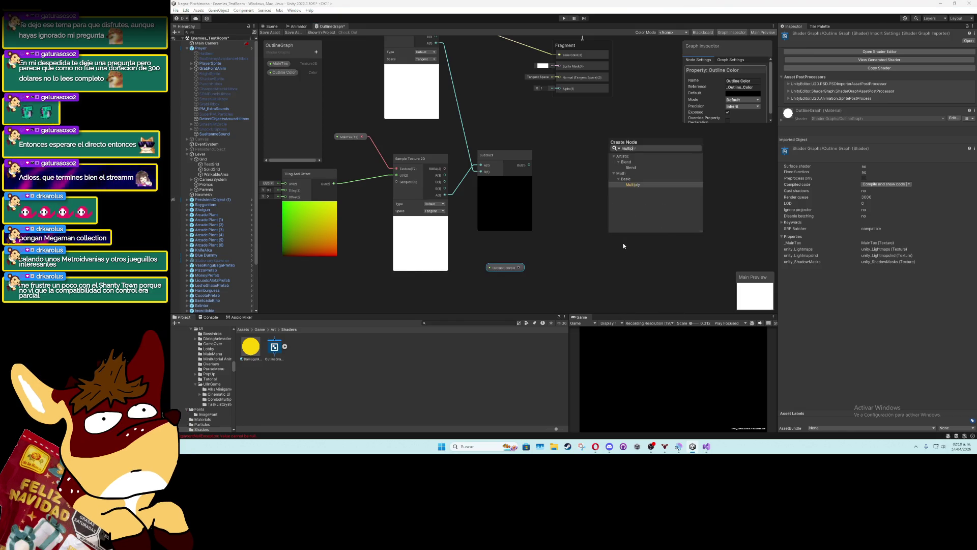
{"action": "key", "text": "Return"}
{"action": "left_click_drag", "start_coordinate": [620, 284], "coordinate": [586, 230]}
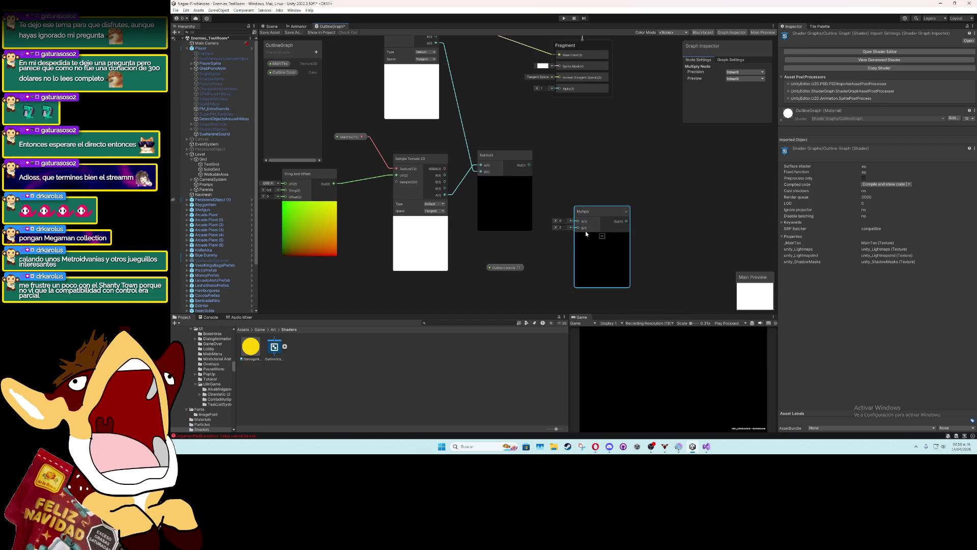
{"action": "left_click_drag", "start_coordinate": [520, 268], "coordinate": [578, 228]}
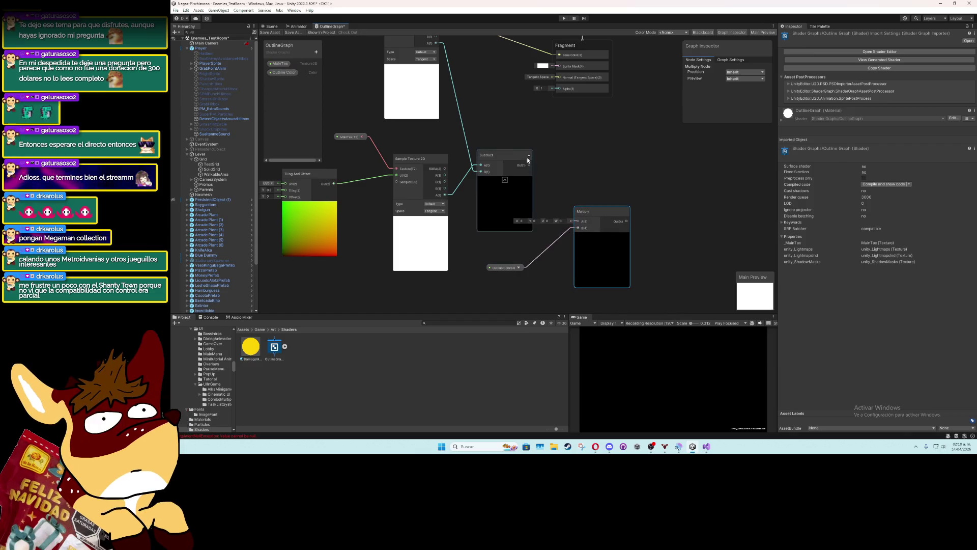
{"action": "mouse_move", "coordinate": [529, 165]}
{"action": "left_mouse_down"}
{"action": "mouse_move", "coordinate": [578, 221]}
{"action": "mouse_move", "coordinate": [559, 201]}
{"action": "left_mouse_up"}
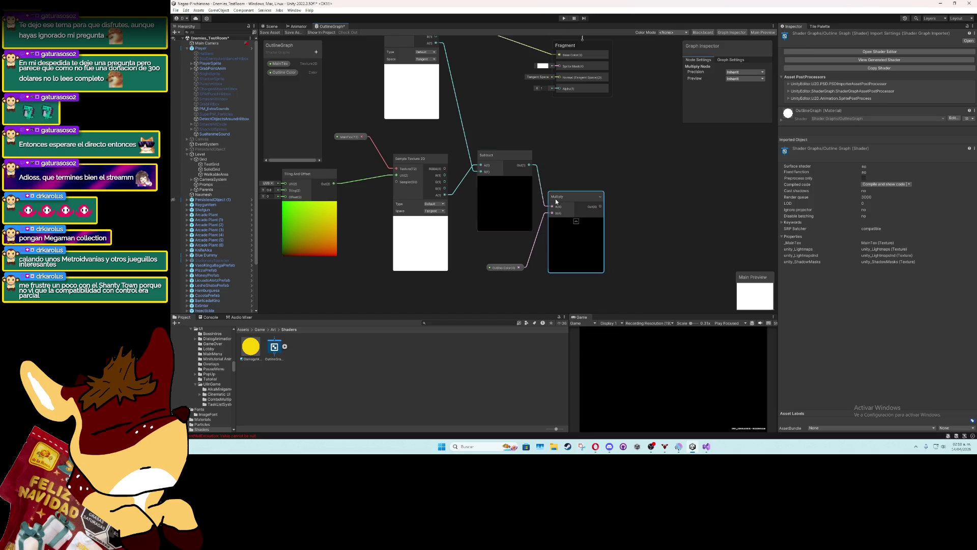
{"action": "right_click", "coordinate": [663, 196]}
{"action": "left_click", "coordinate": [670, 198]}
{"action": "type", "text": "add"}
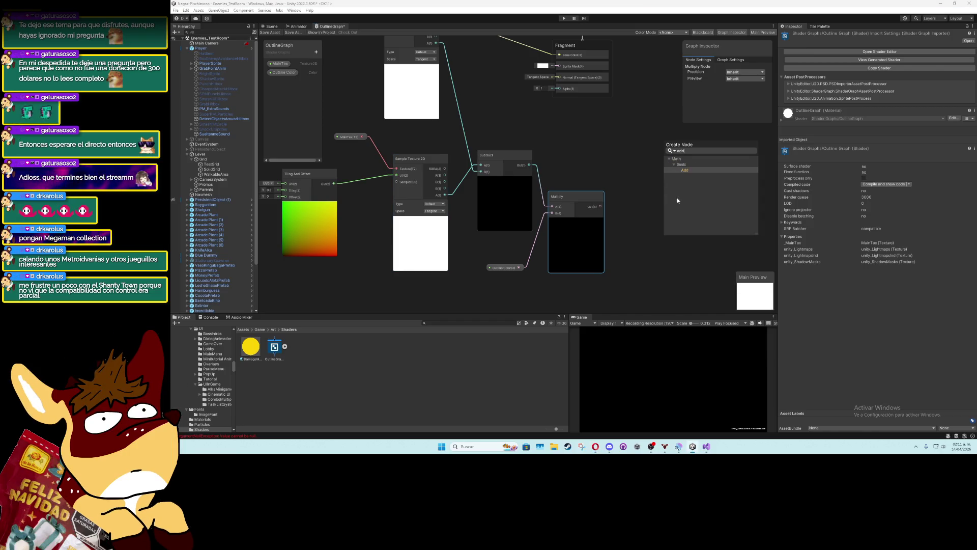
{"action": "left_click", "coordinate": [685, 172]}
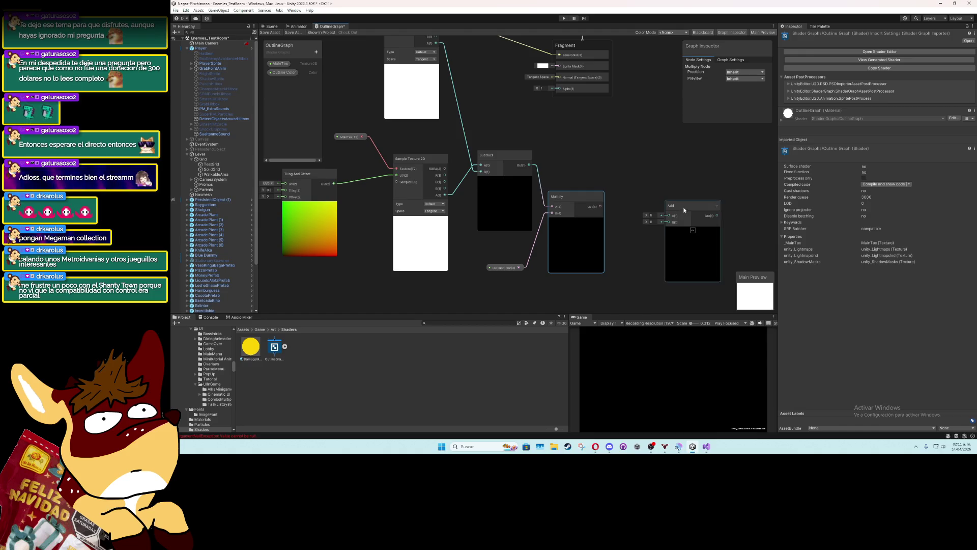
{"action": "left_click_drag", "start_coordinate": [684, 206], "coordinate": [649, 150]}
{"action": "left_click_drag", "start_coordinate": [601, 205], "coordinate": [635, 166]}
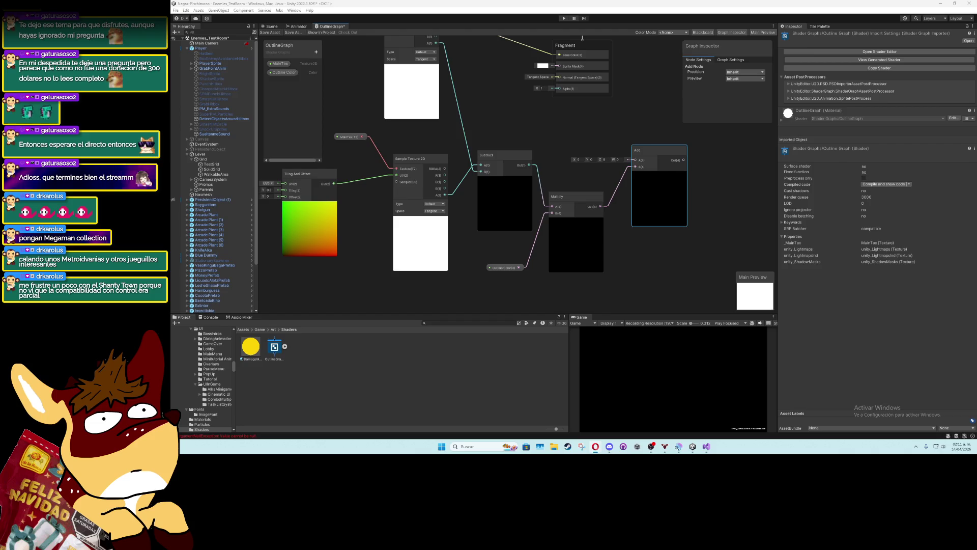
{"action": "left_click_drag", "start_coordinate": [325, 209], "coordinate": [278, 254]}
{"action": "left_click", "coordinate": [464, 125]}
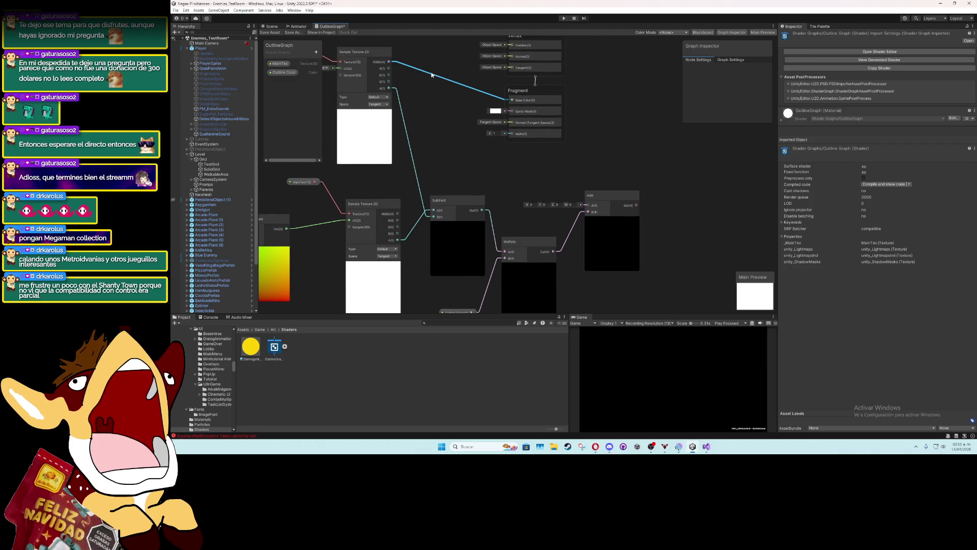
{"action": "scroll", "coordinate": [464, 124], "scroll_direction": "down", "scroll_amount": 2}
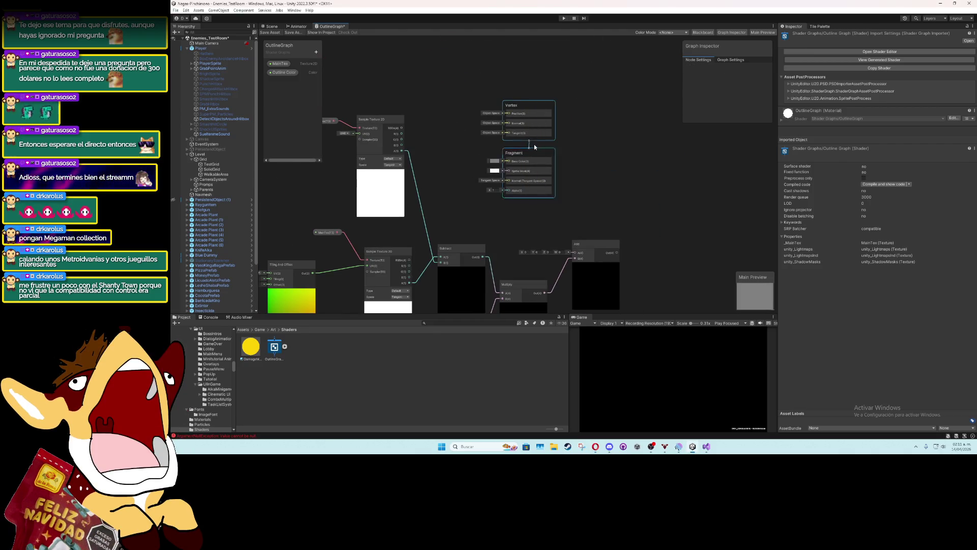
{"action": "left_click", "coordinate": [544, 135]}
{"action": "mouse_move", "coordinate": [543, 135]}
{"action": "left_mouse_down"}
{"action": "mouse_move", "coordinate": [611, 158]}
{"action": "mouse_move", "coordinate": [534, 125]}
{"action": "left_mouse_up"}
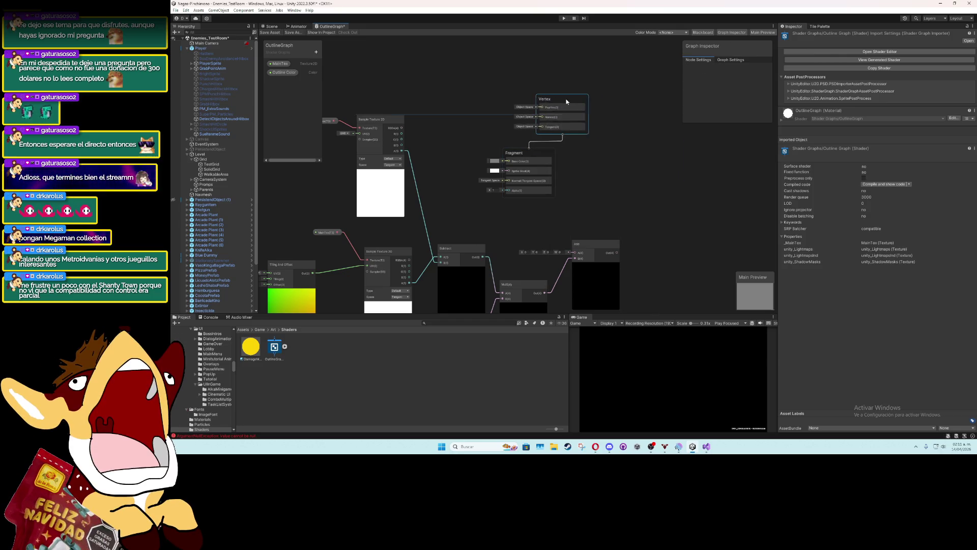
{"action": "left_click", "coordinate": [538, 102]}
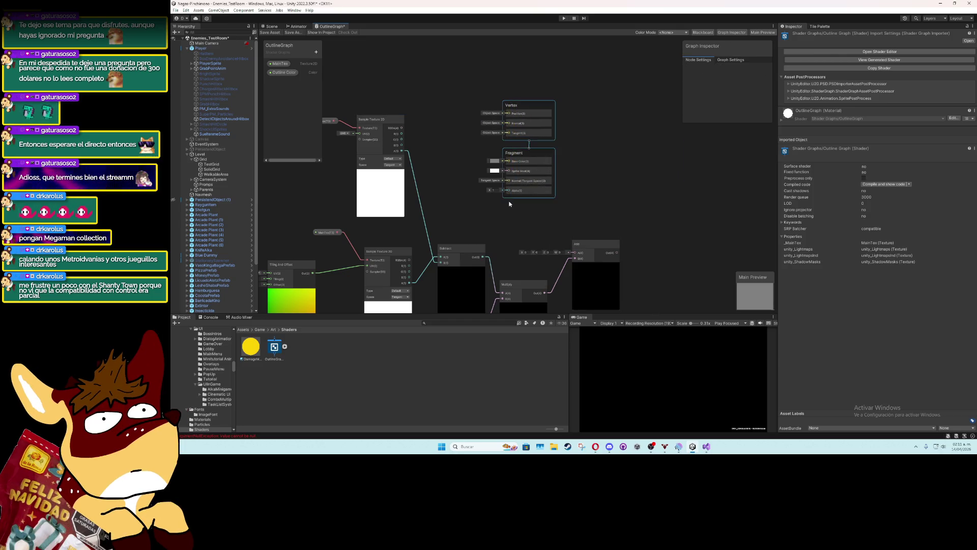
{"action": "left_click_drag", "start_coordinate": [523, 155], "coordinate": [712, 179]}
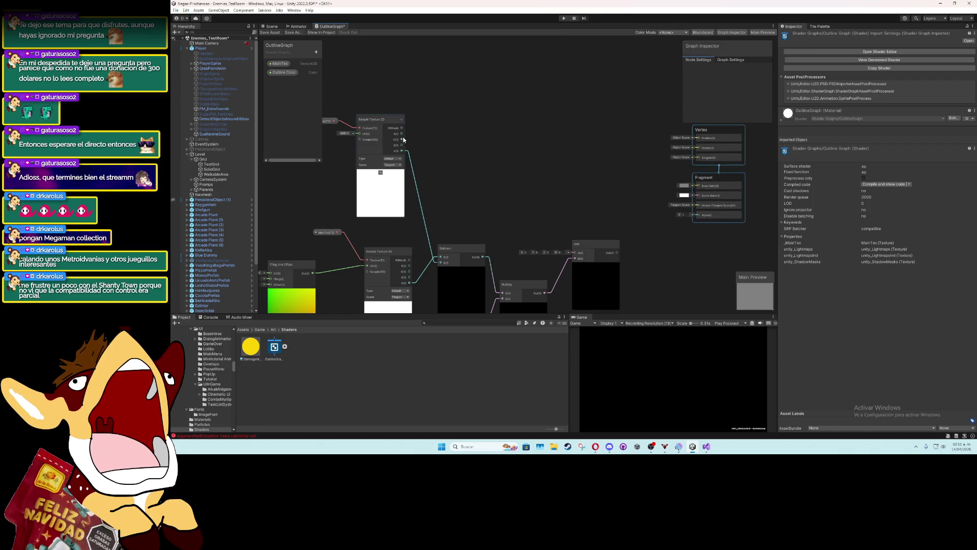
{"action": "mouse_move", "coordinate": [402, 128]}
{"action": "left_mouse_down"}
{"action": "mouse_move", "coordinate": [547, 221]}
{"action": "mouse_move", "coordinate": [574, 253]}
{"action": "left_mouse_up"}
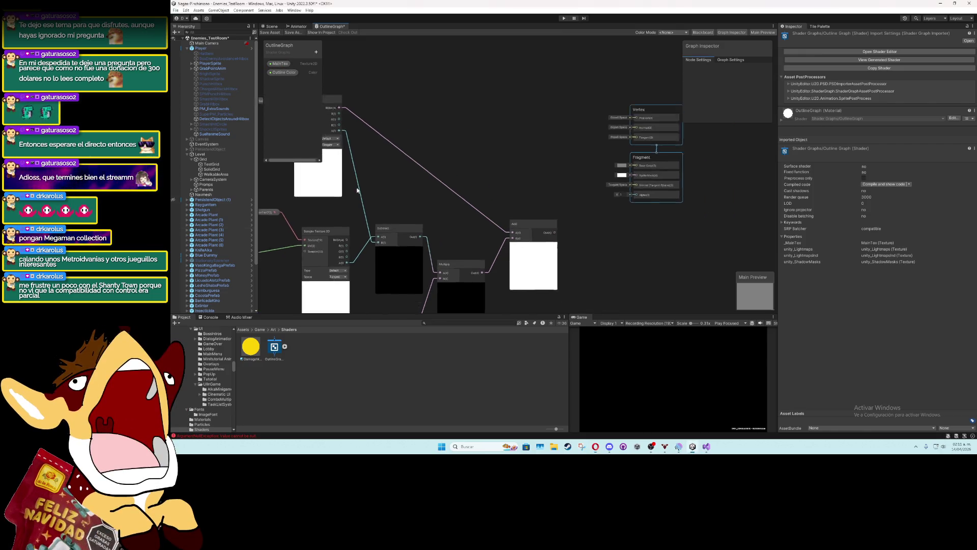
{"action": "scroll", "coordinate": [433, 233], "scroll_direction": "up", "scroll_amount": 5}
{"action": "mouse_move", "coordinate": [430, 231]}
{"action": "left_mouse_down"}
{"action": "mouse_move", "coordinate": [524, 136]}
{"action": "mouse_move", "coordinate": [554, 129]}
{"action": "left_mouse_up"}
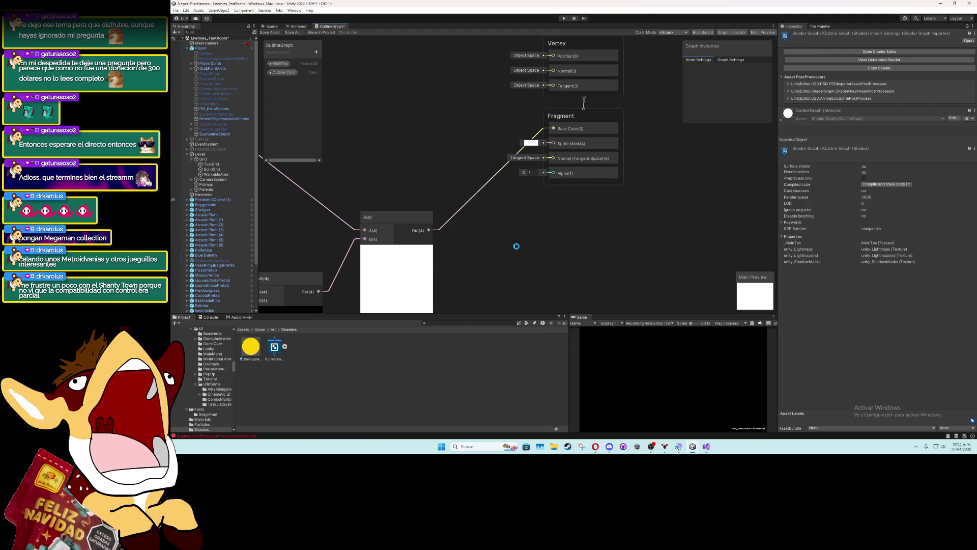
{"action": "scroll", "coordinate": [517, 249], "scroll_direction": "down", "scroll_amount": 5}
{"action": "scroll", "coordinate": [462, 279], "scroll_direction": "up", "scroll_amount": 1}
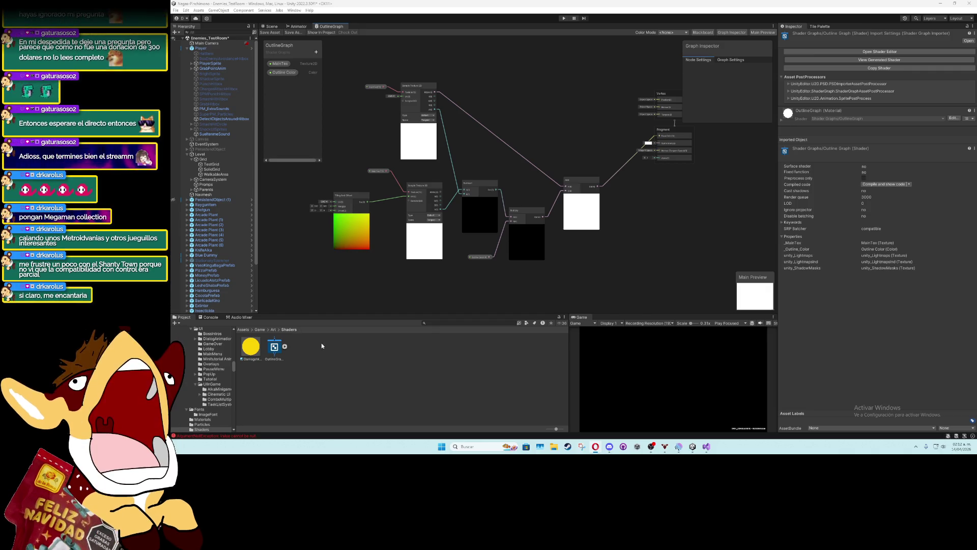
{"action": "left_click", "coordinate": [275, 348]}
Create a material named OutlineMat from the OutlineGraph shader
{"action": "right_click", "coordinate": [274, 348]}
{"action": "mouse_move", "coordinate": [343, 165]}
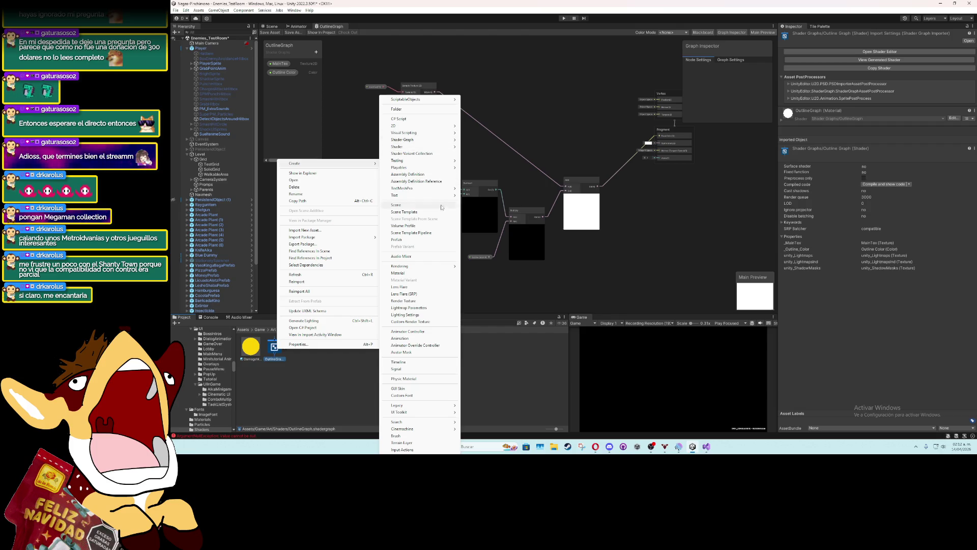
{"action": "left_click", "coordinate": [425, 273]}
{"action": "type", "text": "O"}
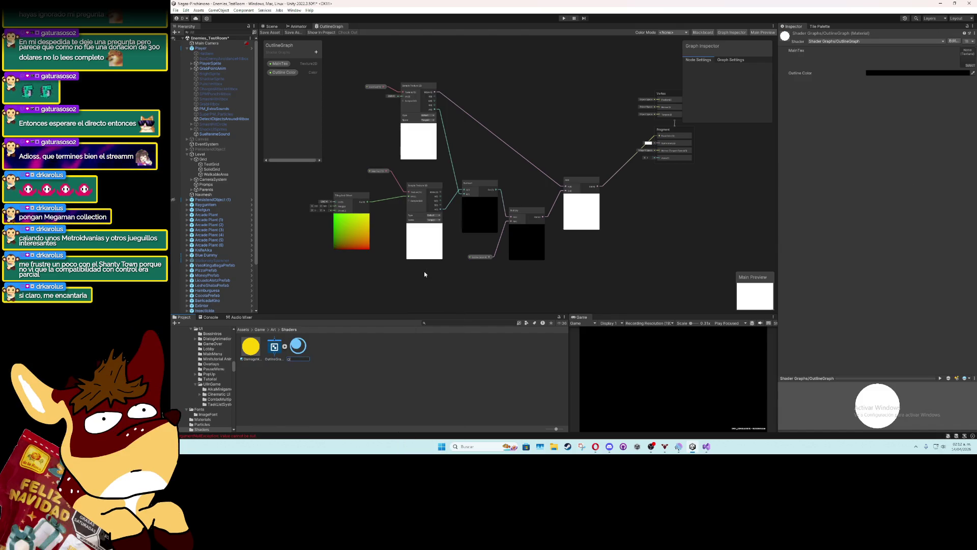
{"action": "type", "text": "utlineMat"}
{"action": "key", "text": "Return"}
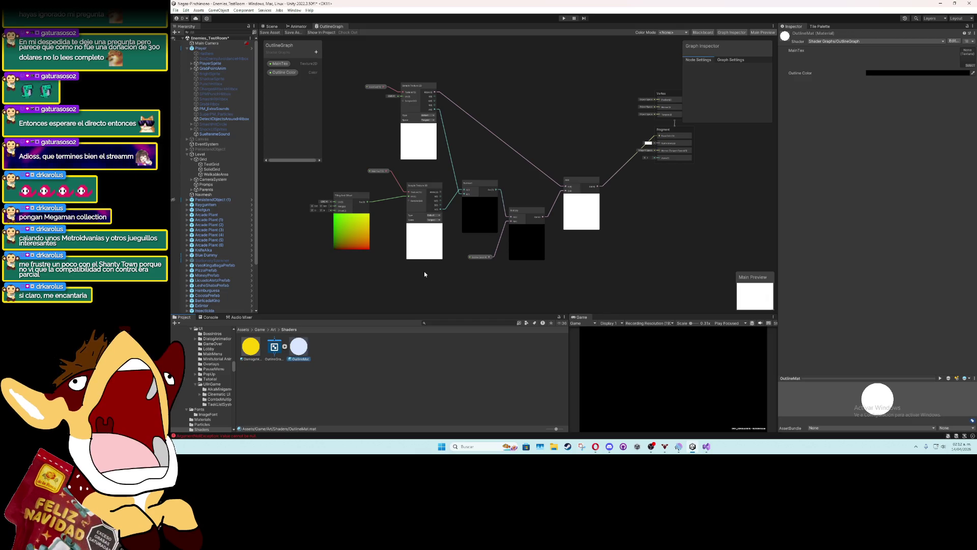
{"action": "left_click", "coordinate": [298, 26]}
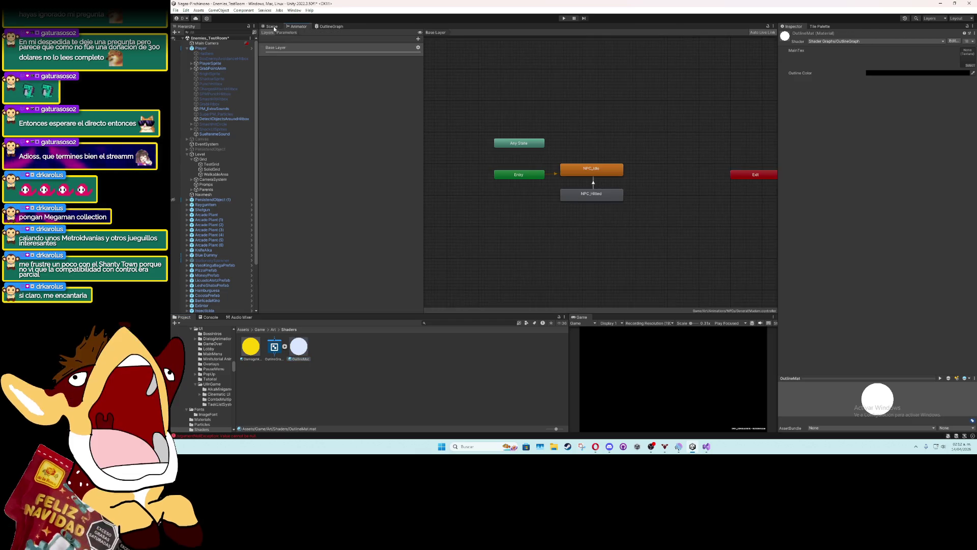
Assign OutlineMat as the PlayerSprite's Sprite Renderer material
{"action": "left_click", "coordinate": [271, 26]}
{"action": "left_click", "coordinate": [433, 157]}
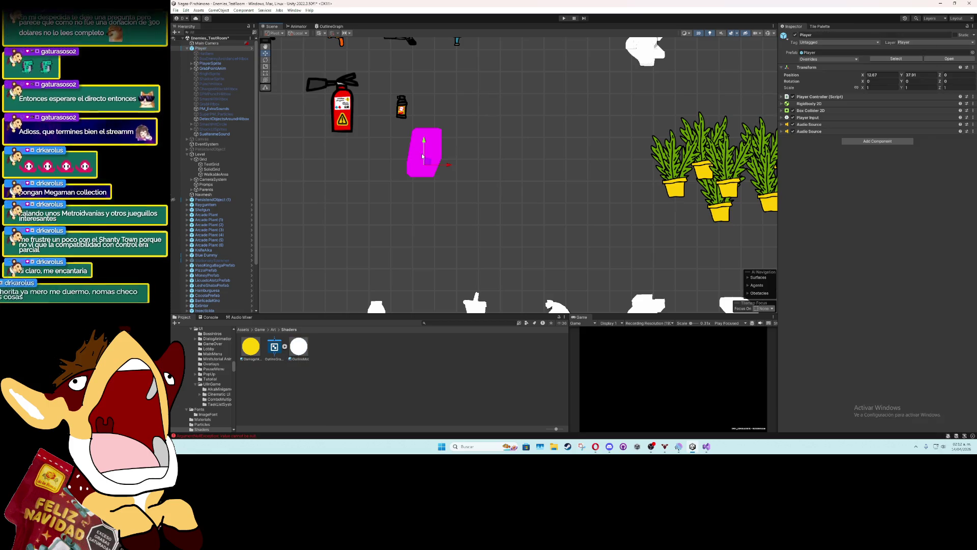
{"action": "left_click", "coordinate": [211, 63]}
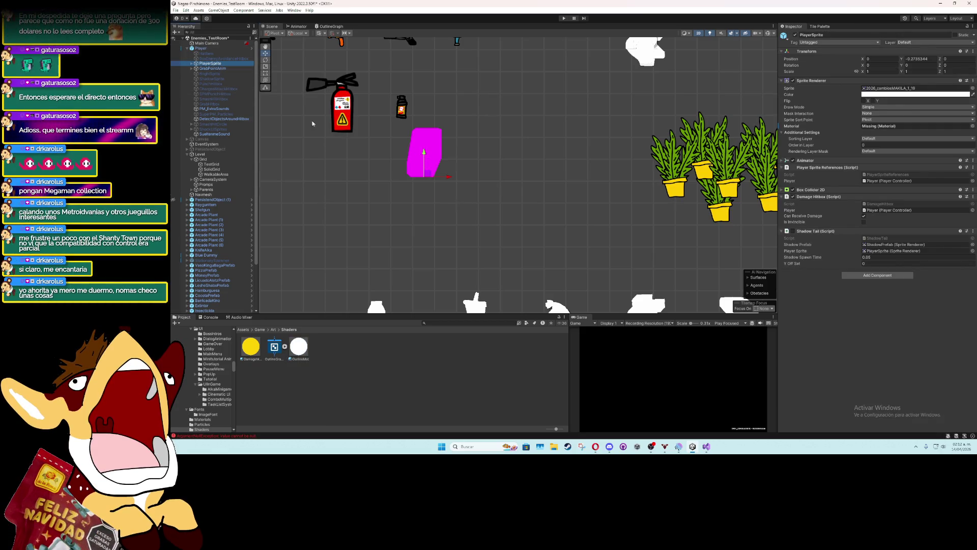
{"action": "left_click", "coordinate": [886, 181]}
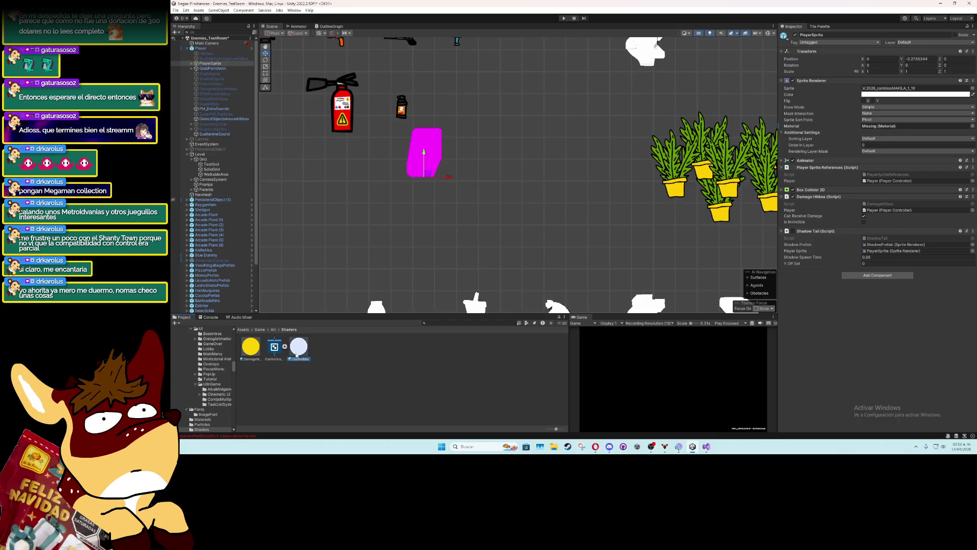
{"action": "left_click_drag", "start_coordinate": [298, 347], "coordinate": [911, 126]}
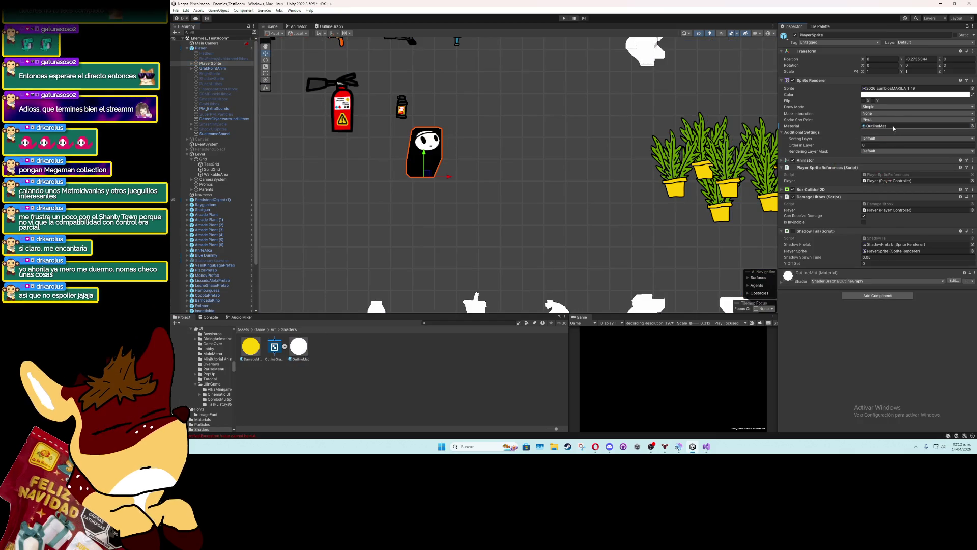
Set OutlineMat's Outline Color to white (FFFFFF), then return to the OutlineGraph editor
{"action": "scroll", "coordinate": [423, 166], "scroll_direction": "up", "scroll_amount": 1}
{"action": "scroll", "coordinate": [423, 166], "scroll_direction": "up", "scroll_amount": 1}
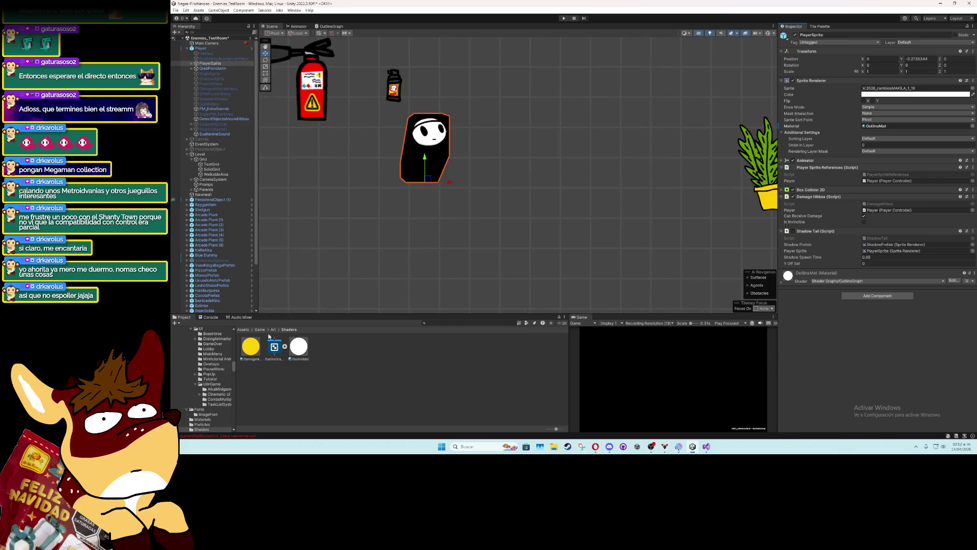
{"action": "left_click", "coordinate": [295, 350]}
{"action": "left_click", "coordinate": [914, 71]}
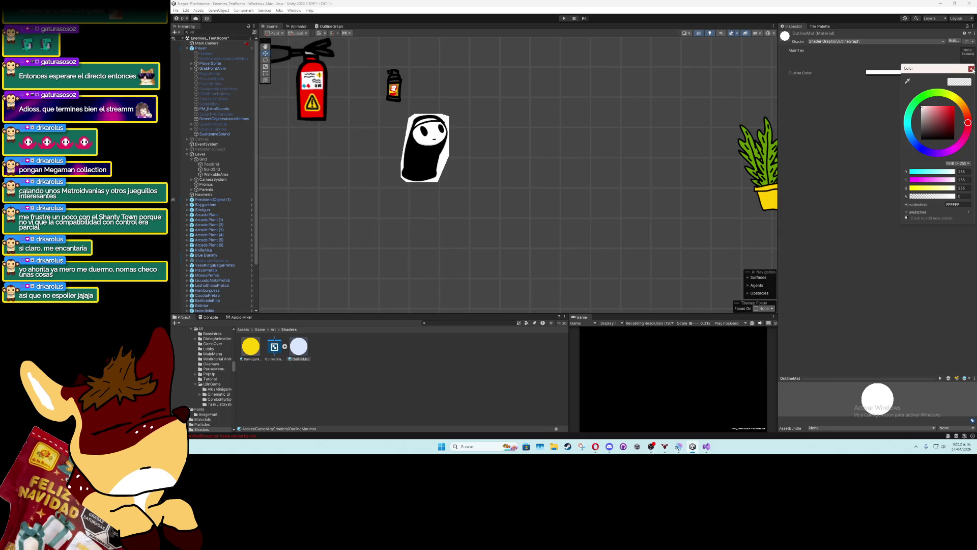
{"action": "left_click", "coordinate": [810, 135]}
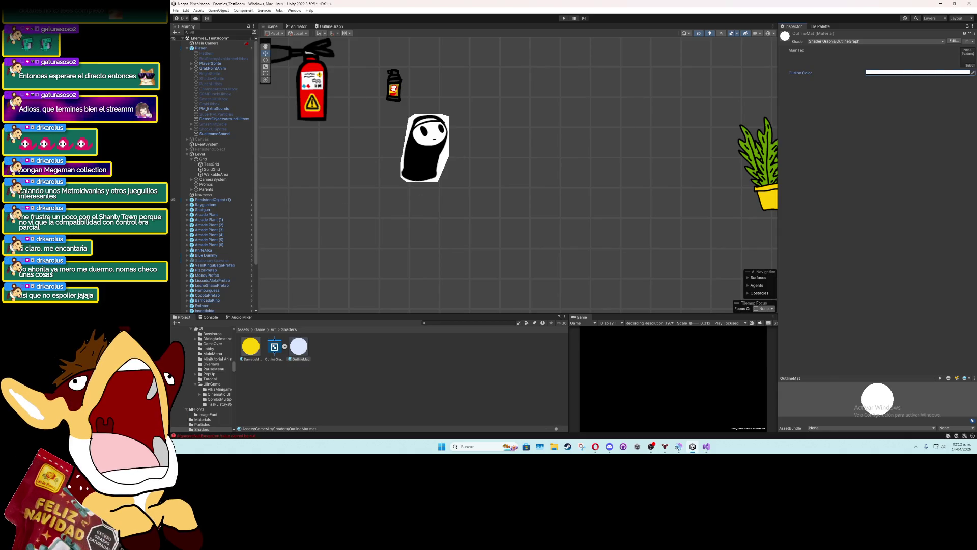
{"action": "left_click", "coordinate": [300, 26]}
{"action": "left_click", "coordinate": [336, 26]}
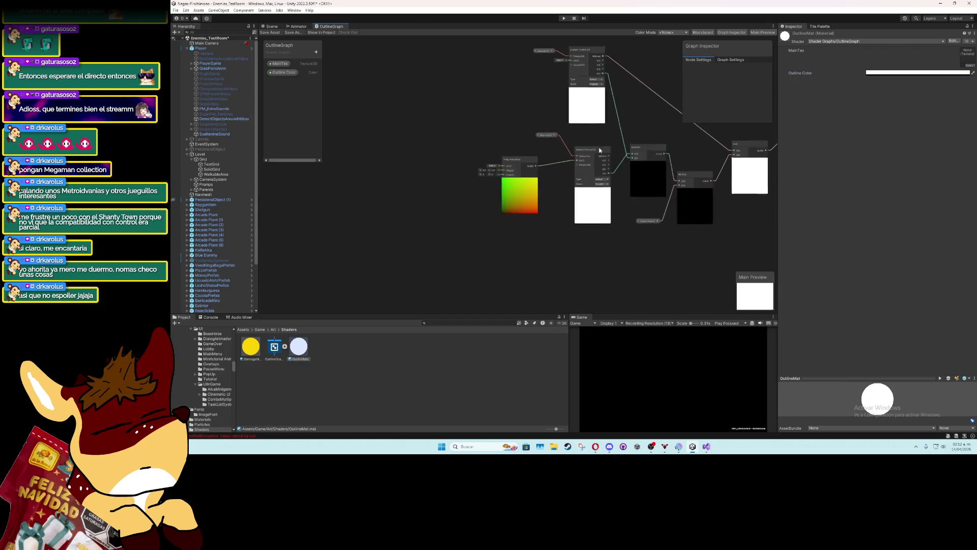
Add a Vector2 property Outline Tiling and wire it into Tiling And Offset's Tiling input
{"action": "scroll", "coordinate": [559, 174], "scroll_direction": "up", "scroll_amount": 5}
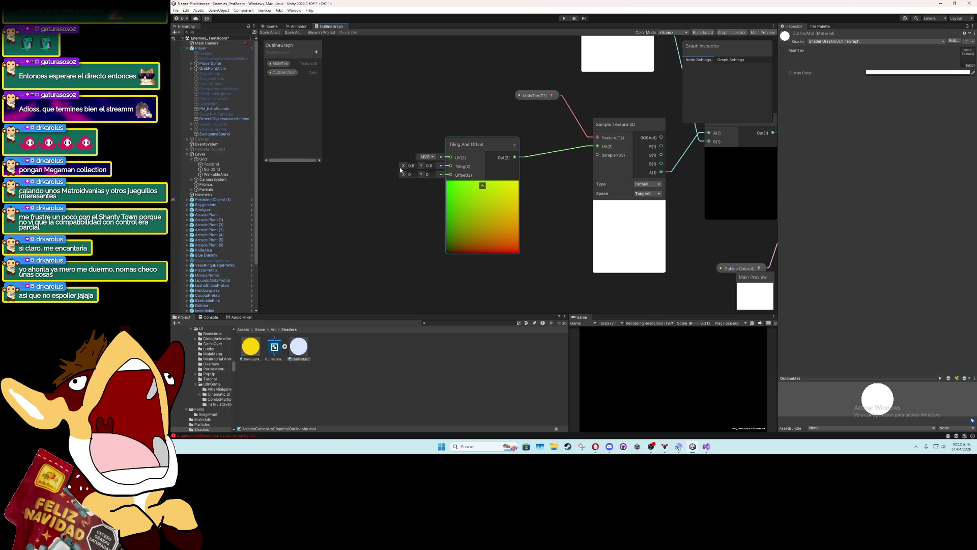
{"action": "left_click_drag", "start_coordinate": [366, 131], "coordinate": [431, 120]}
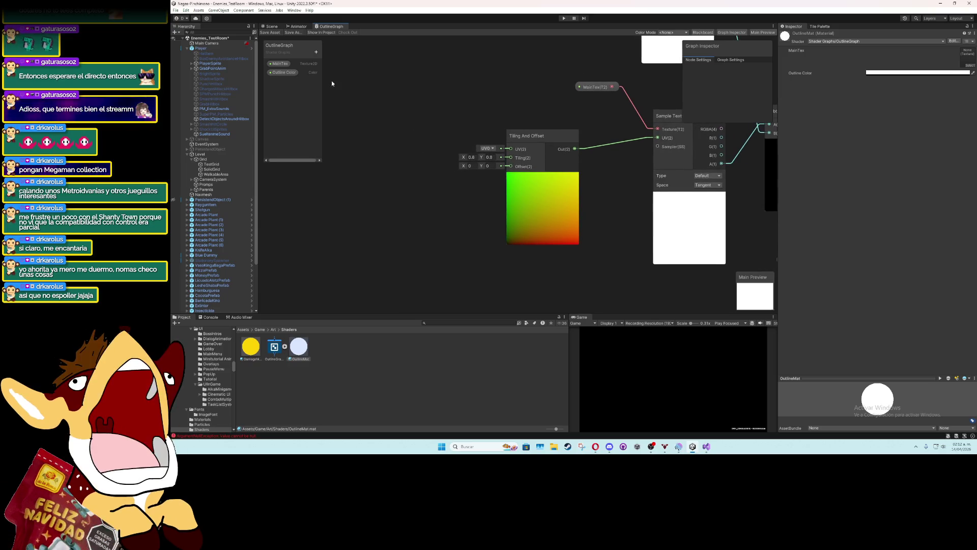
{"action": "left_click", "coordinate": [316, 52]}
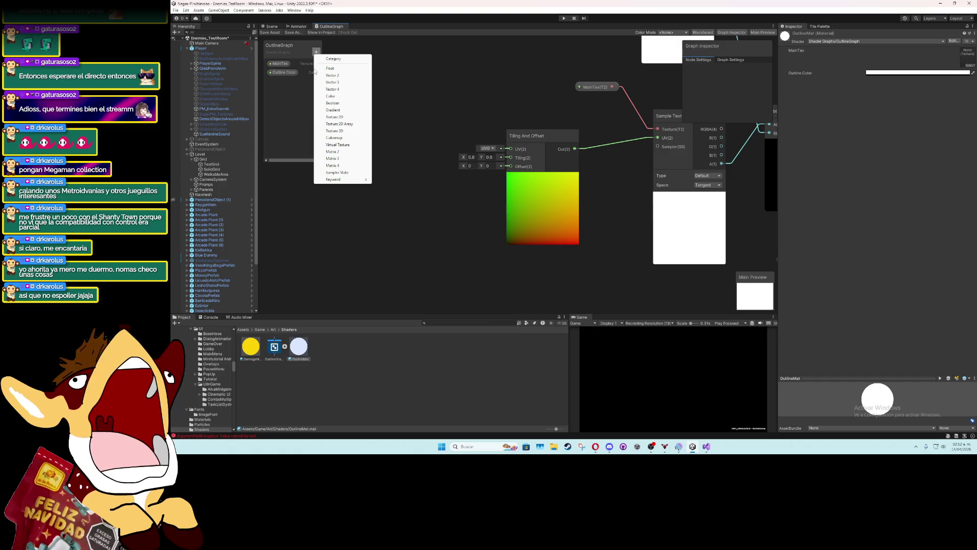
{"action": "left_click", "coordinate": [332, 75]}
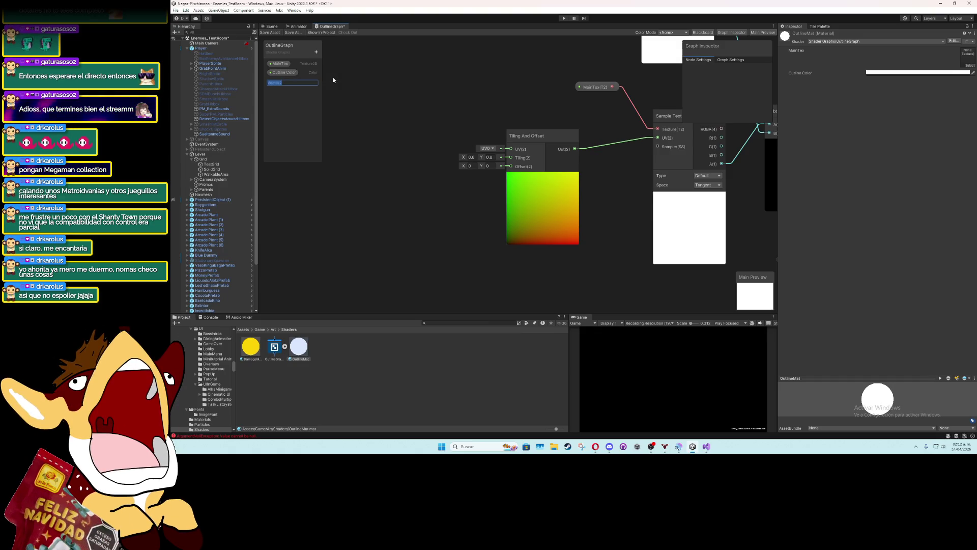
{"action": "type", "text": "Outl"}
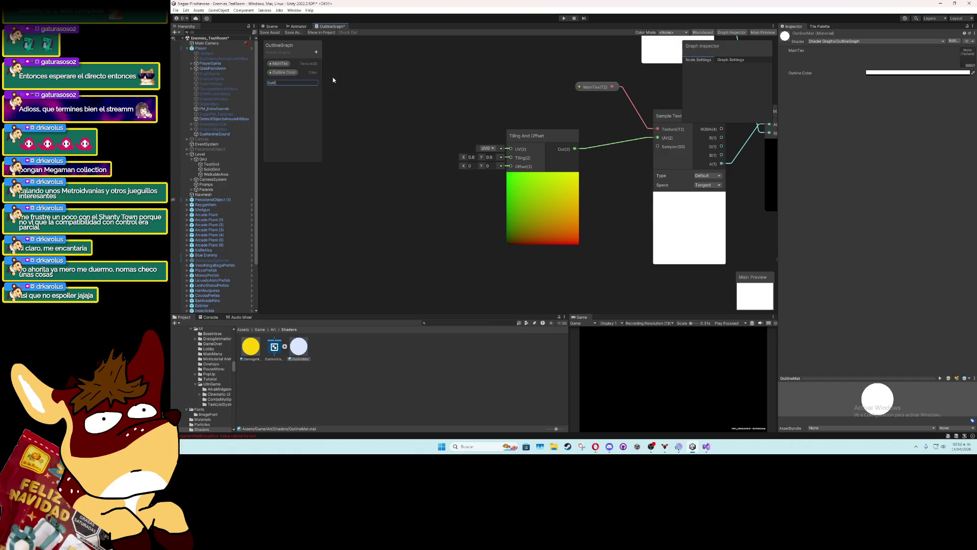
{"action": "type", "text": "ine"}
{"action": "key", "text": "BackSpace"}
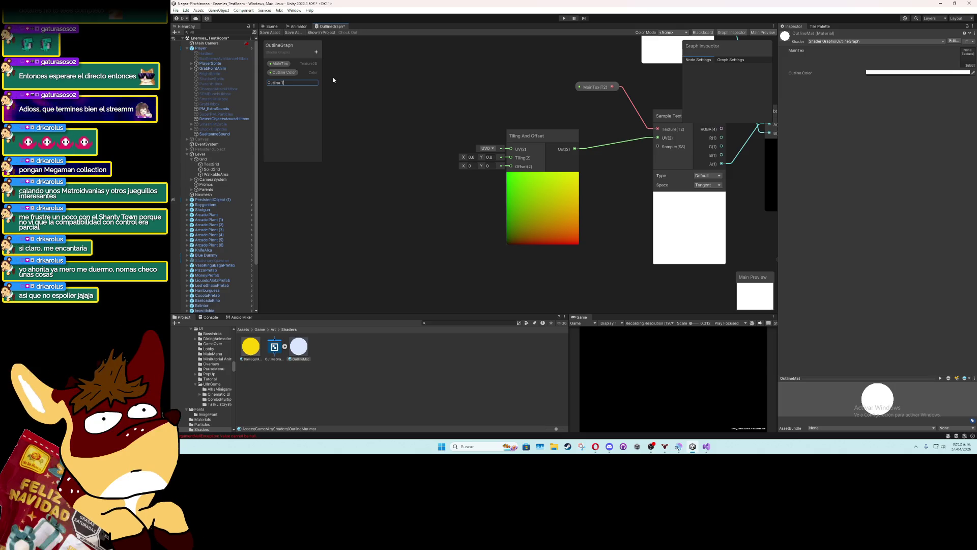
{"action": "type", "text": "ng"}
{"action": "key", "text": "Return"}
{"action": "mouse_move", "coordinate": [281, 81]}
{"action": "left_mouse_down"}
{"action": "mouse_move", "coordinate": [394, 154]}
{"action": "mouse_move", "coordinate": [510, 158]}
{"action": "left_mouse_up"}
{"action": "left_click_drag", "start_coordinate": [419, 158], "coordinate": [433, 156]}
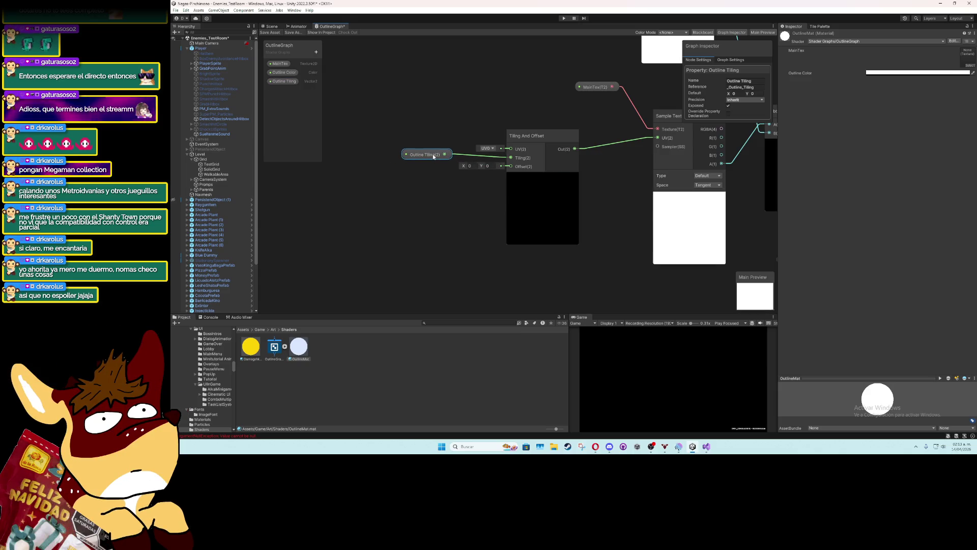
Add a Vector2 Outline Offset property wired to the Offset input, and save the graph
{"action": "left_click", "coordinate": [316, 51]}
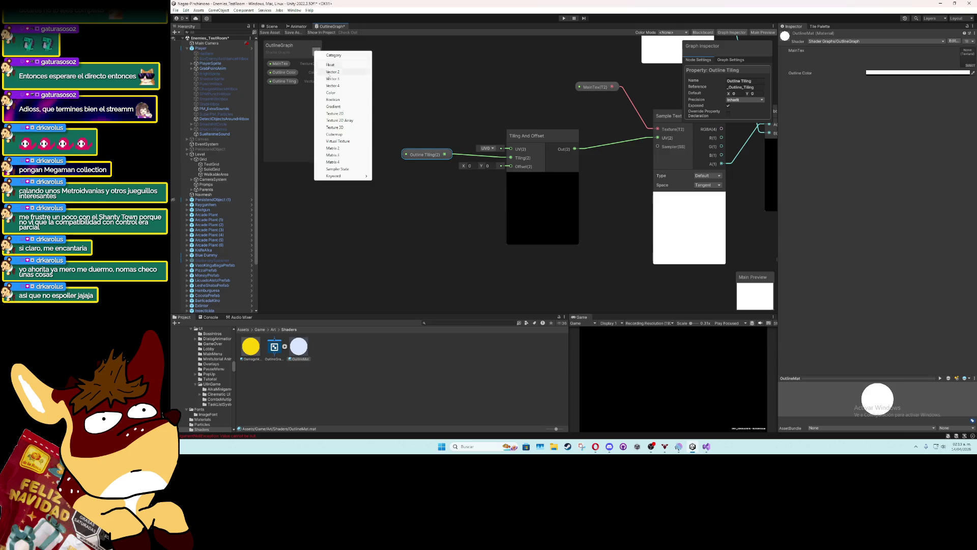
{"action": "left_click", "coordinate": [338, 114]}
{"action": "left_click", "coordinate": [279, 90]}
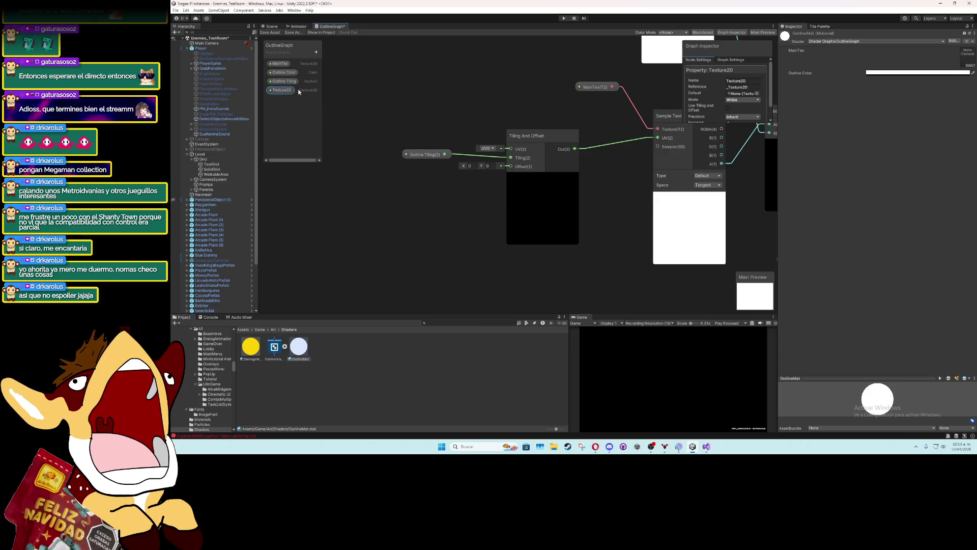
{"action": "key", "text": "Delete"}
{"action": "left_click", "coordinate": [316, 51]}
{"action": "left_click", "coordinate": [355, 73]}
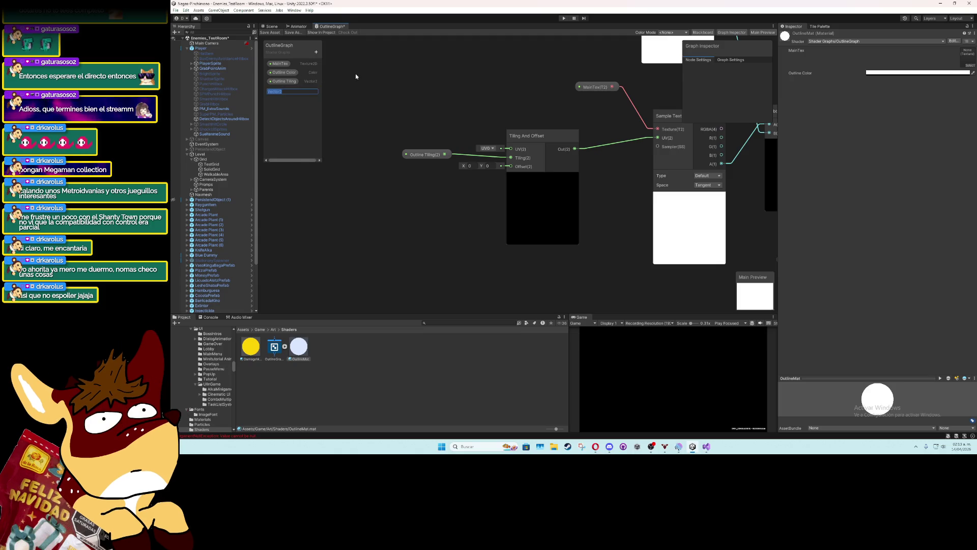
{"action": "type", "text": "Outline Offs"}
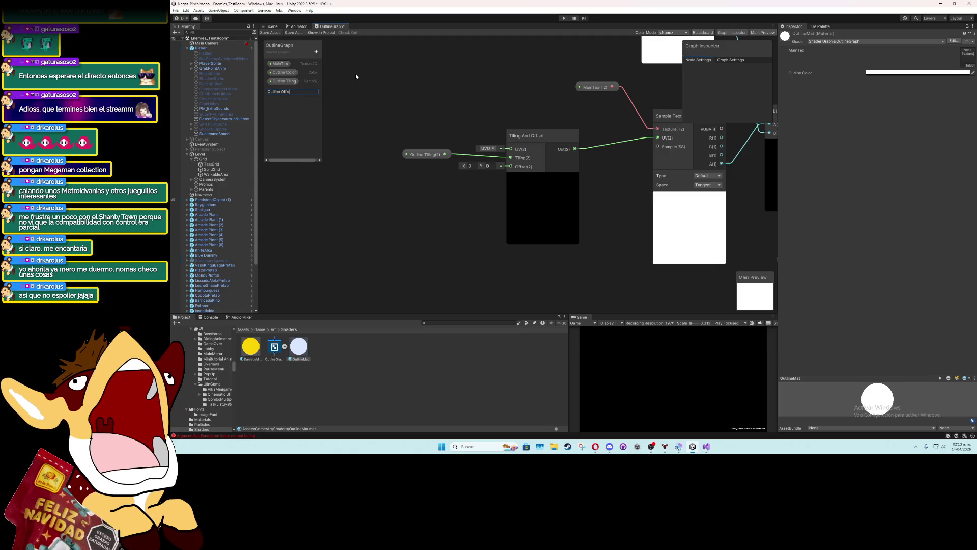
{"action": "type", "text": "et"}
{"action": "key", "text": "Return"}
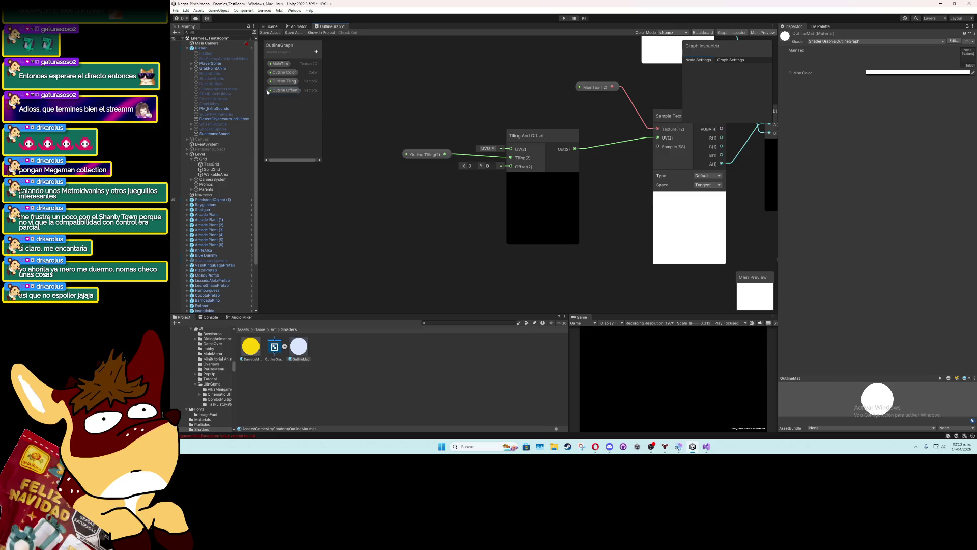
{"action": "mouse_move", "coordinate": [285, 90]}
{"action": "left_mouse_down"}
{"action": "mouse_move", "coordinate": [436, 173]}
{"action": "mouse_move", "coordinate": [523, 168]}
{"action": "left_mouse_up"}
{"action": "left_click", "coordinate": [283, 31]}
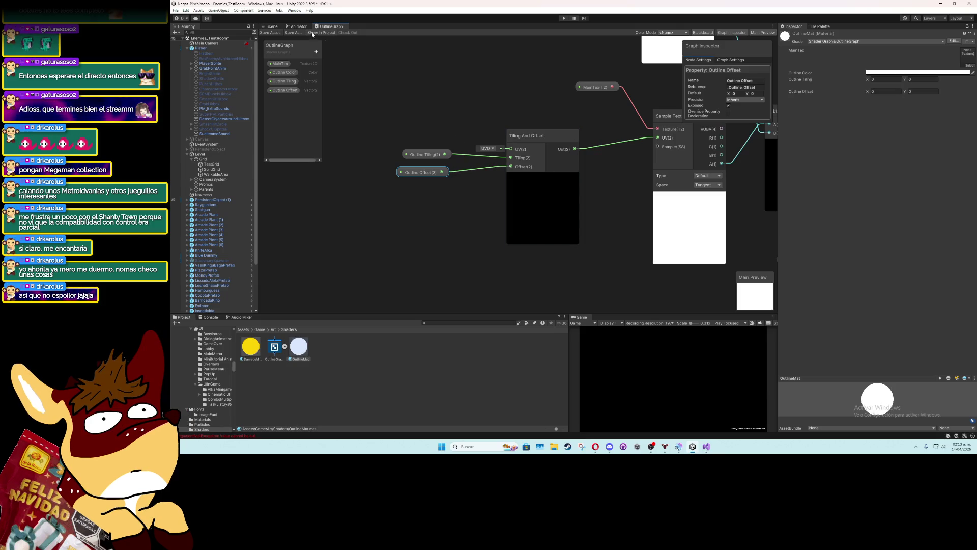
{"action": "left_click", "coordinate": [275, 26]}
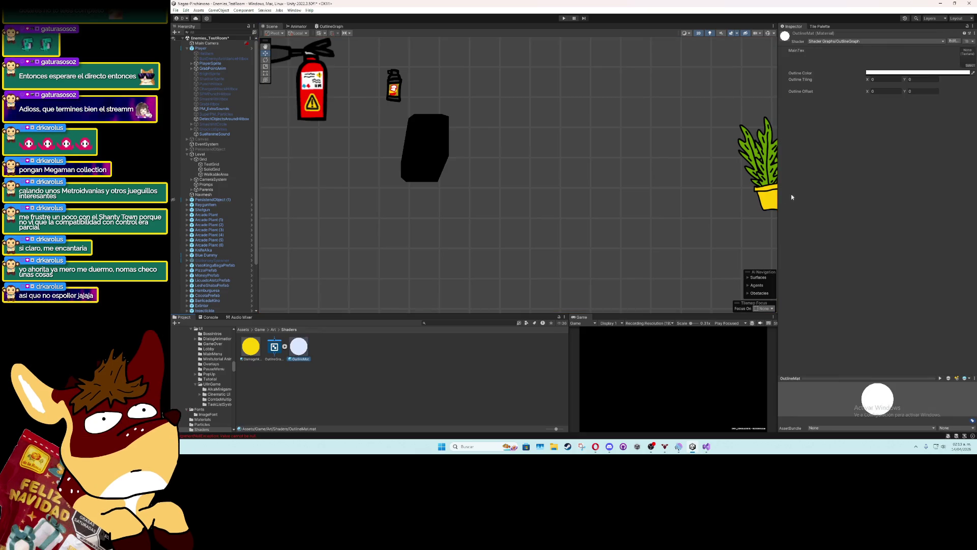
Try Outline Tiling values of 1 and 0.9 on OutlineMat
{"action": "left_click", "coordinate": [876, 80]}
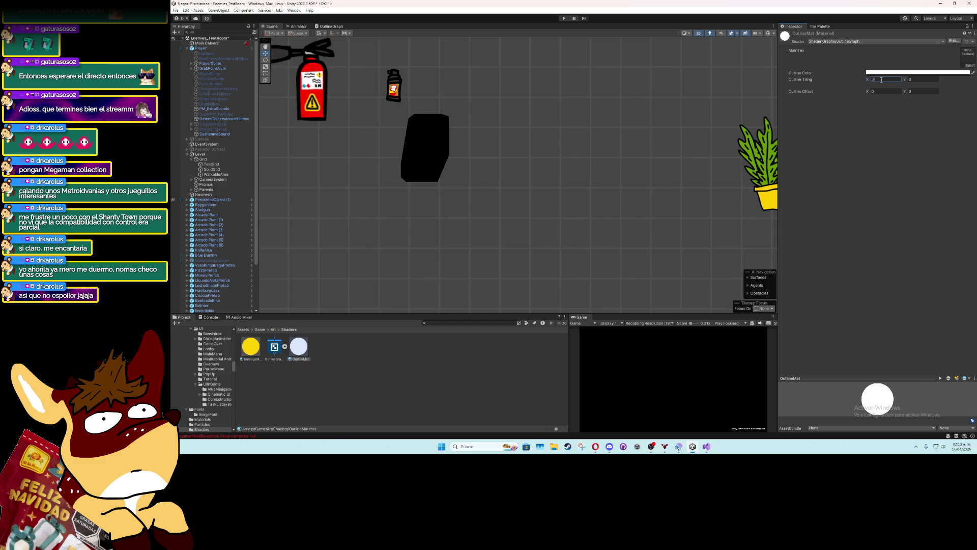
{"action": "key", "text": "Tab"}
{"action": "type", "text": ".8"}
{"action": "left_click", "coordinate": [882, 80]}
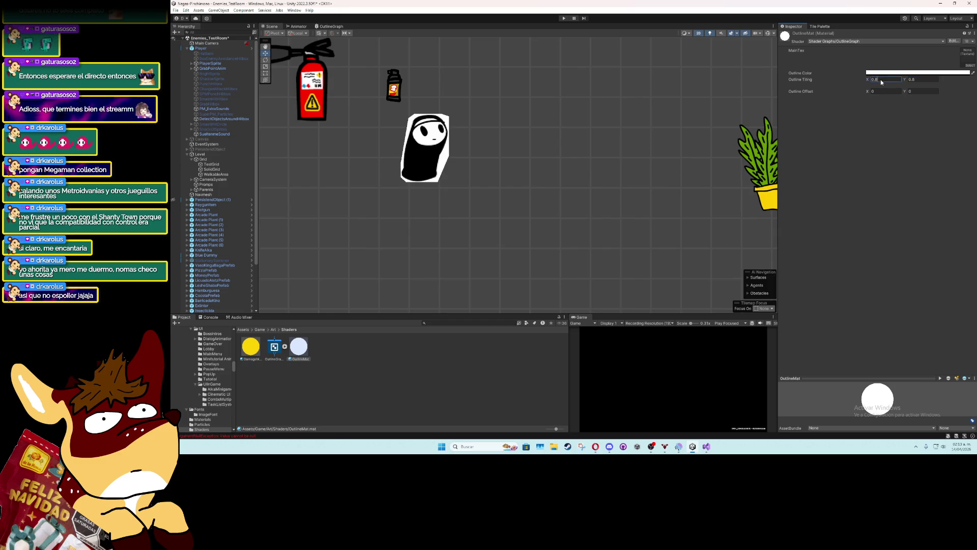
{"action": "type", "text": "1"}
{"action": "left_click", "coordinate": [916, 80]}
{"action": "type", "text": "1"}
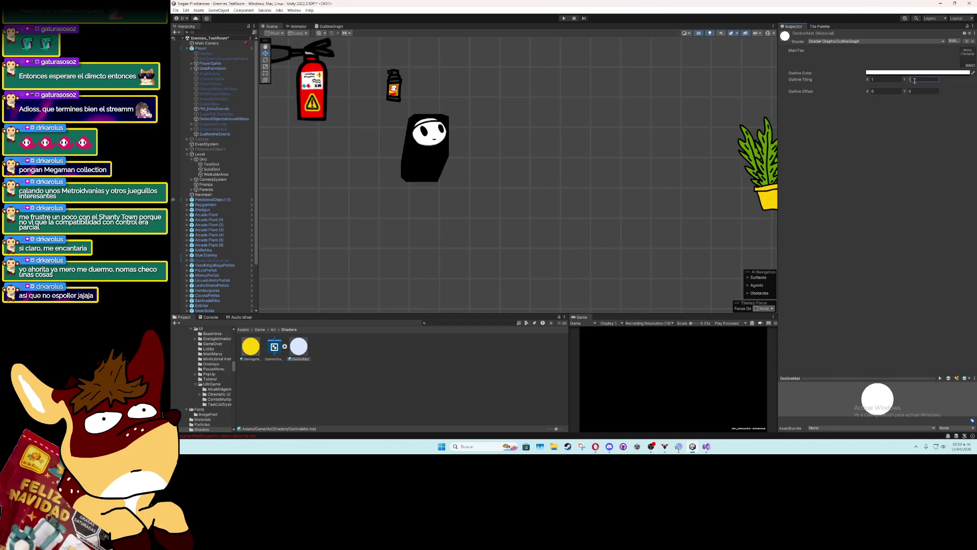
{"action": "left_click", "coordinate": [898, 80]}
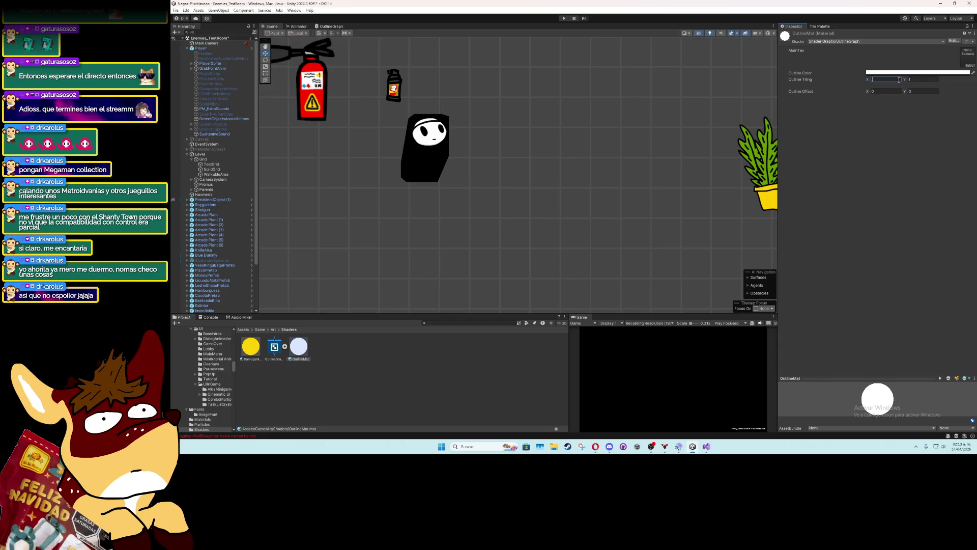
{"action": "type", "text": ".9"}
{"action": "key", "text": "Tab"}
{"action": "type", "text": ".9"}
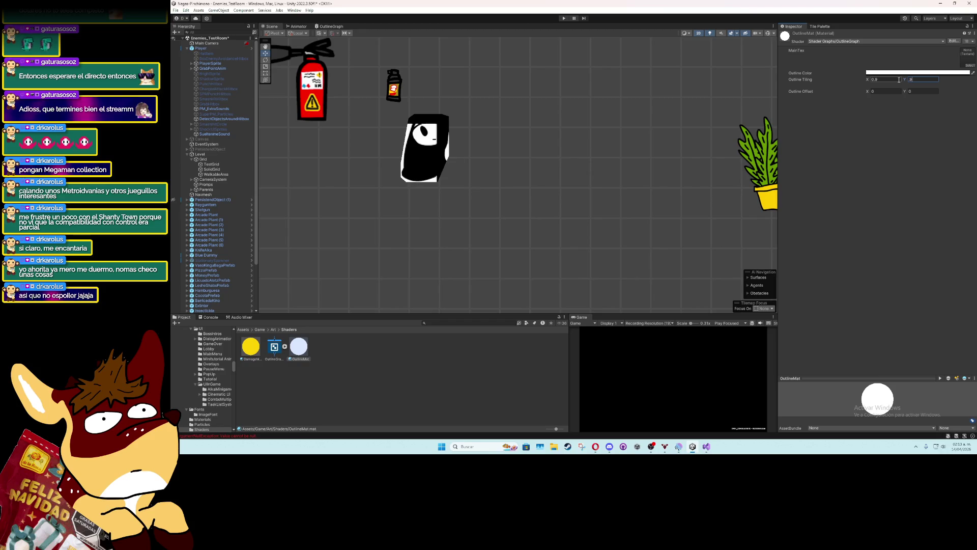
Settle OutlineMat's Outline Tiling at 0.8 by 0.8
{"action": "left_click", "coordinate": [871, 80]}
{"action": "type", "text": ".08"}
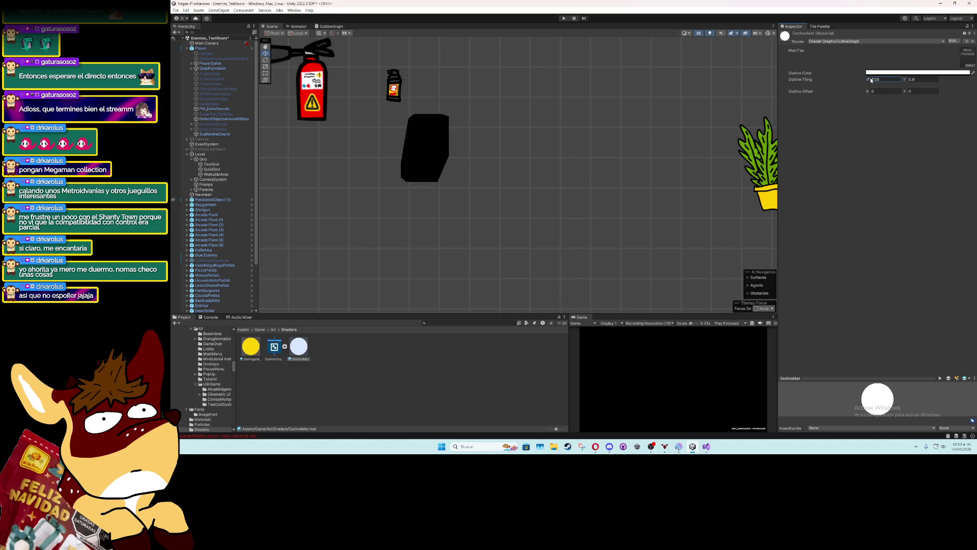
{"action": "key", "text": "BackSpace"}
{"action": "key", "text": "BackSpace"}
{"action": "type", "text": "78"}
{"action": "left_click_drag", "start_coordinate": [869, 80], "coordinate": [871, 80]}
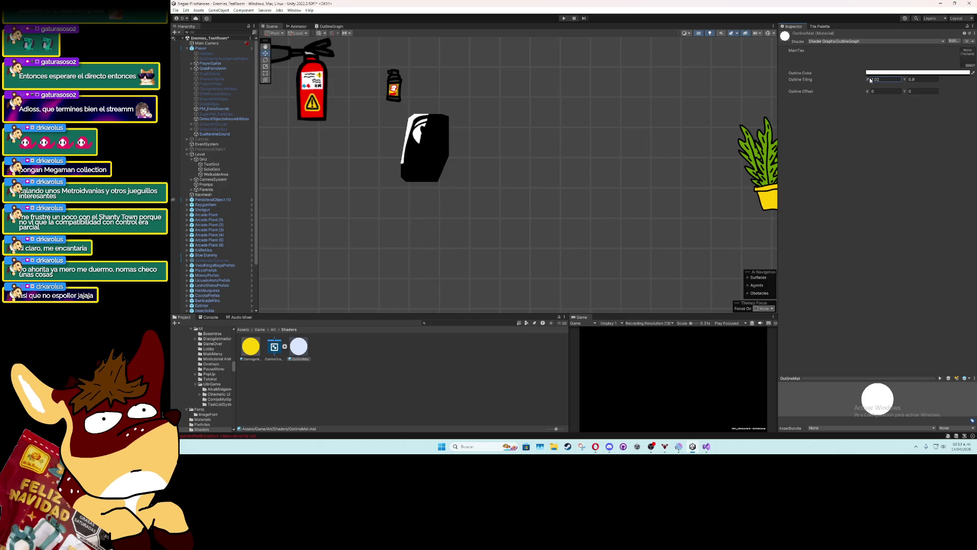
{"action": "left_click", "coordinate": [876, 80]}
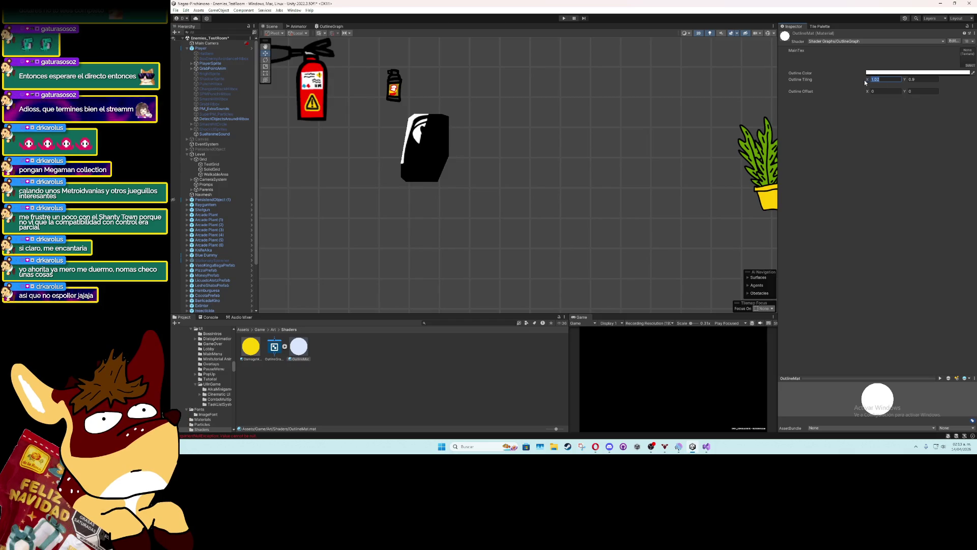
{"action": "type", "text": "0.8"}
{"action": "key", "text": "Tab"}
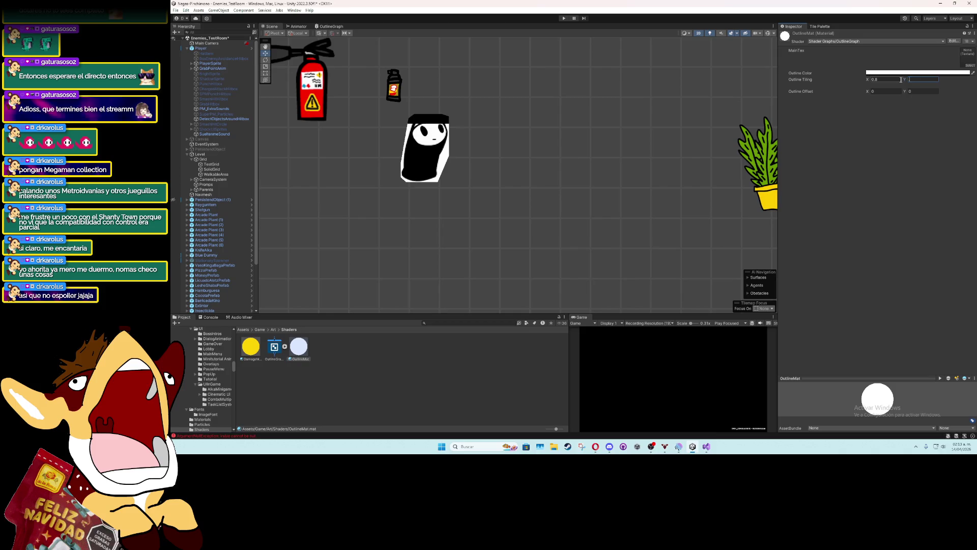
{"action": "type", "text": "0.8"}
{"action": "left_click", "coordinate": [887, 93]}
Revert Outline Offset to 0, 0 after trying 0.8, and save the scene
{"action": "type", "text": "0.07"}
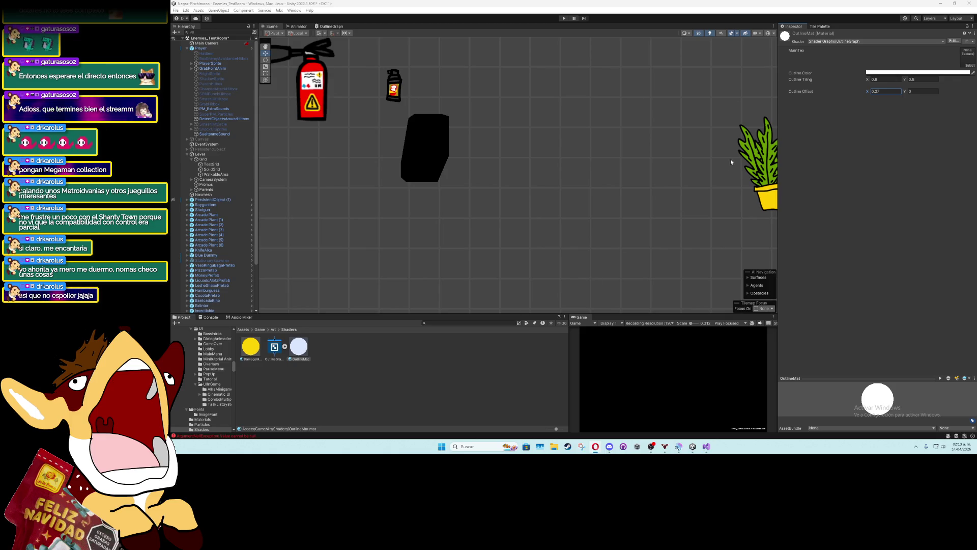
{"action": "left_click", "coordinate": [897, 93]}
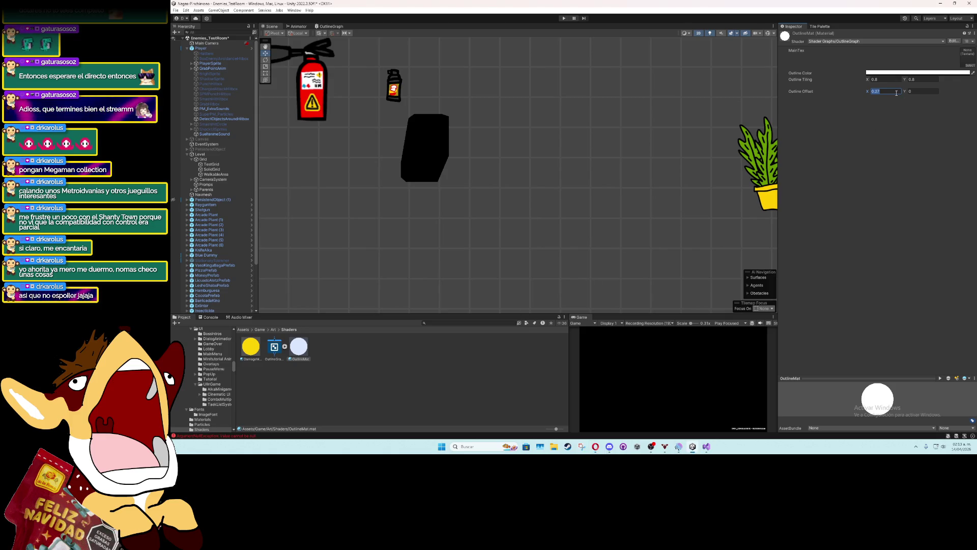
{"action": "type", "text": "0.8"}
{"action": "key", "text": "Tab"}
{"action": "type", "text": "0.8"}
{"action": "key", "text": "Return"}
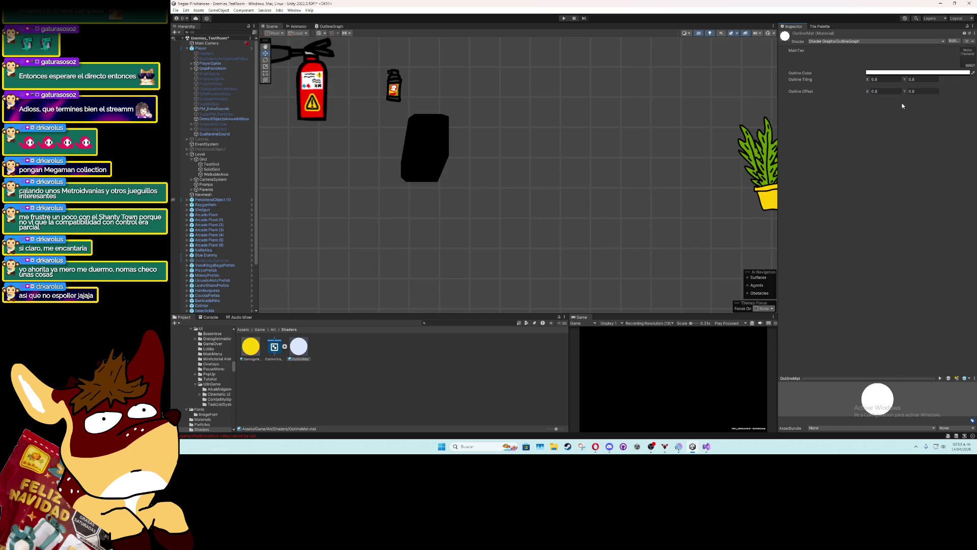
{"action": "key", "text": "ctrl+z"}
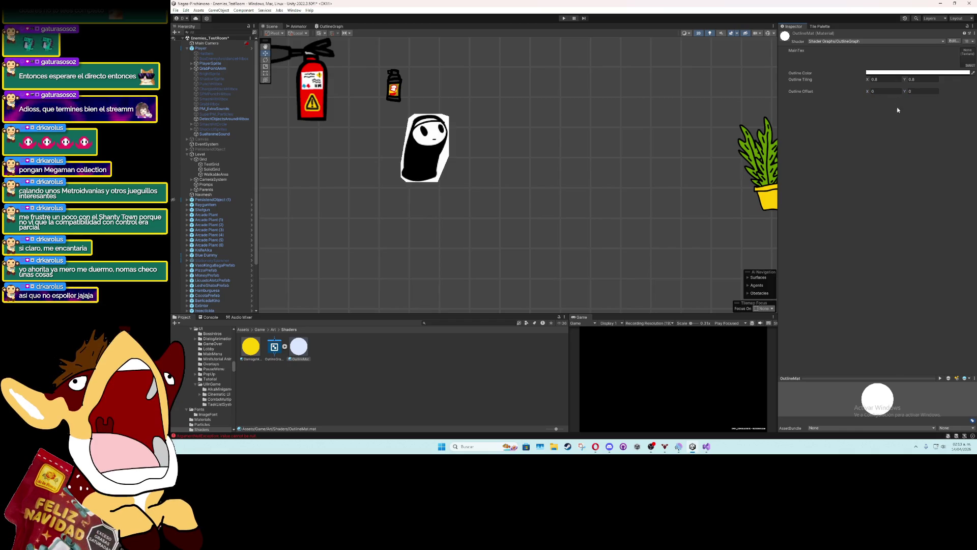
{"action": "key", "text": "ctrl+s"}
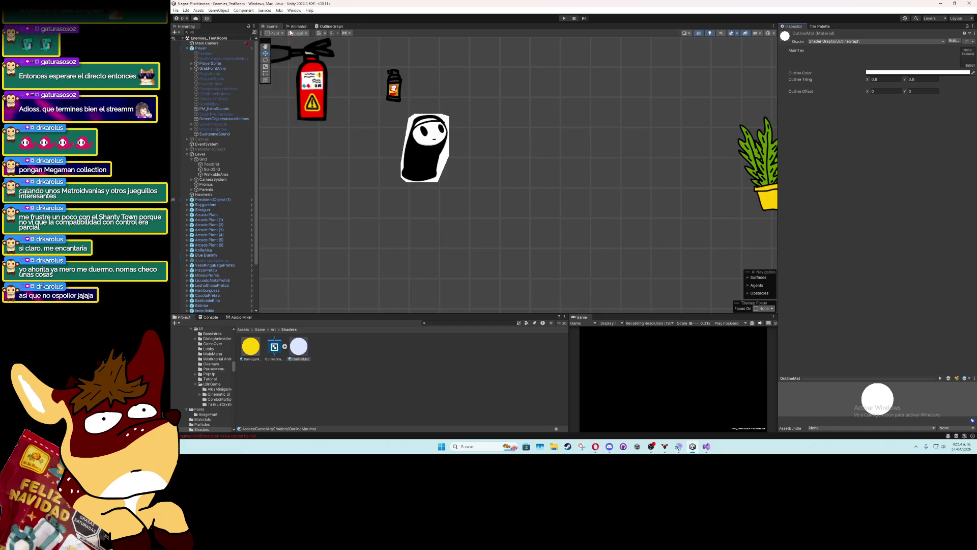
{"action": "left_click", "coordinate": [324, 27]}
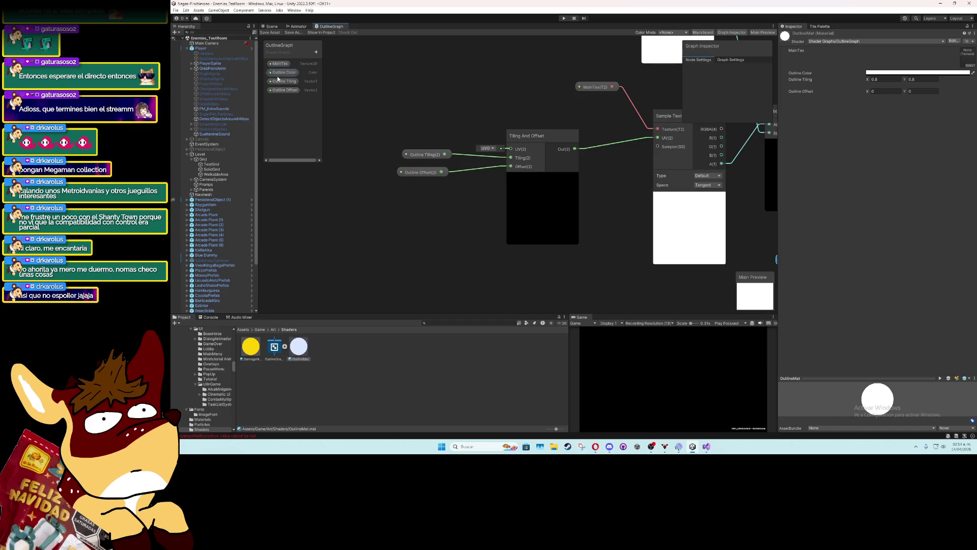
{"action": "left_click", "coordinate": [595, 87]}
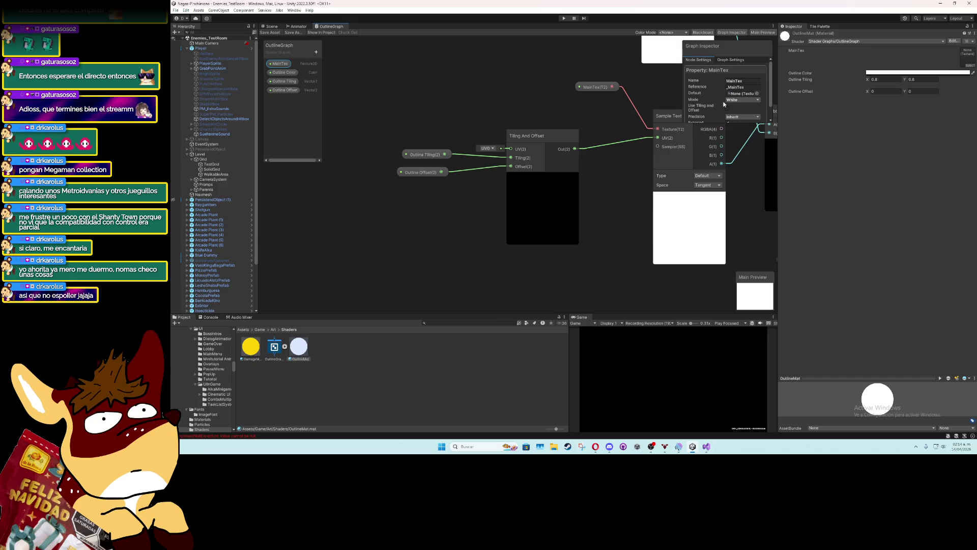
{"action": "left_click", "coordinate": [212, 319]}
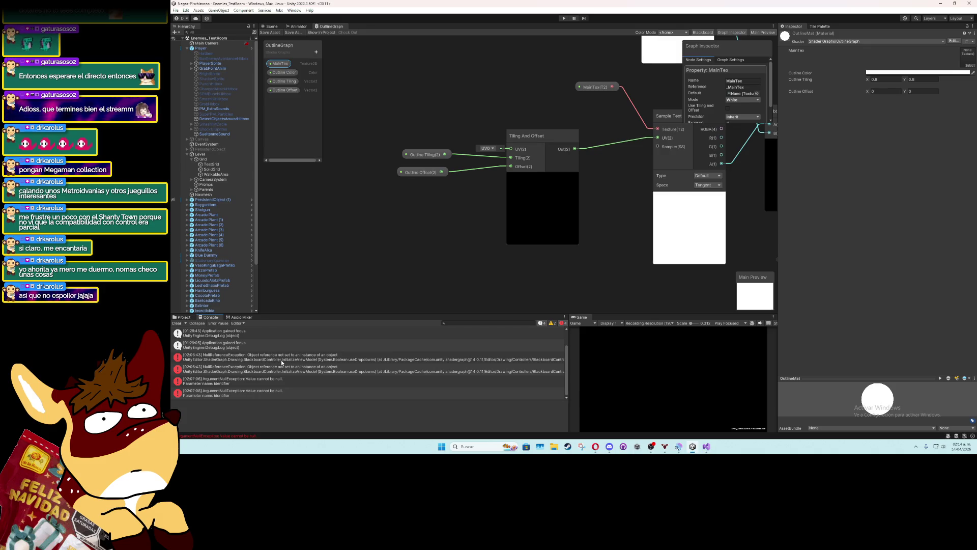
{"action": "left_click", "coordinate": [182, 317]}
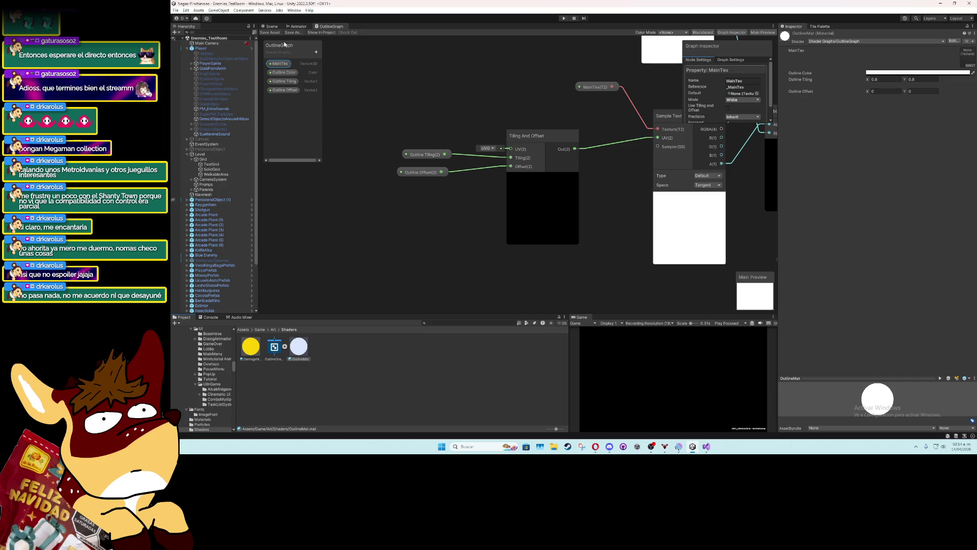
{"action": "left_click", "coordinate": [297, 26]}
{"action": "left_click", "coordinate": [270, 26]}
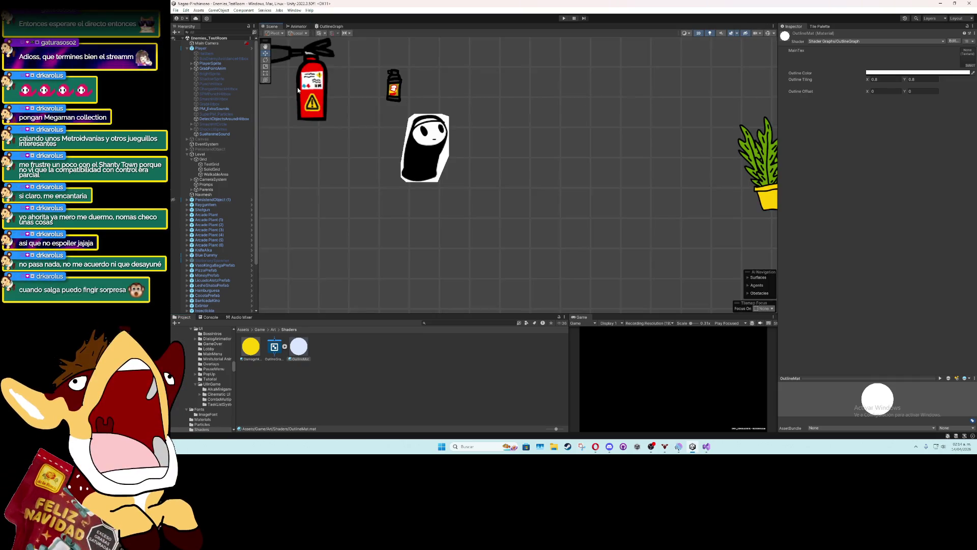
Open OutlineGraph, frame the Subtract, Multiply and Add nodes, and select OutlineMat
{"action": "double_click", "coordinate": [275, 348]}
{"action": "scroll", "coordinate": [530, 174], "scroll_direction": "up", "scroll_amount": 4}
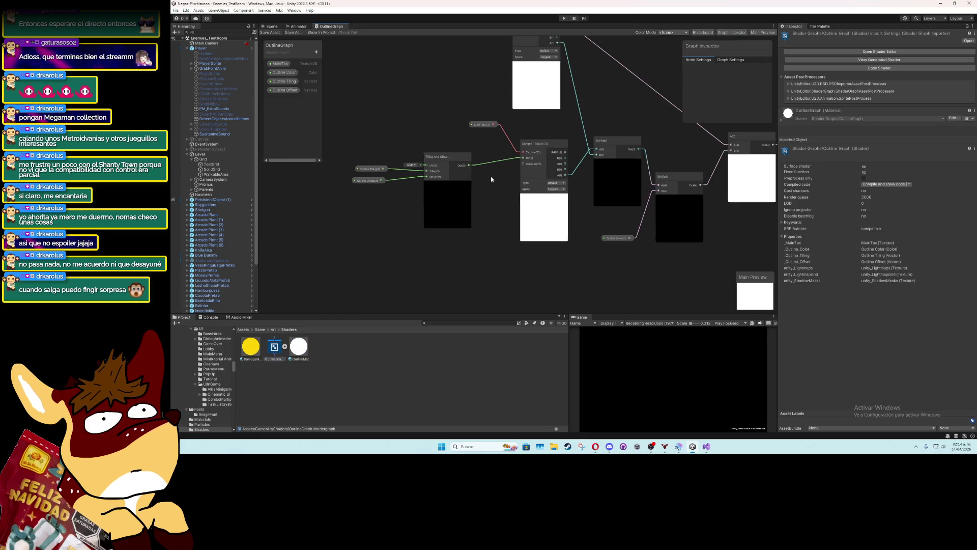
{"action": "scroll", "coordinate": [492, 179], "scroll_direction": "up", "scroll_amount": 2}
{"action": "left_click_drag", "start_coordinate": [692, 213], "coordinate": [490, 223]}
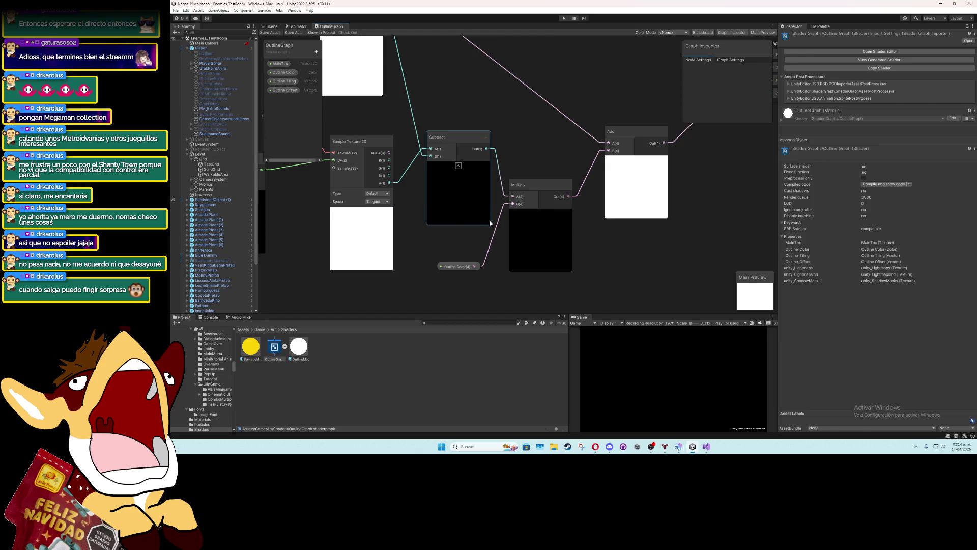
{"action": "scroll", "coordinate": [491, 223], "scroll_direction": "down", "scroll_amount": 2}
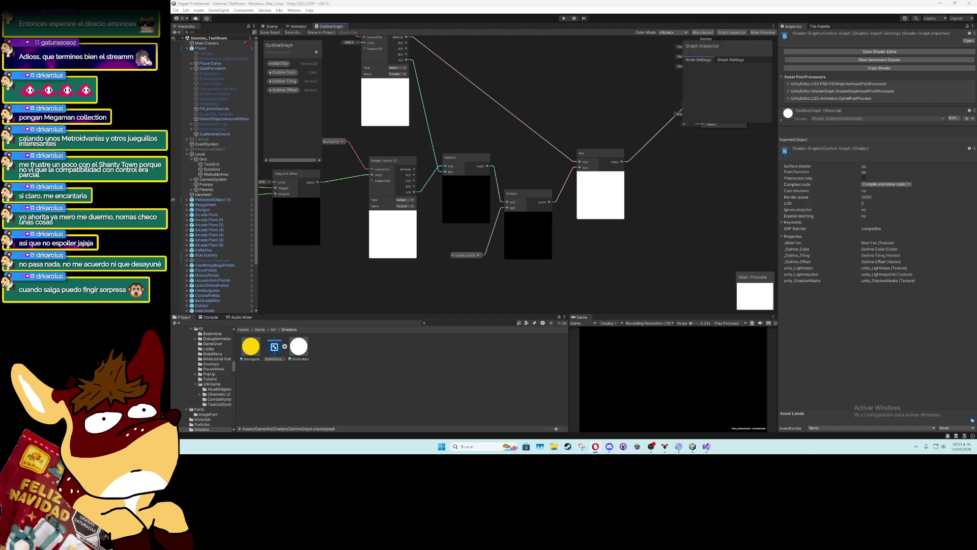
{"action": "left_click", "coordinate": [299, 347]}
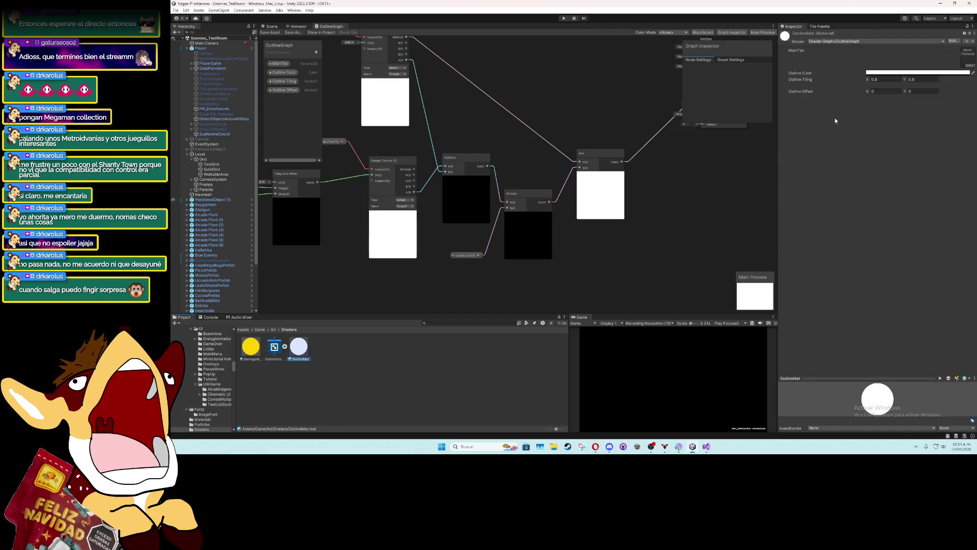
In the Scene view, set OutlineMat's Outline Offset X to 0
{"action": "left_click", "coordinate": [876, 92]}
{"action": "type", "text": ".01"}
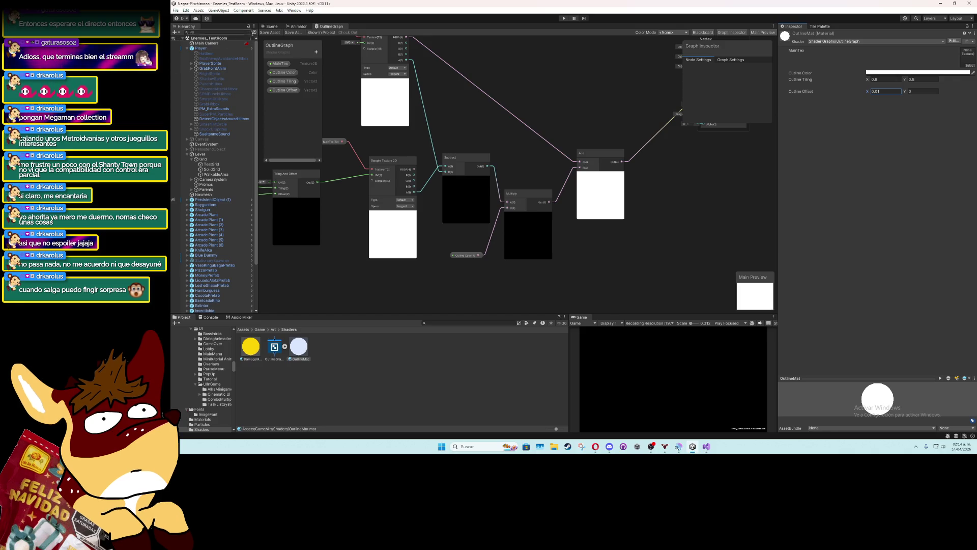
{"action": "left_click", "coordinate": [269, 26]}
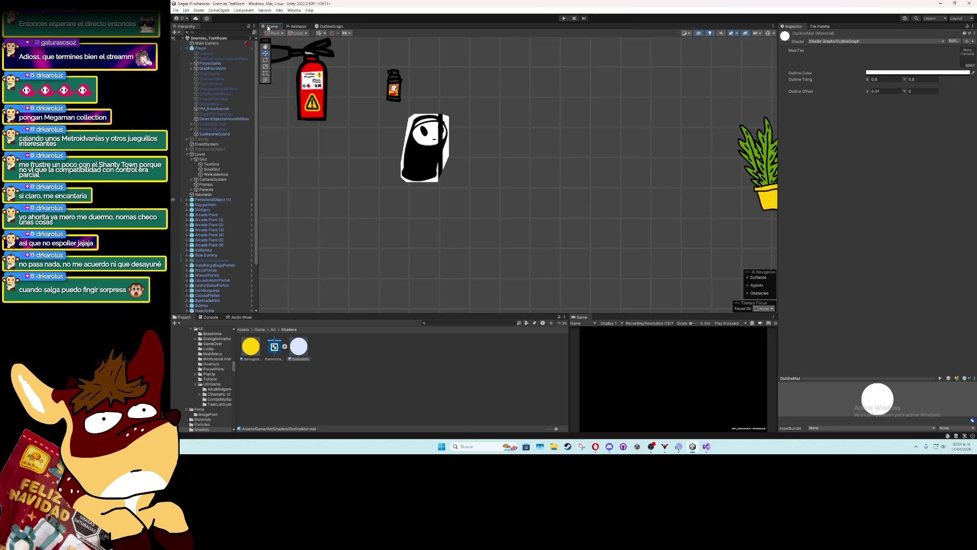
{"action": "left_click", "coordinate": [891, 93]}
{"action": "type", "text": "0"}
{"action": "key", "text": "Return"}
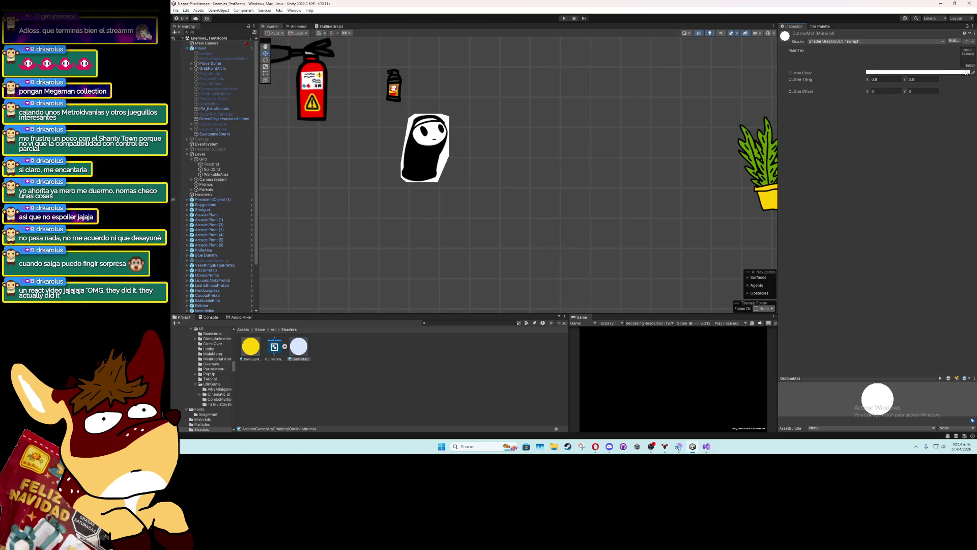
Try the ak47_1 (1) texture for MainTex, then clear MainTex to None
{"action": "left_click", "coordinate": [970, 66]}
{"action": "left_click", "coordinate": [561, 97]}
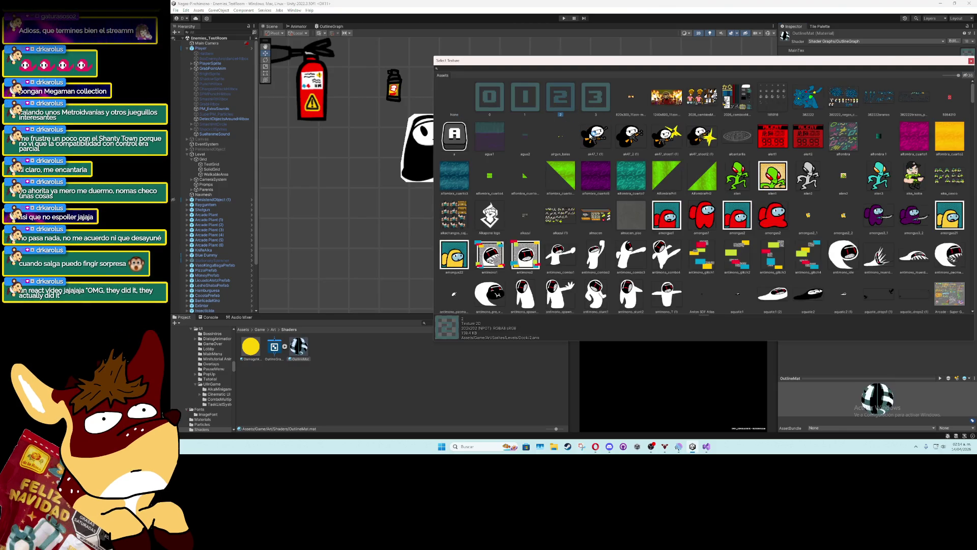
{"action": "double_click", "coordinate": [591, 135]}
{"action": "left_click", "coordinate": [969, 66]}
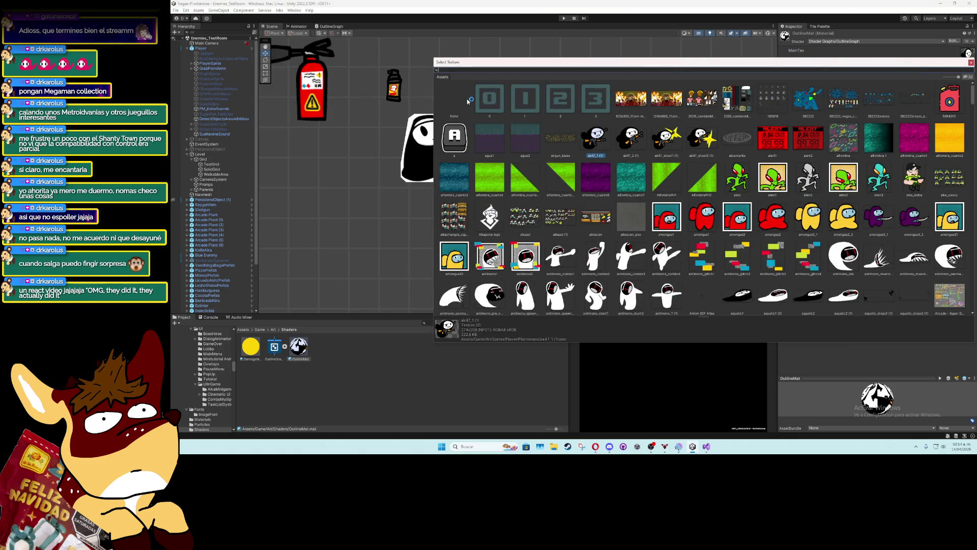
{"action": "double_click", "coordinate": [468, 101]}
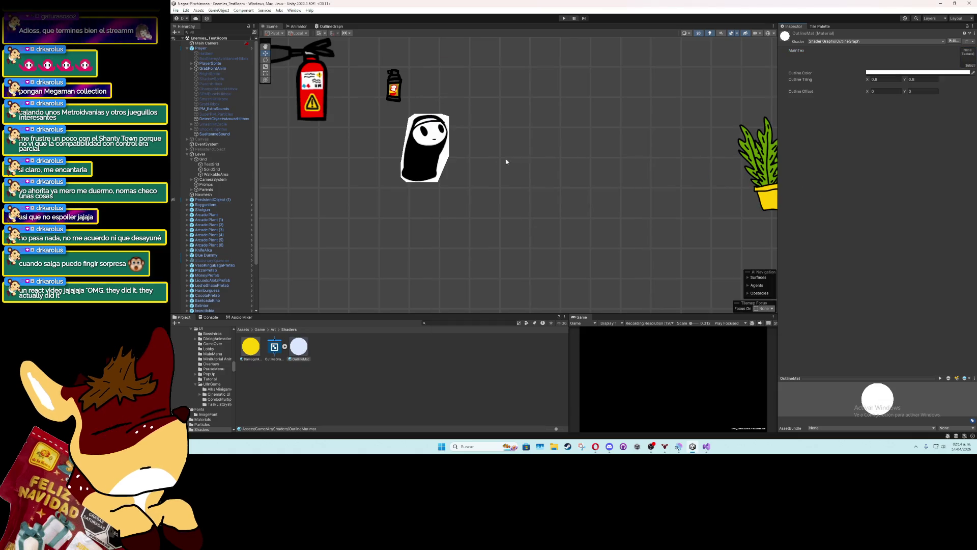
{"action": "left_click", "coordinate": [275, 348]}
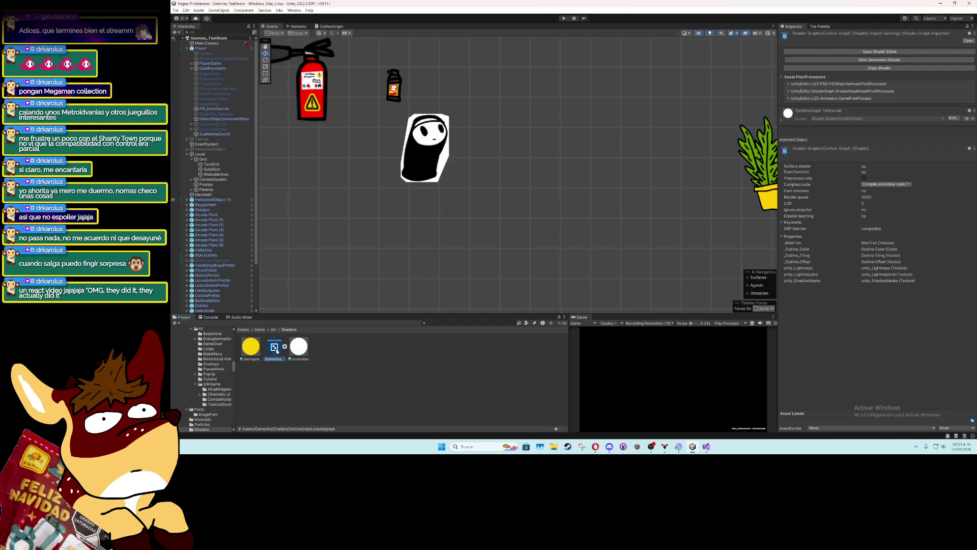
Open the OutlineGraph shader graph and inspect the MainTex property and its sampling nodes
{"action": "double_click", "coordinate": [274, 348]}
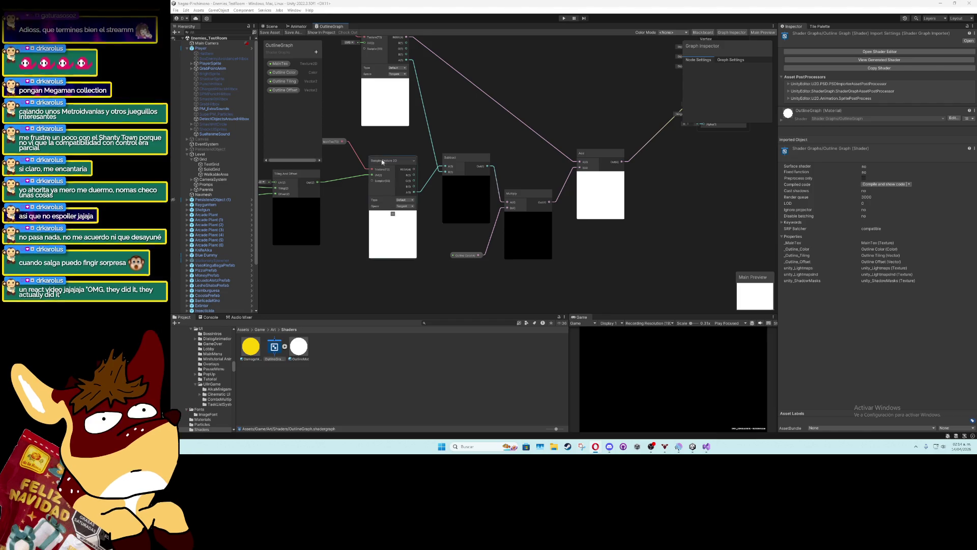
{"action": "left_click", "coordinate": [283, 68]}
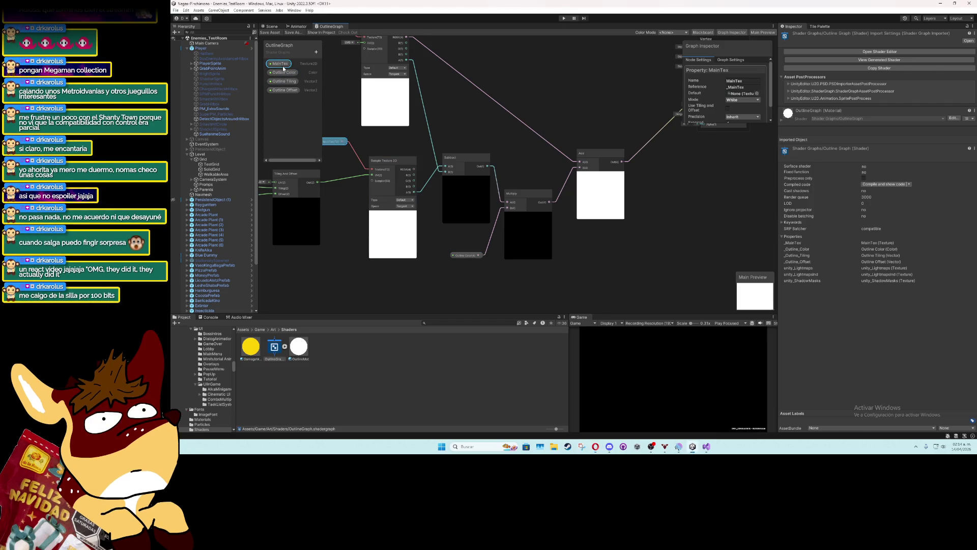
{"action": "left_click_drag", "start_coordinate": [416, 100], "coordinate": [527, 189]}
{"action": "scroll", "coordinate": [527, 189], "scroll_direction": "up", "scroll_amount": 3}
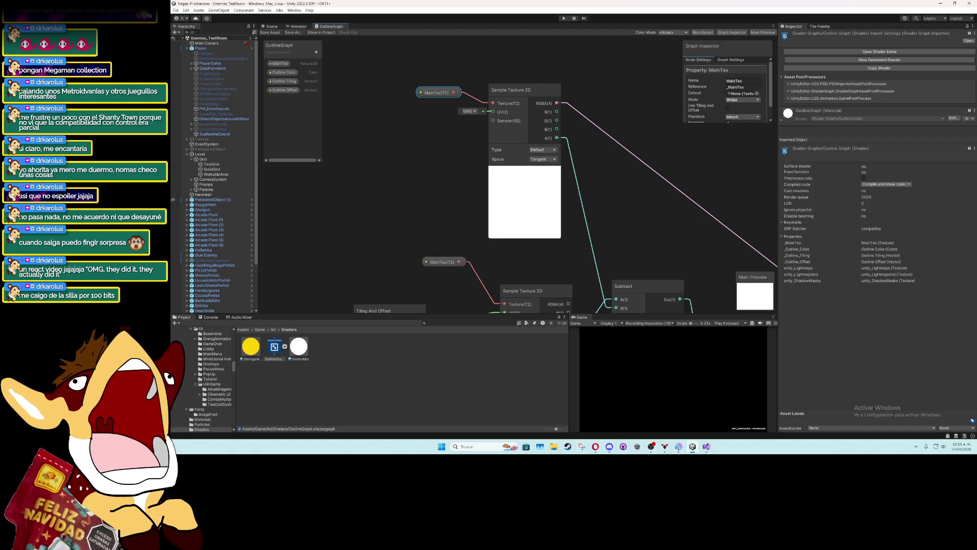
Browse preview mesh options without changing them, then select the OutlineMat material
{"action": "right_click", "coordinate": [752, 293]}
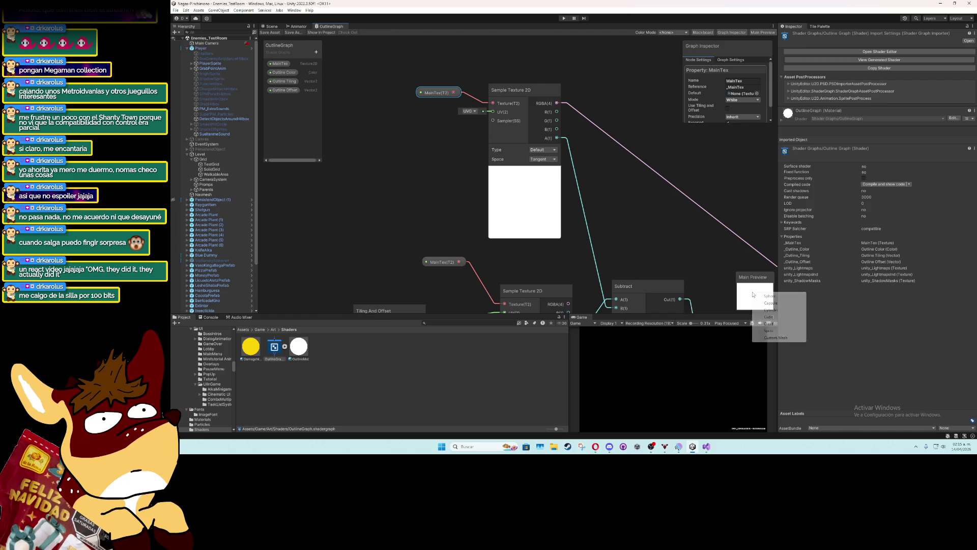
{"action": "left_click", "coordinate": [775, 338]}
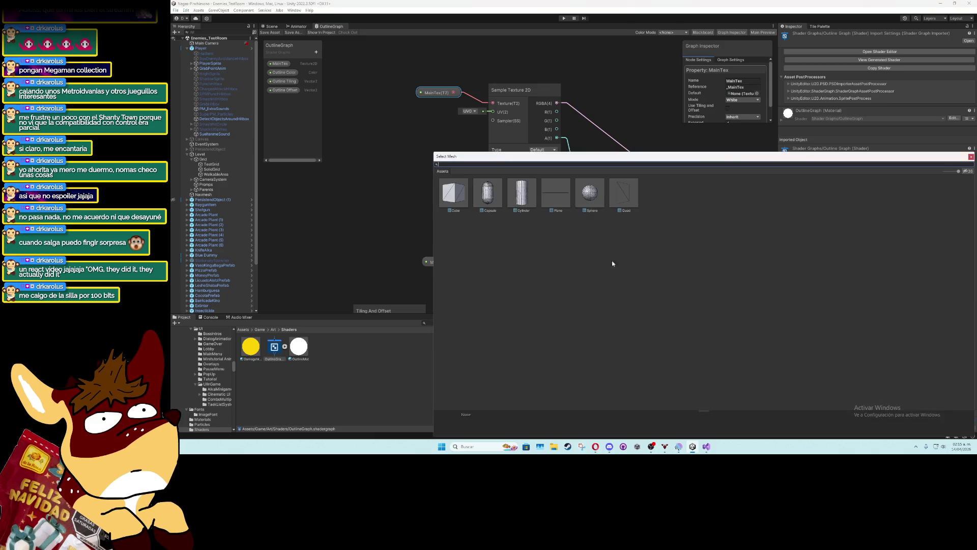
{"action": "left_click", "coordinate": [972, 158]}
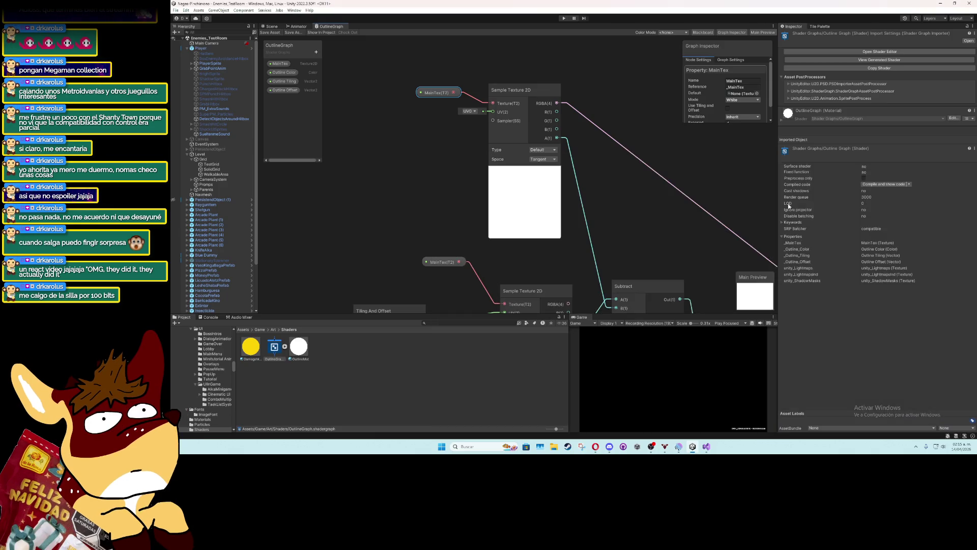
{"action": "left_click_drag", "start_coordinate": [741, 248], "coordinate": [694, 212]}
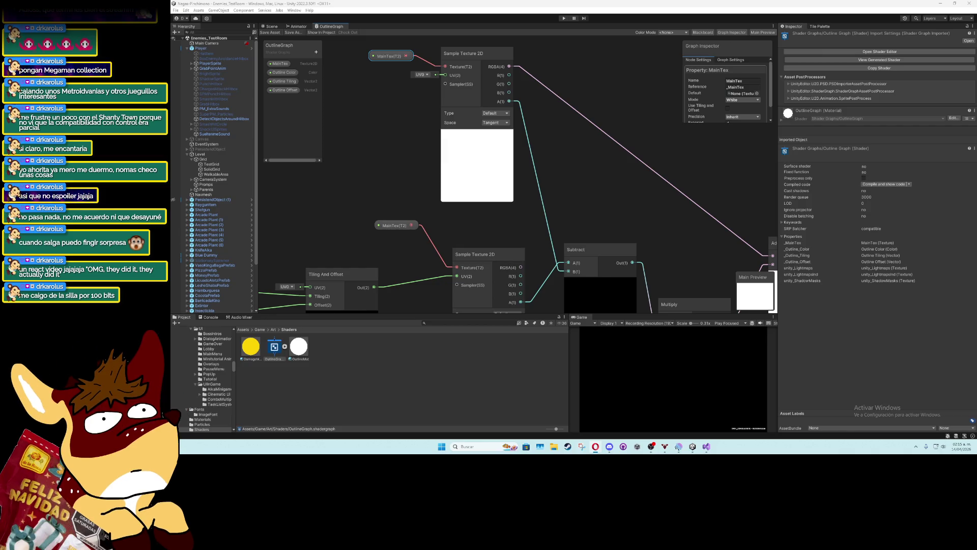
{"action": "left_click", "coordinate": [300, 348]}
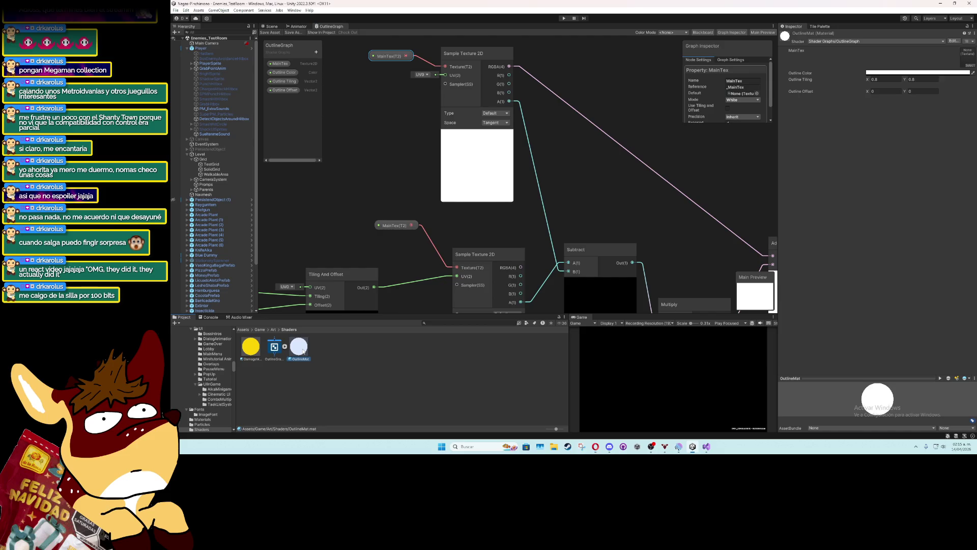
Assign the attack1 sprite as OutlineMat's MainTex texture
{"action": "left_click", "coordinate": [970, 64]}
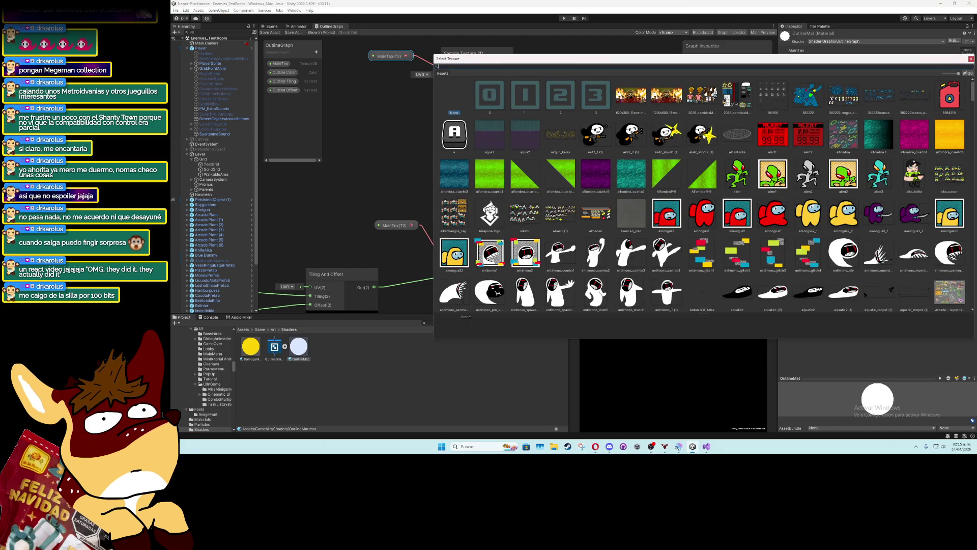
{"action": "left_click", "coordinate": [634, 138]}
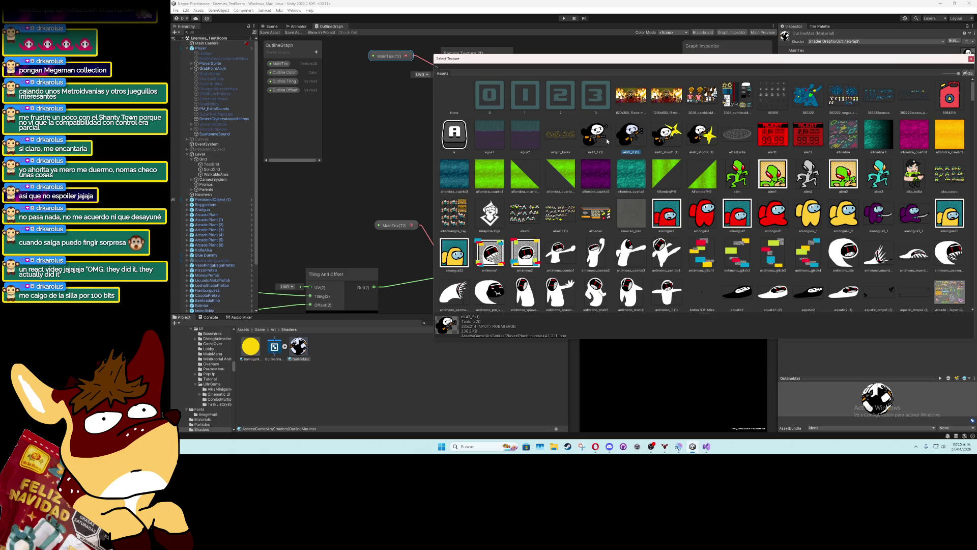
{"action": "scroll", "coordinate": [607, 141], "scroll_direction": "down", "scroll_amount": 10}
{"action": "left_click", "coordinate": [604, 107]}
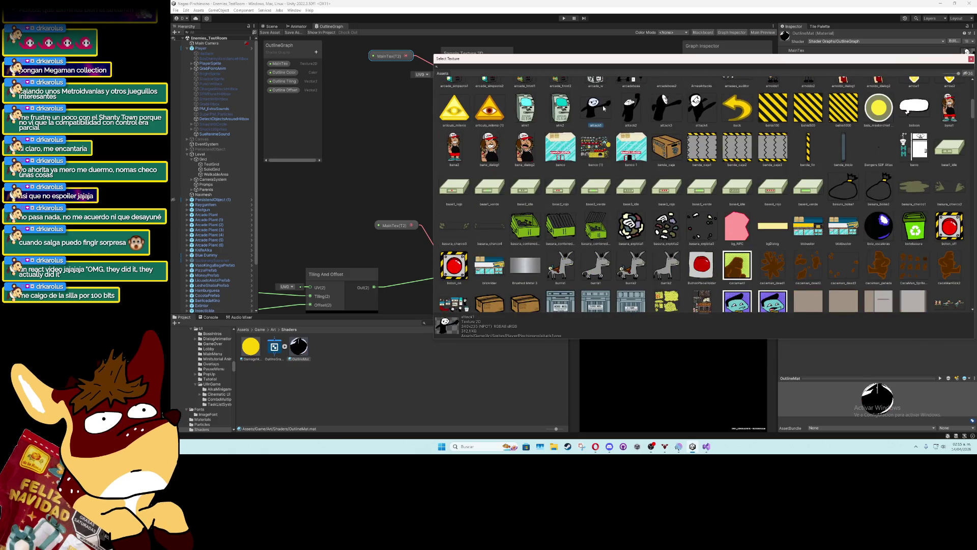
{"action": "double_click", "coordinate": [603, 105]}
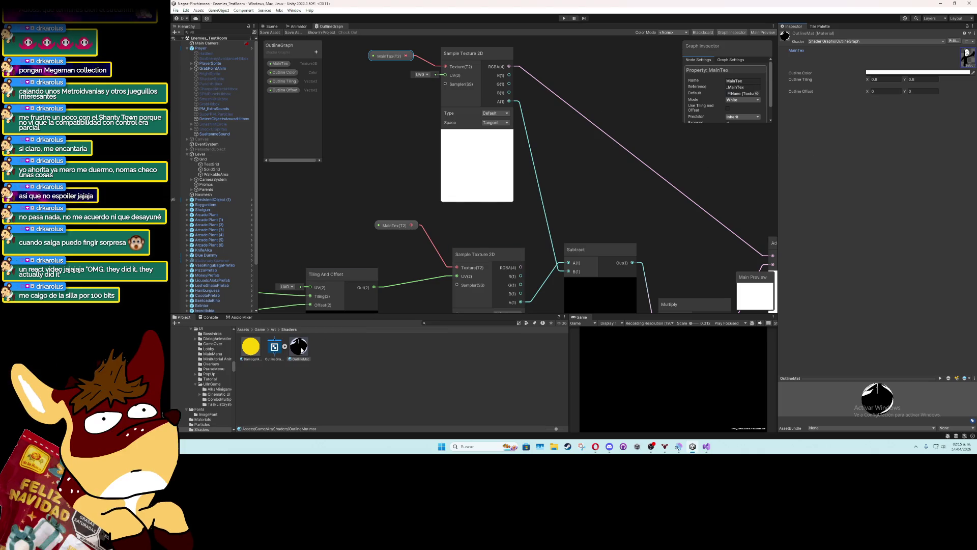
Set the OutlineGraph MainTex property's default texture to the attack4 sprite
{"action": "left_click", "coordinate": [274, 347]}
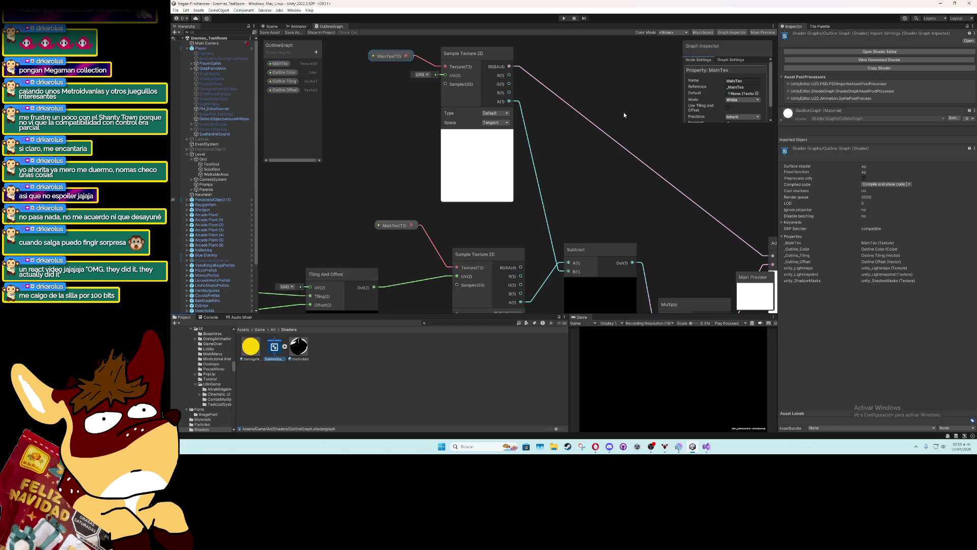
{"action": "left_click", "coordinate": [757, 94]}
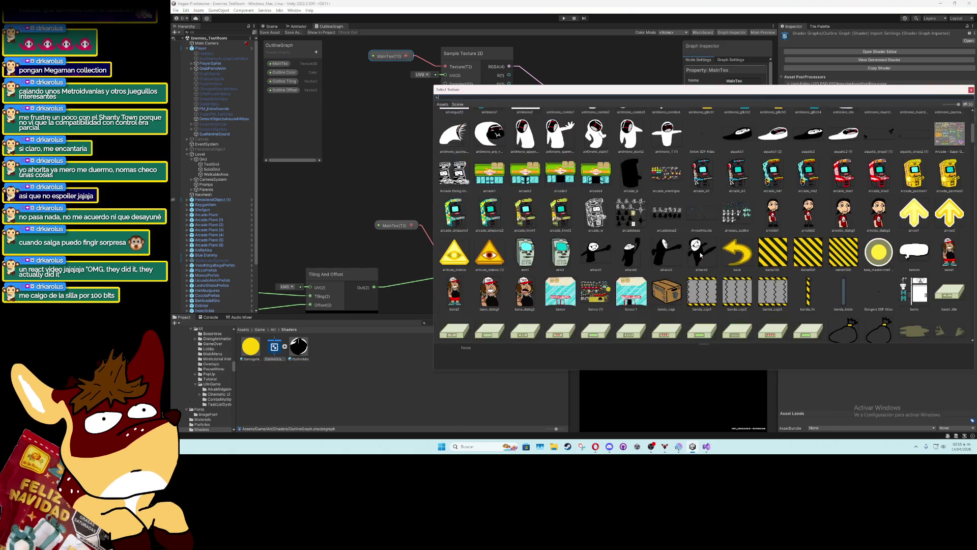
{"action": "scroll", "coordinate": [603, 253], "scroll_direction": "down", "scroll_amount": 10}
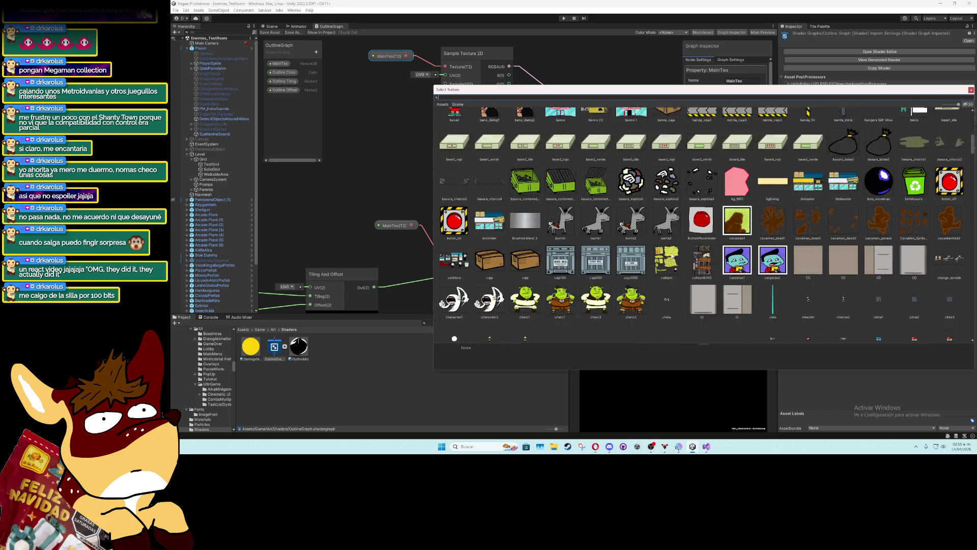
{"action": "scroll", "coordinate": [670, 258], "scroll_direction": "down", "scroll_amount": 5}
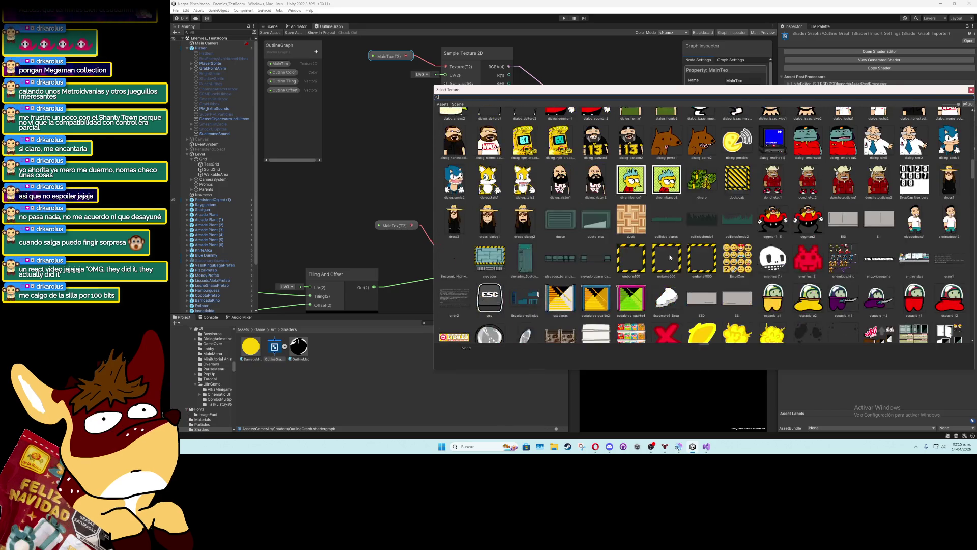
{"action": "scroll", "coordinate": [670, 258], "scroll_direction": "up", "scroll_amount": 15}
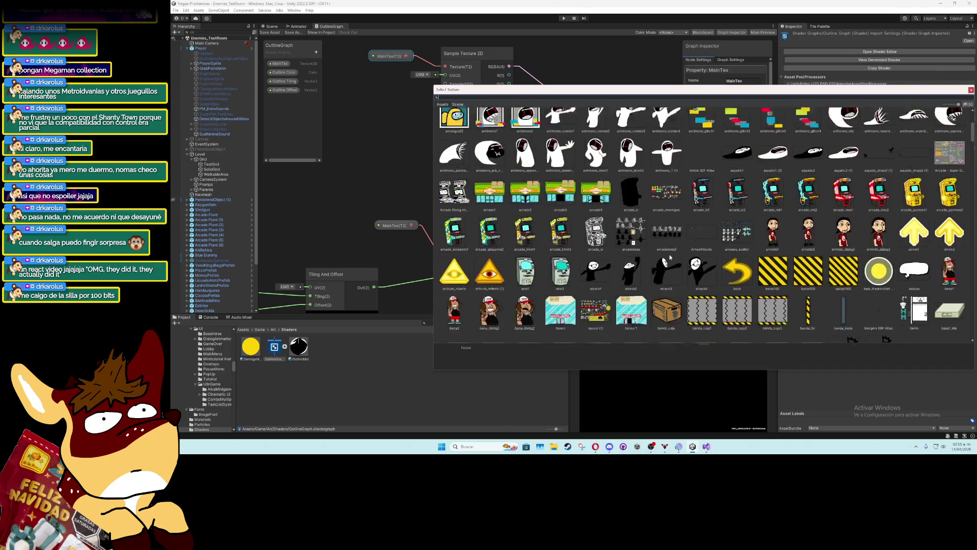
{"action": "double_click", "coordinate": [698, 287]}
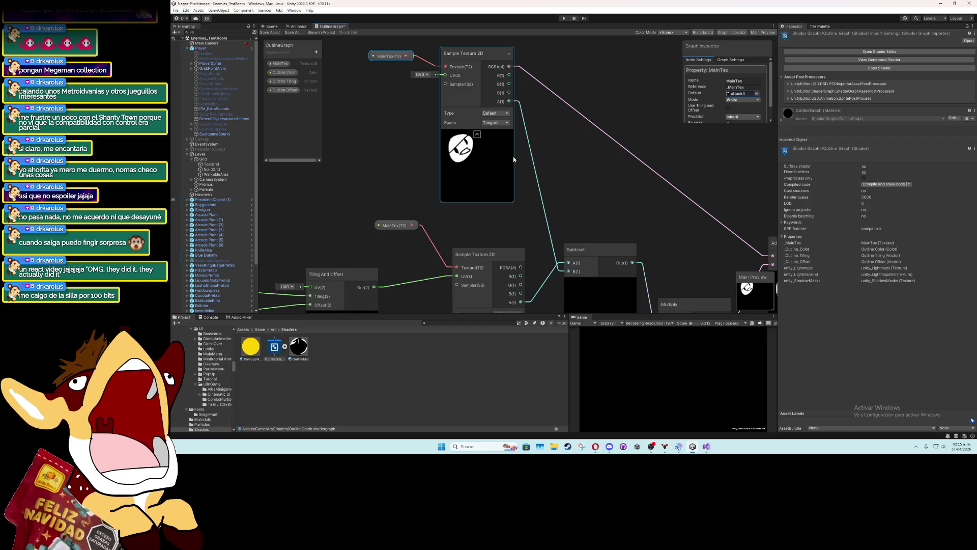
{"action": "scroll", "coordinate": [513, 157], "scroll_direction": "up", "scroll_amount": 3}
{"action": "scroll", "coordinate": [432, 122], "scroll_direction": "down", "scroll_amount": 2}
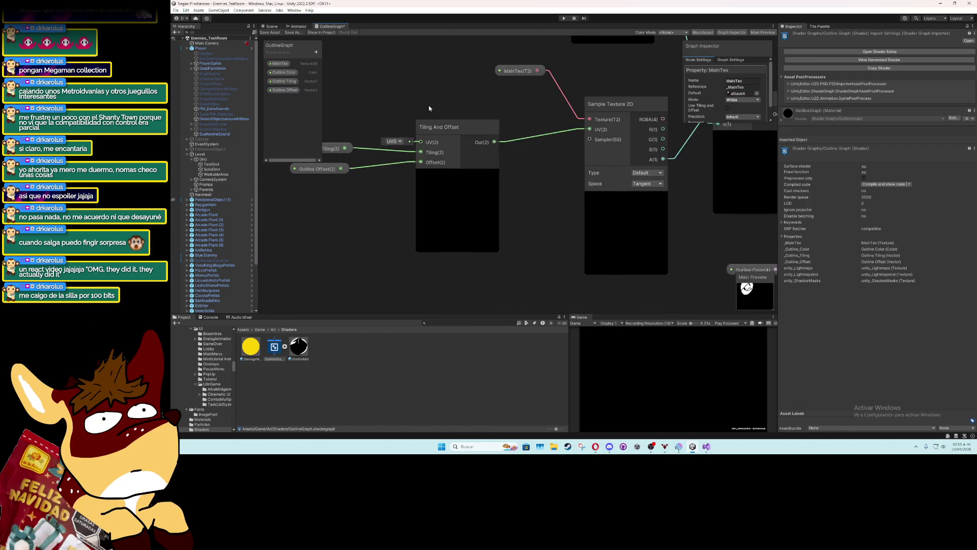
Change the Outline Color default from black to pure white FFFFFF
{"action": "left_click", "coordinate": [277, 73]}
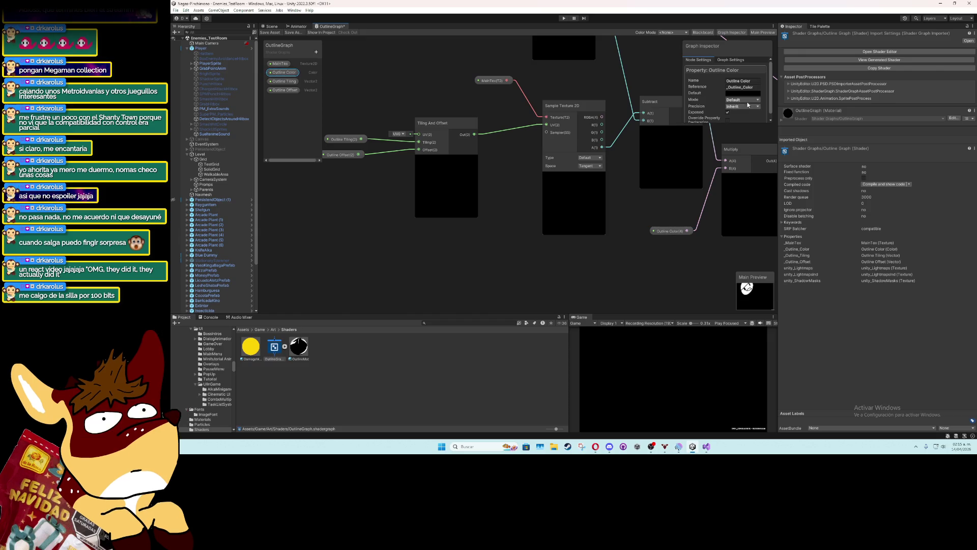
{"action": "left_click", "coordinate": [746, 95]}
{"action": "left_click_drag", "start_coordinate": [762, 131], "coordinate": [757, 126]}
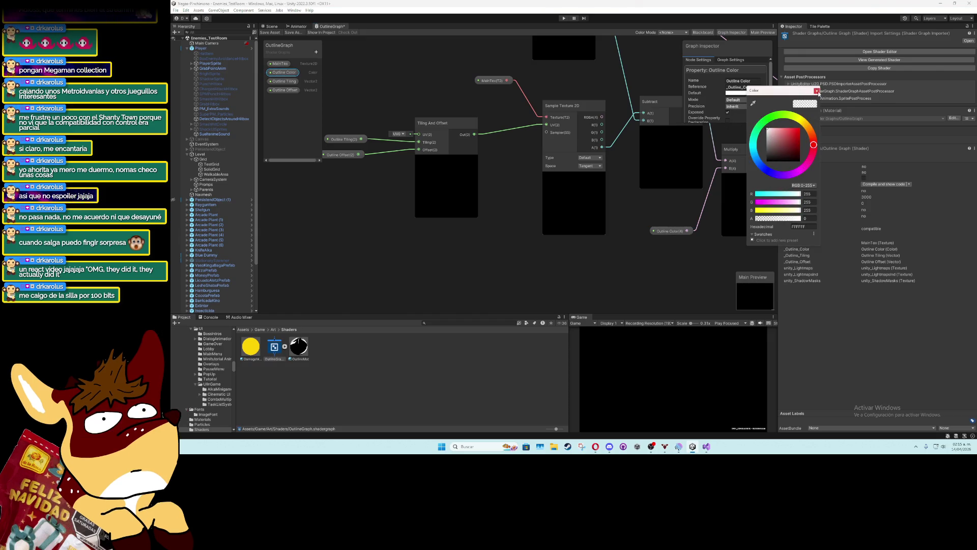
{"action": "left_click", "coordinate": [817, 90]}
Pan the graph and select the Outline Tiling property in the Blackboard
{"action": "mouse_move", "coordinate": [646, 84]}
{"action": "left_mouse_down"}
{"action": "mouse_move", "coordinate": [583, 171]}
{"action": "mouse_move", "coordinate": [567, 136]}
{"action": "left_mouse_up"}
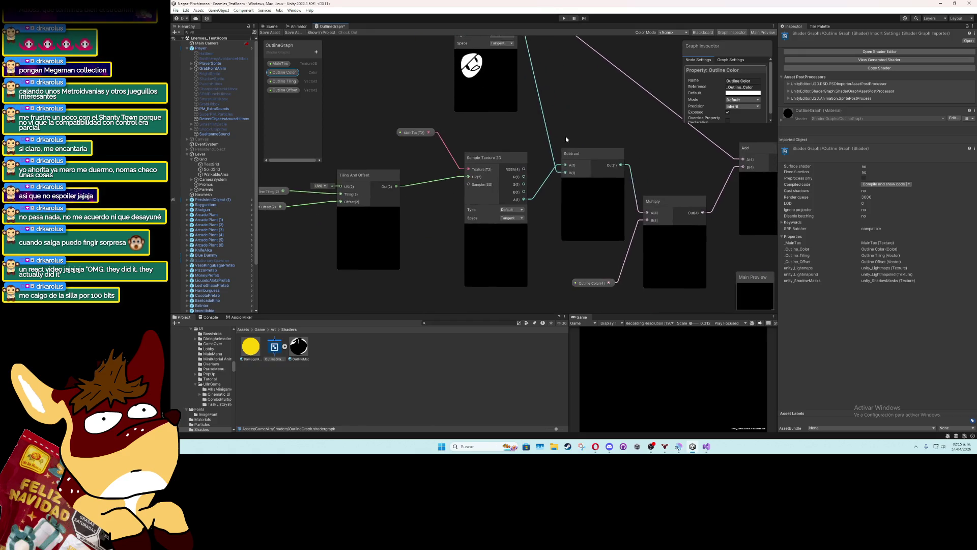
{"action": "scroll", "coordinate": [566, 136], "scroll_direction": "down", "scroll_amount": 2}
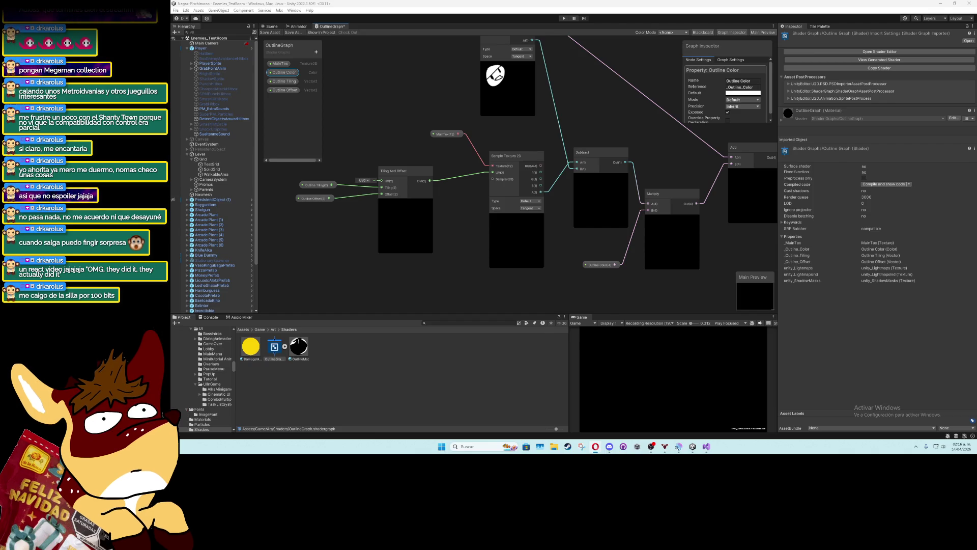
{"action": "left_click", "coordinate": [316, 185]}
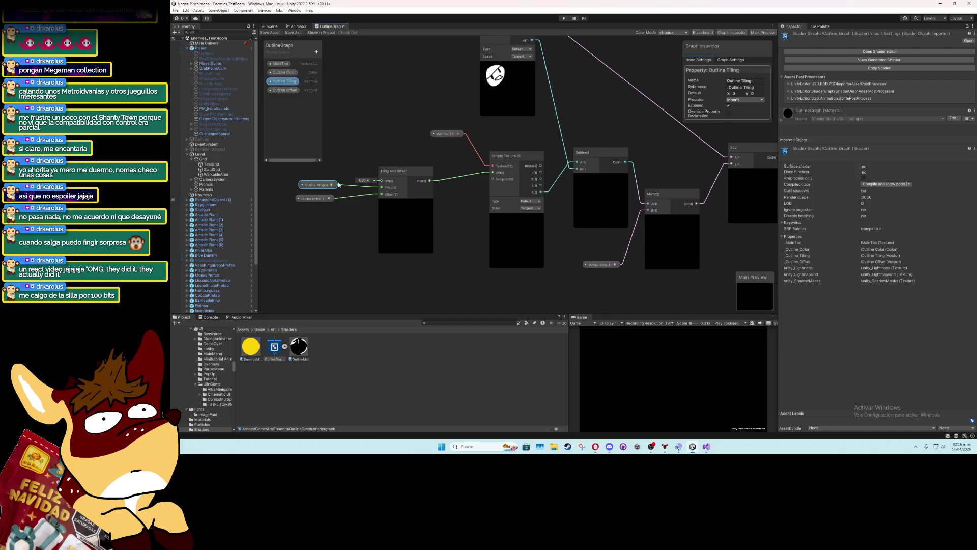
Set the Outline Tiling default to 0.8, 0.8
{"action": "left_click", "coordinate": [738, 94]}
{"action": "type", "text": "0.8"}
{"action": "key", "text": "Tab"}
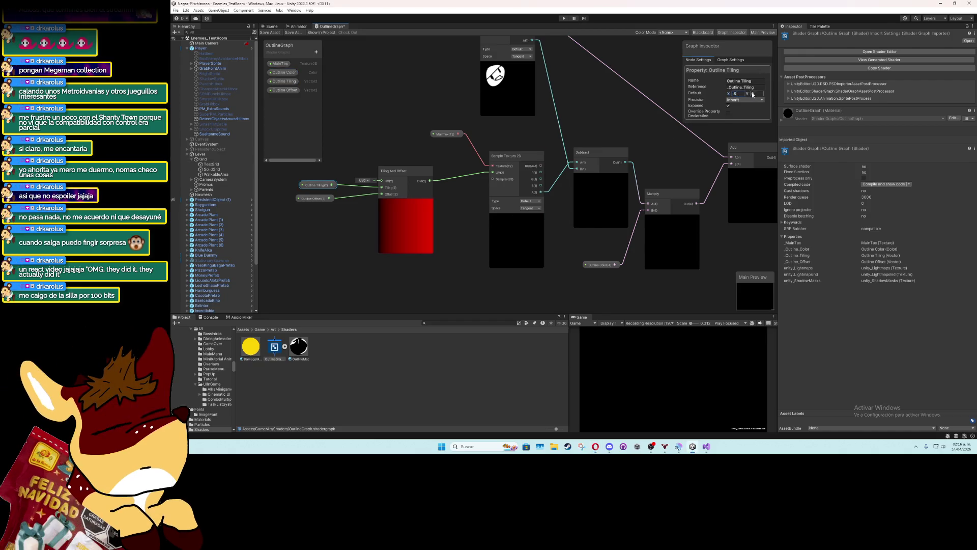
{"action": "type", "text": ".8"}
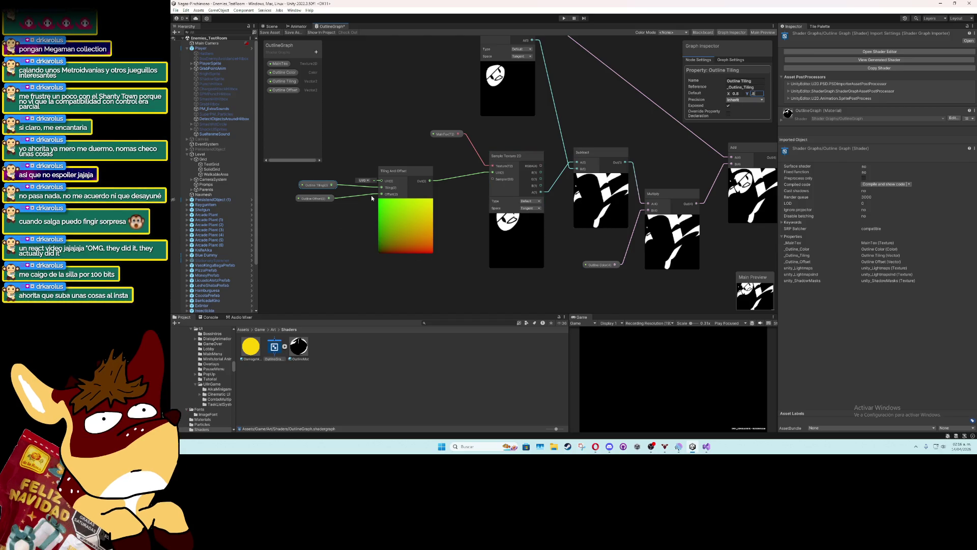
{"action": "left_click", "coordinate": [357, 213]}
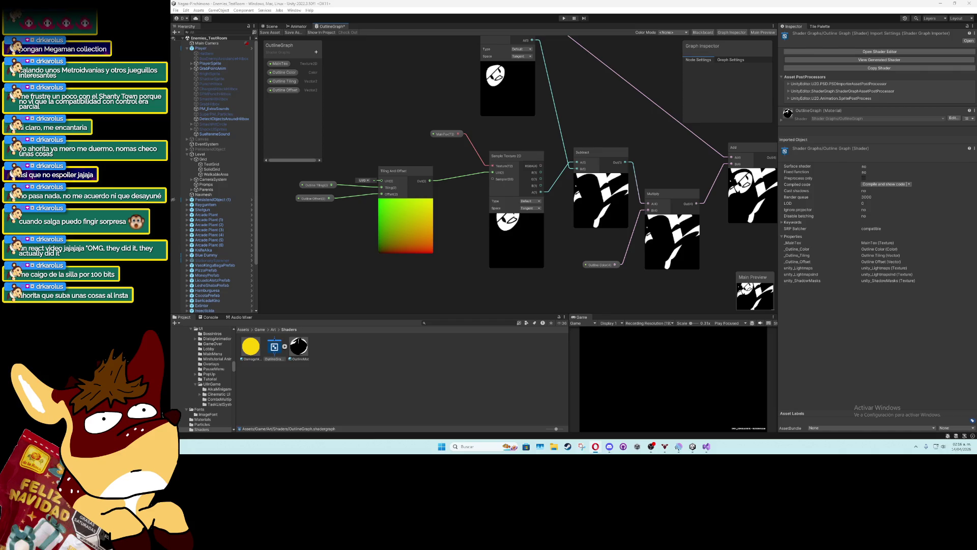
Change the Outline Tiling default back to 1, 1
{"action": "left_click", "coordinate": [315, 185]}
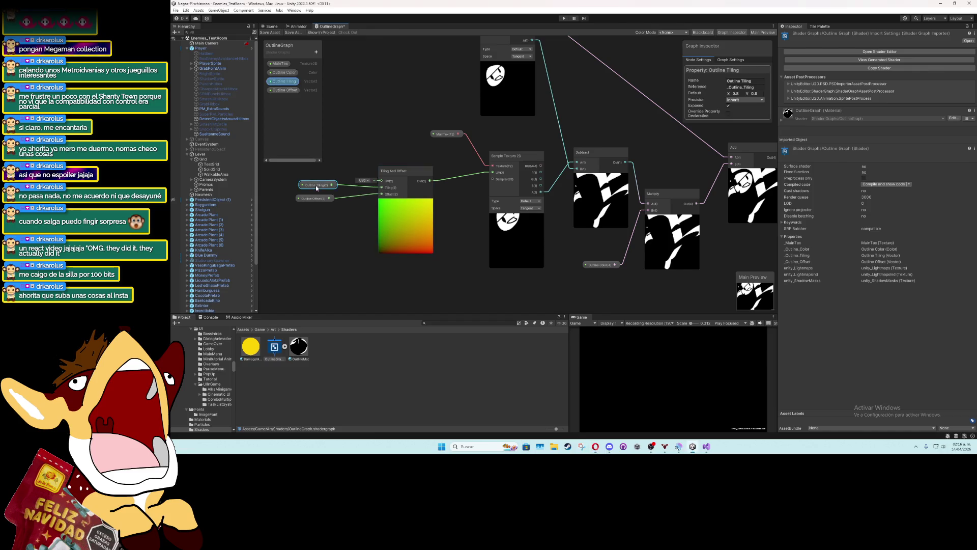
{"action": "left_click", "coordinate": [733, 94]}
{"action": "type", "text": "1"}
{"action": "key", "text": "Tab"}
{"action": "type", "text": "1"}
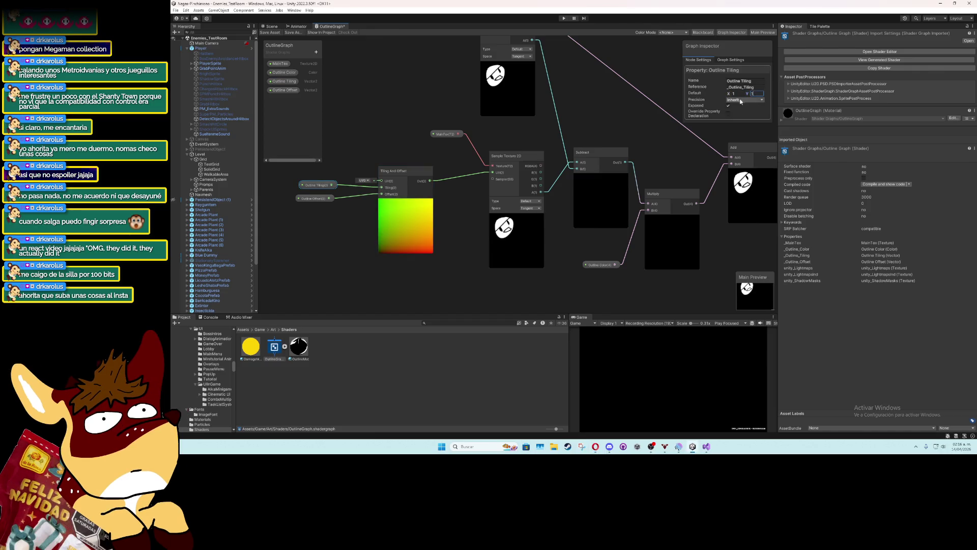
Select Outline Offset and try default X values of .001, .002 and .005
{"action": "left_click", "coordinate": [326, 198]}
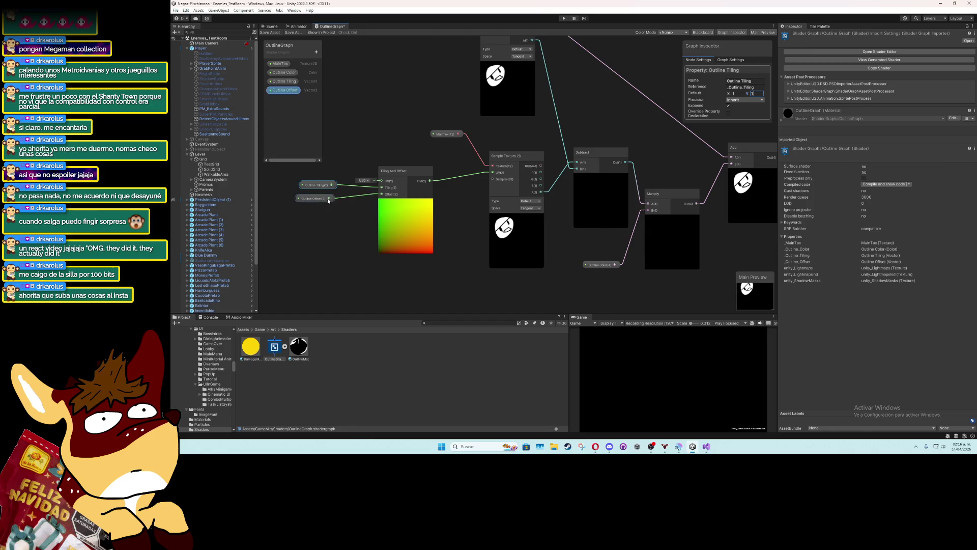
{"action": "left_click", "coordinate": [741, 96]}
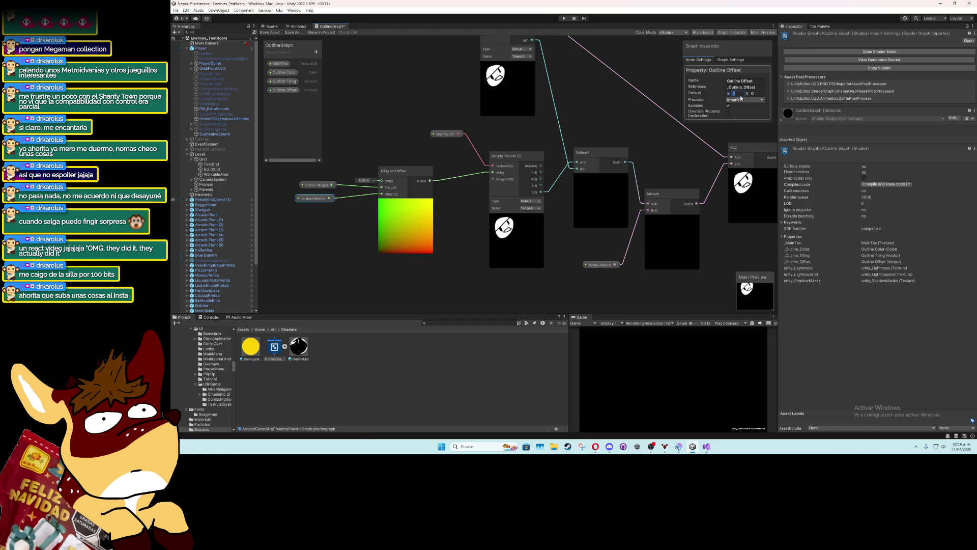
{"action": "type", "text": ".001"}
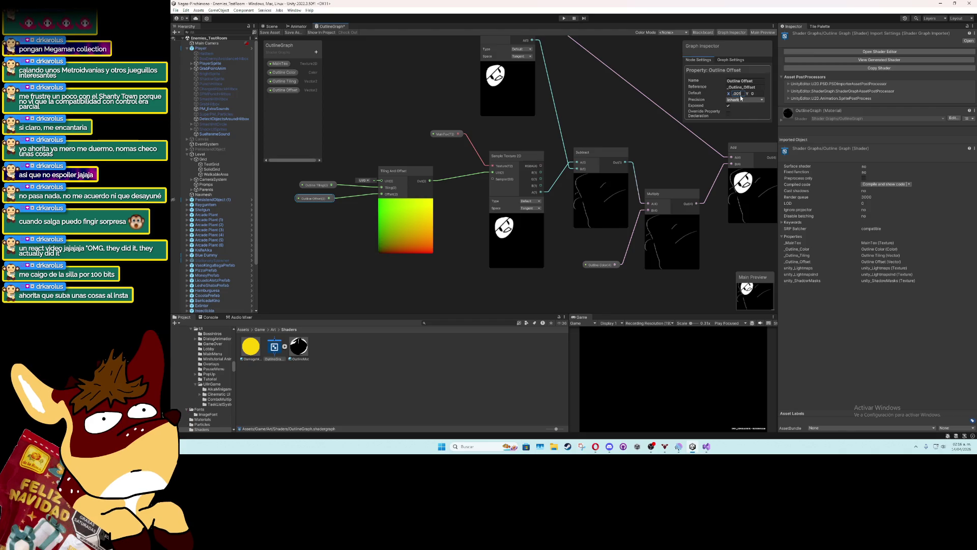
{"action": "key", "text": "BackSpace"}
{"action": "type", "text": "2"}
{"action": "key", "text": "BackSpace"}
{"action": "type", "text": "5"}
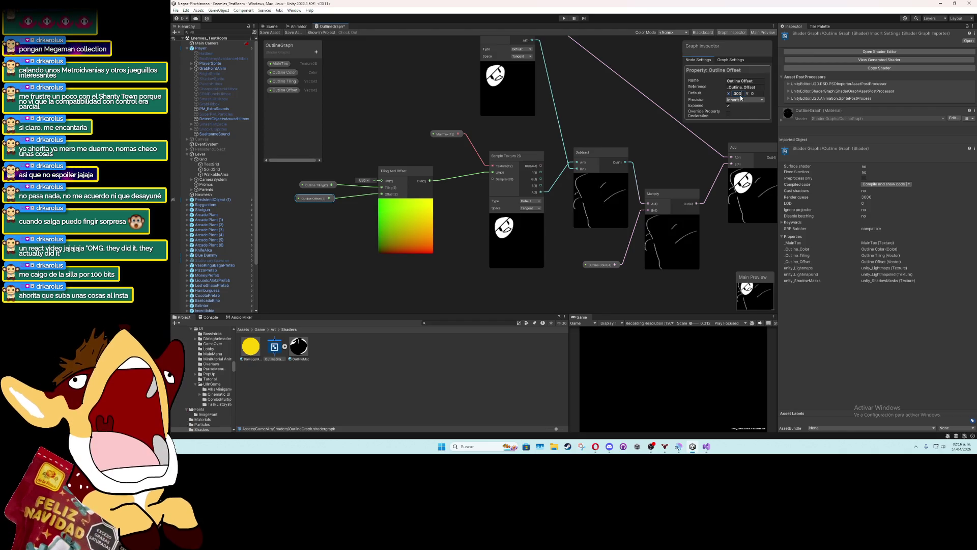
{"action": "key", "text": "BackSpace"}
{"action": "key", "text": "BackSpace"}
{"action": "key", "text": "BackSpace"}
{"action": "type", "text": "1"}
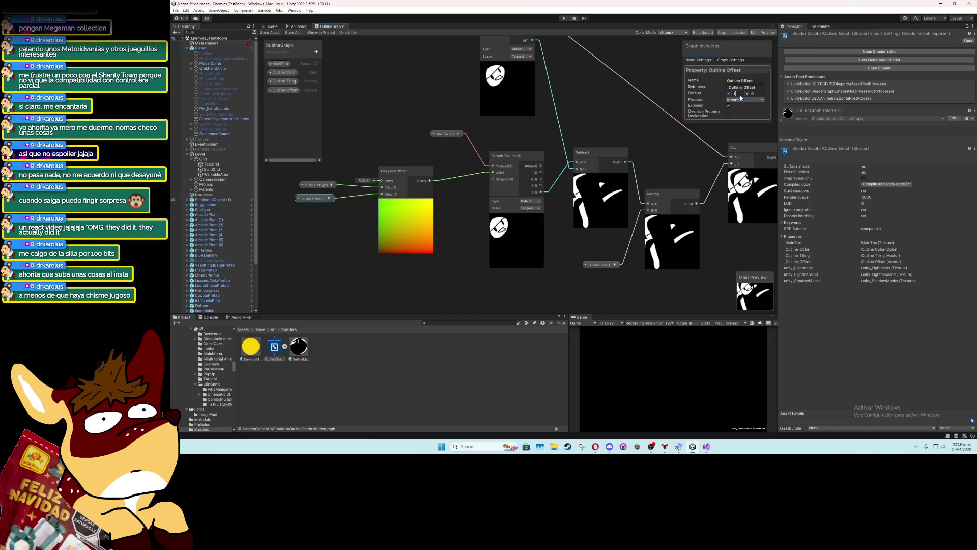
Try offsets .03, .003 and .004, settling Outline Offset's default X at 0.01
{"action": "key", "text": "BackSpace"}
{"action": "type", "text": "03"}
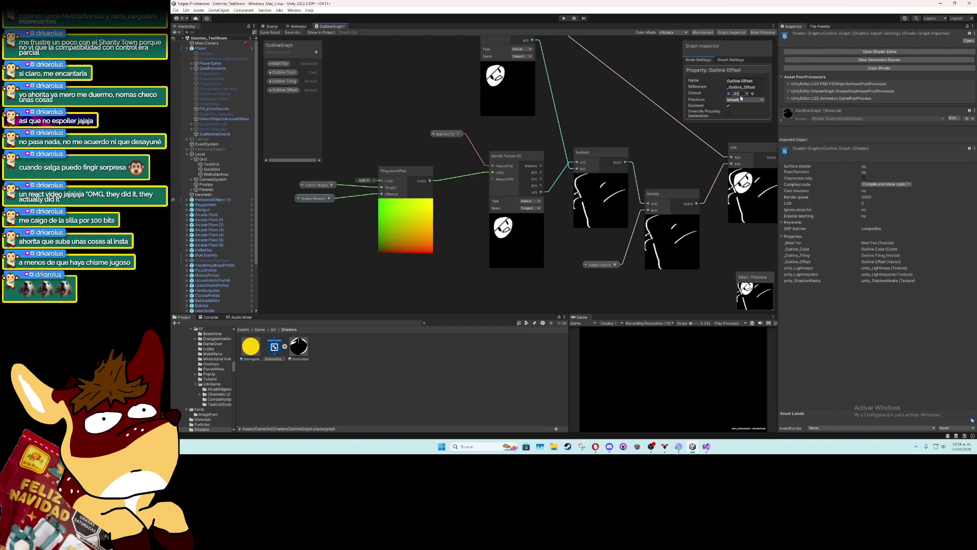
{"action": "key", "text": "BackSpace"}
{"action": "type", "text": "1"}
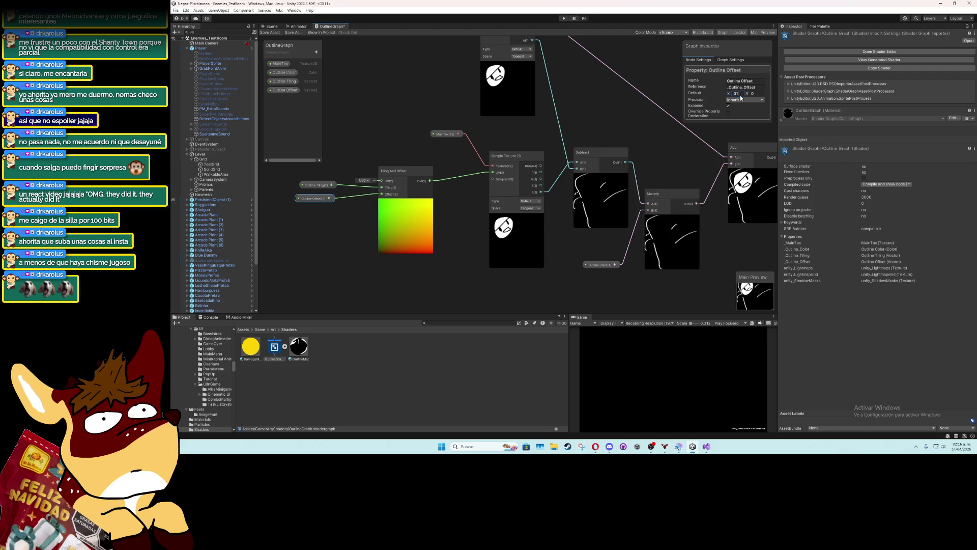
{"action": "key", "text": "BackSpace"}
{"action": "type", "text": "03"}
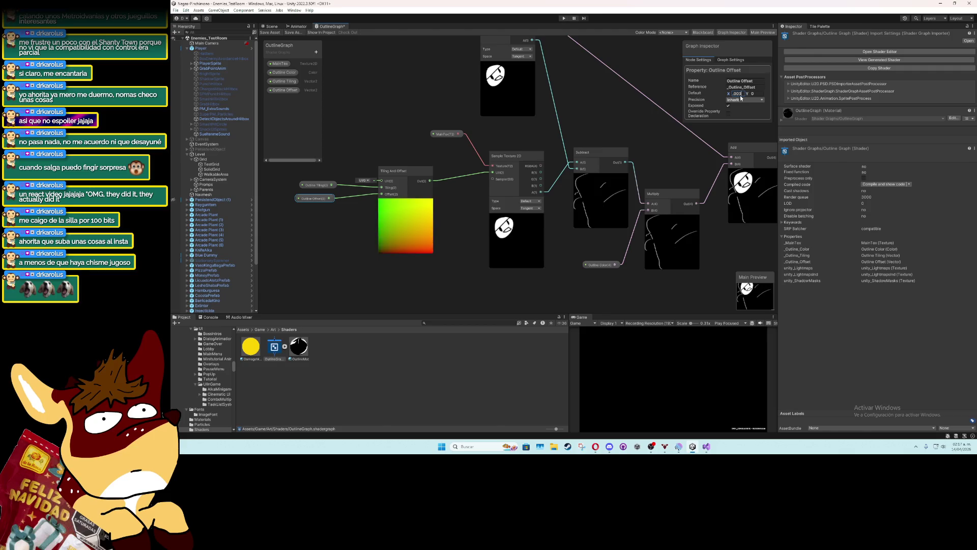
{"action": "key", "text": "BackSpace"}
{"action": "type", "text": "4"}
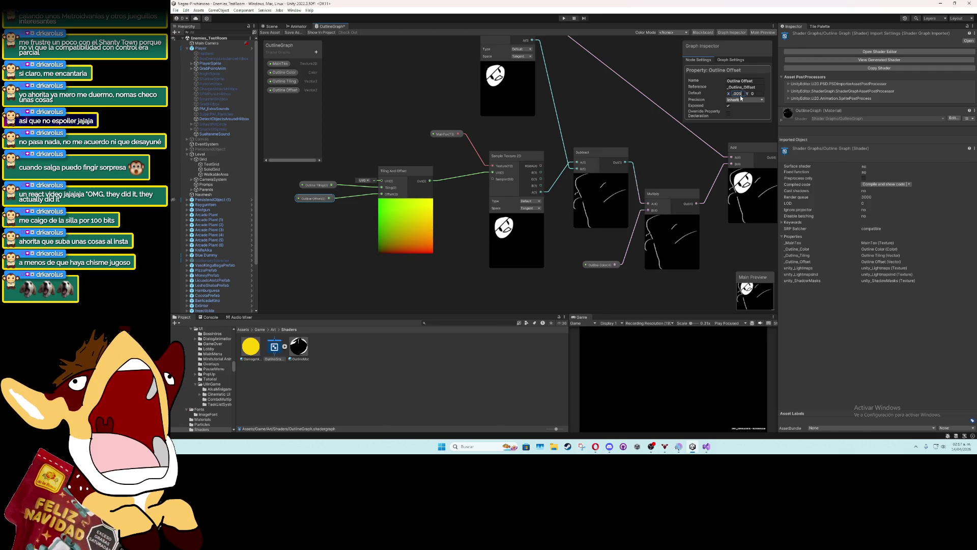
{"action": "key", "text": "BackSpace"}
{"action": "type", "text": "1"}
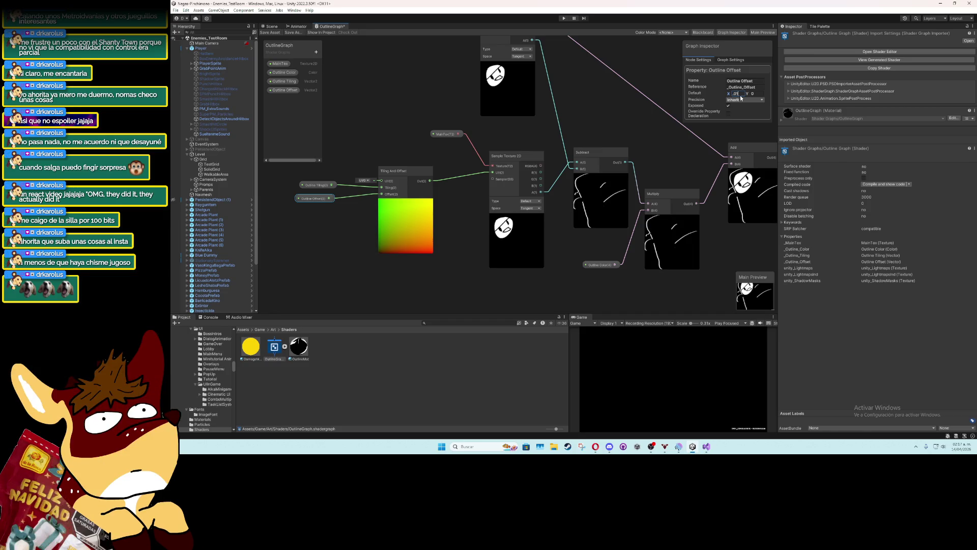
{"action": "left_click_drag", "start_coordinate": [632, 144], "coordinate": [559, 133]}
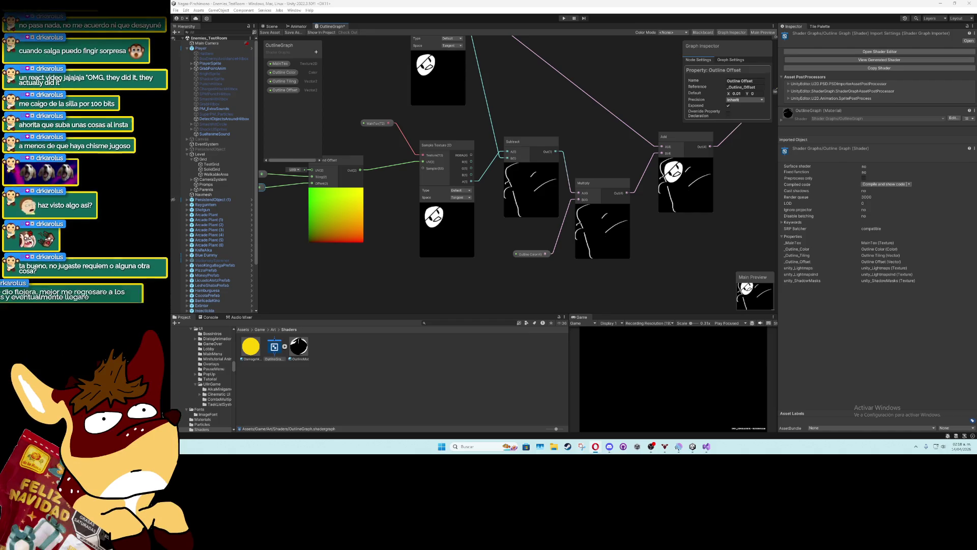
{"action": "mouse_move", "coordinate": [368, 245]}
{"action": "left_mouse_down"}
{"action": "mouse_move", "coordinate": [480, 193]}
{"action": "mouse_move", "coordinate": [410, 202]}
{"action": "left_mouse_up"}
{"action": "scroll", "coordinate": [481, 193], "scroll_direction": "down", "scroll_amount": 3}
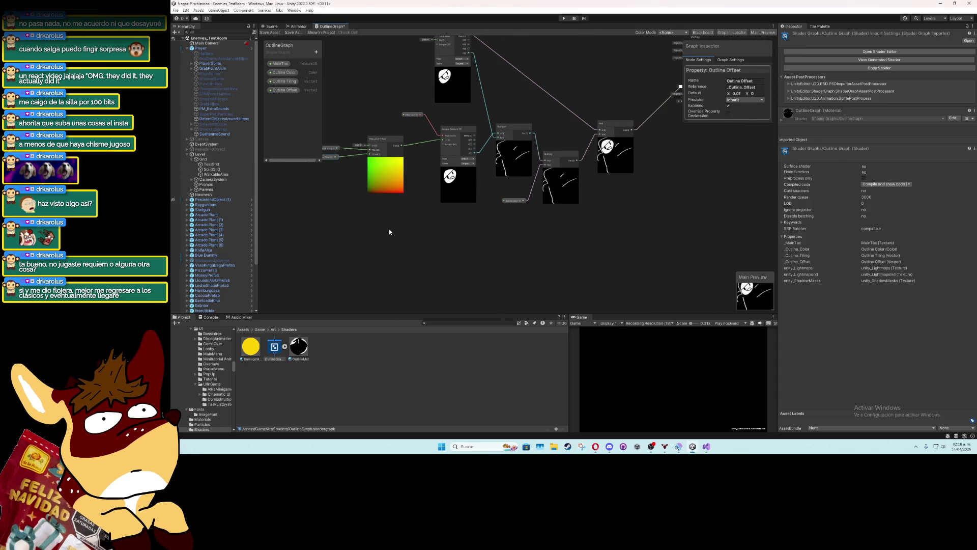
{"action": "mouse_move", "coordinate": [386, 231]}
{"action": "left_mouse_down"}
{"action": "mouse_move", "coordinate": [541, 228]}
{"action": "mouse_move", "coordinate": [478, 230]}
{"action": "mouse_move", "coordinate": [486, 230]}
{"action": "left_mouse_up"}
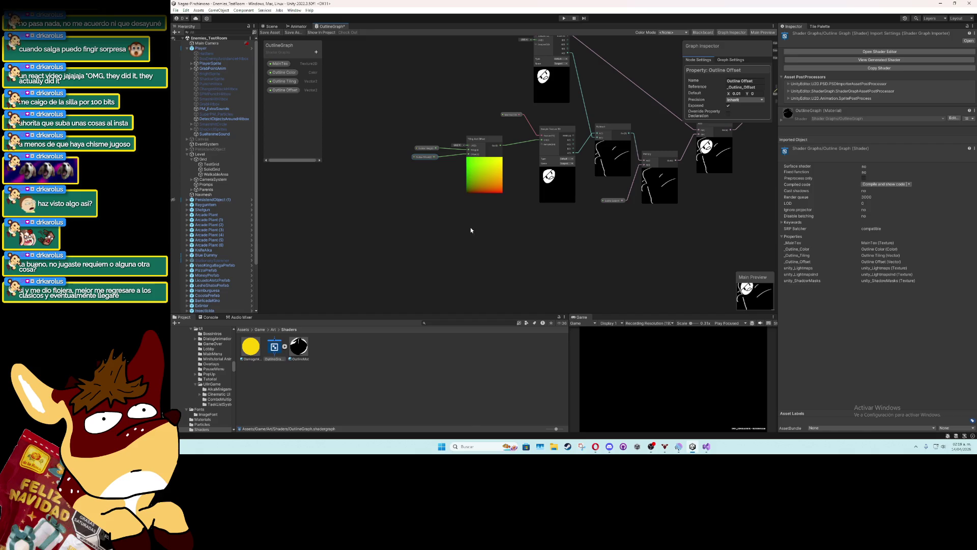
{"action": "left_click", "coordinate": [293, 83]}
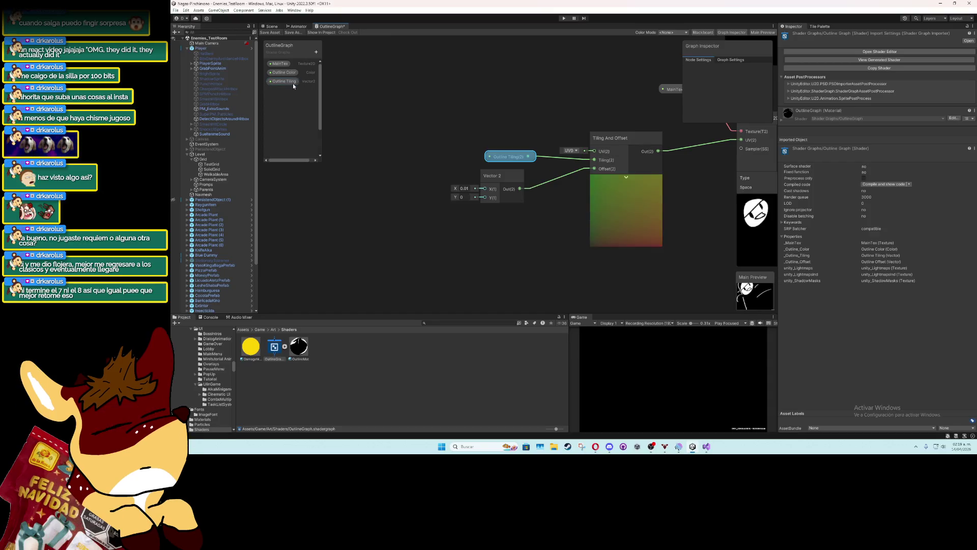
Delete the Outline Tiling property and its nodes, and add a Combine node
{"action": "key", "text": "Delete"}
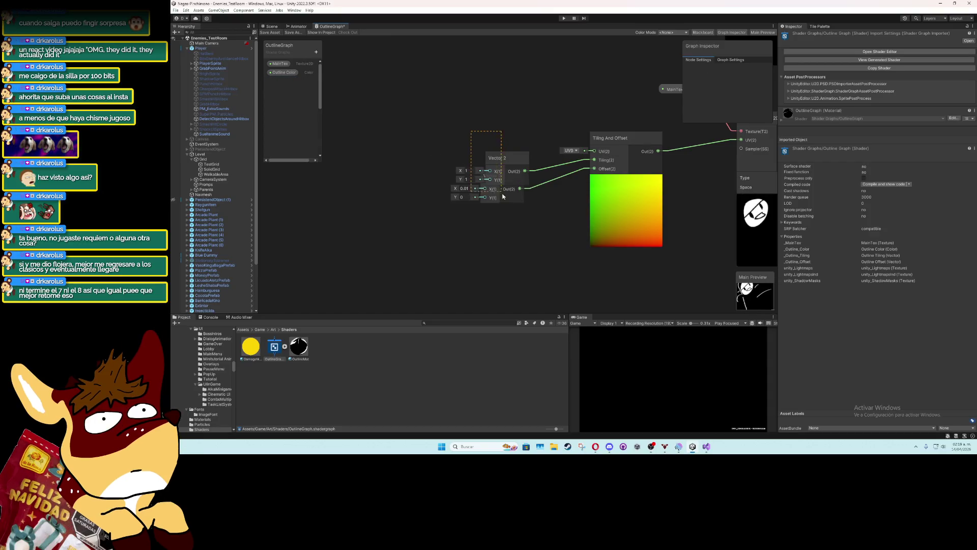
{"action": "key", "text": "Delete"}
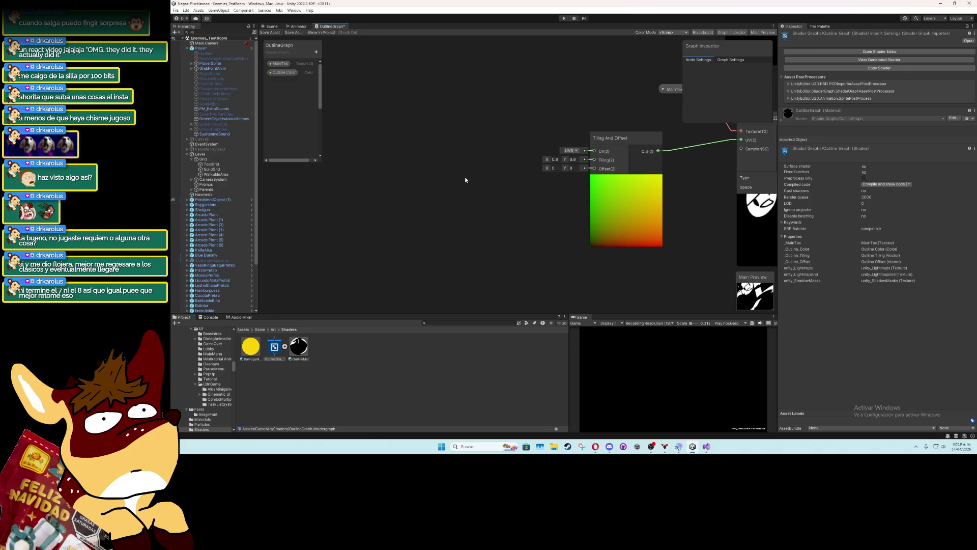
{"action": "right_click", "coordinate": [466, 177]}
{"action": "left_click", "coordinate": [487, 181]}
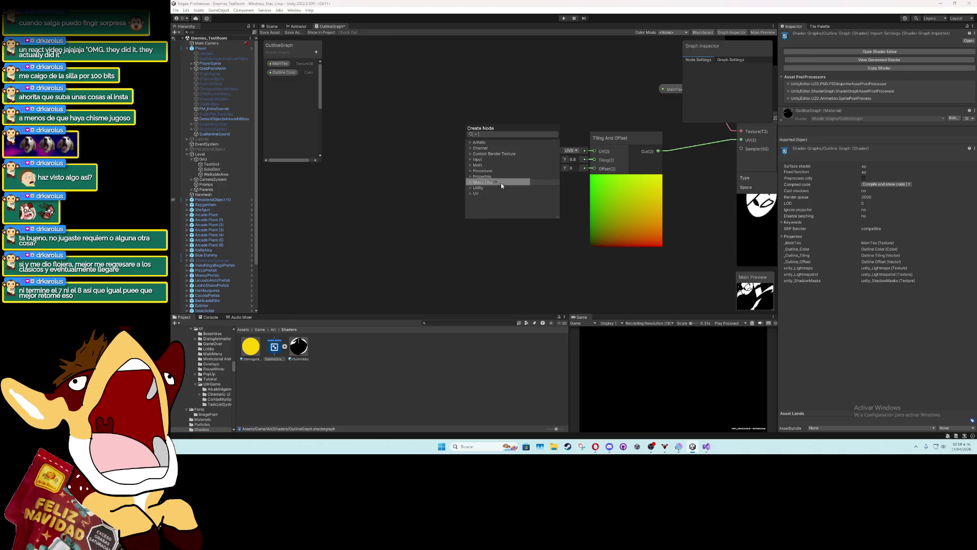
{"action": "type", "text": "combine"}
{"action": "key", "text": "Return"}
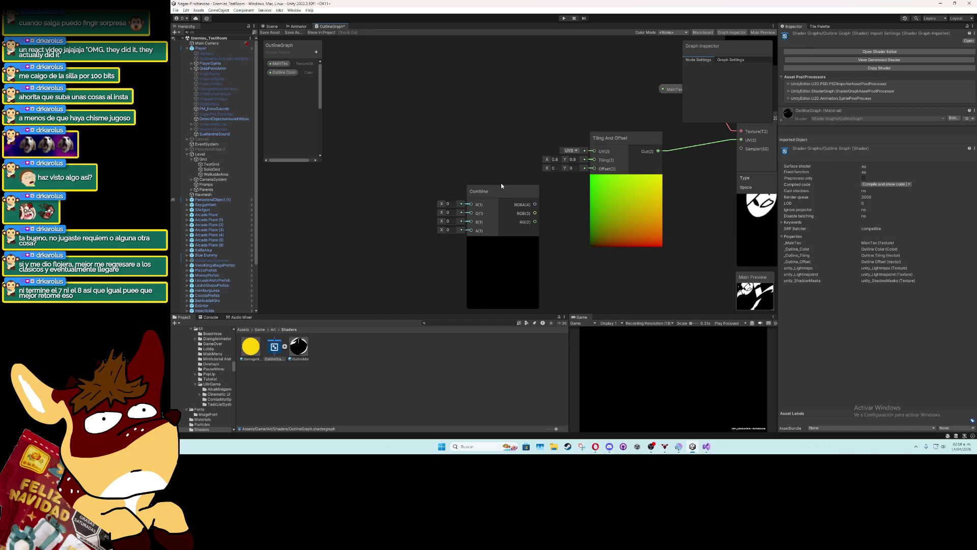
{"action": "left_click_drag", "start_coordinate": [502, 192], "coordinate": [487, 149]}
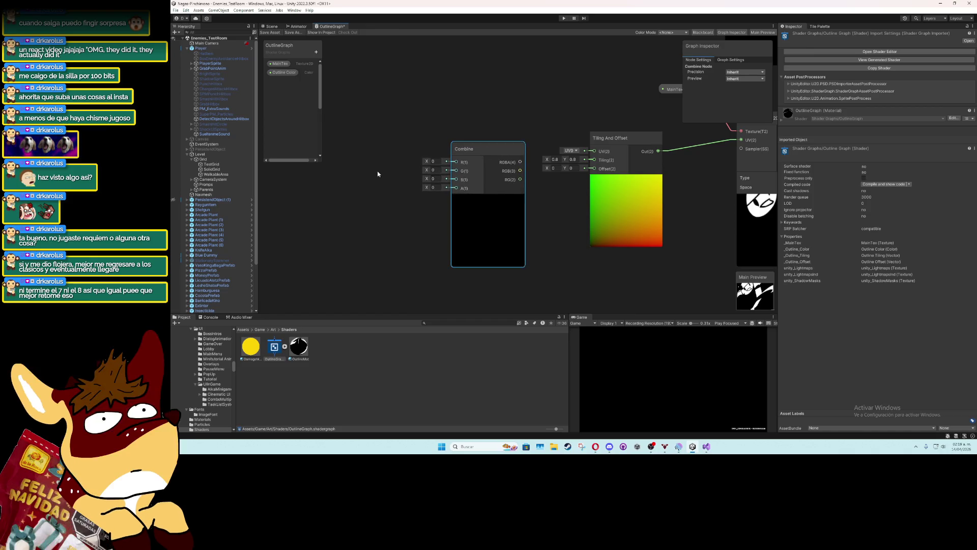
Create a Float property named 'Outline Thickness' and place it on the graph
{"action": "key", "text": "a"}
{"action": "left_click", "coordinate": [315, 52]}
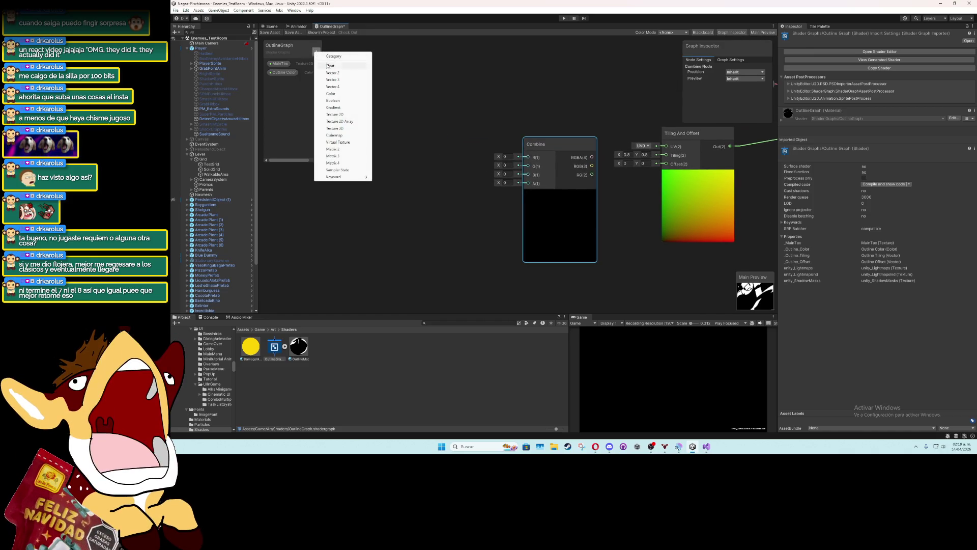
{"action": "left_click", "coordinate": [328, 68]}
{"action": "type", "text": "Outlin"}
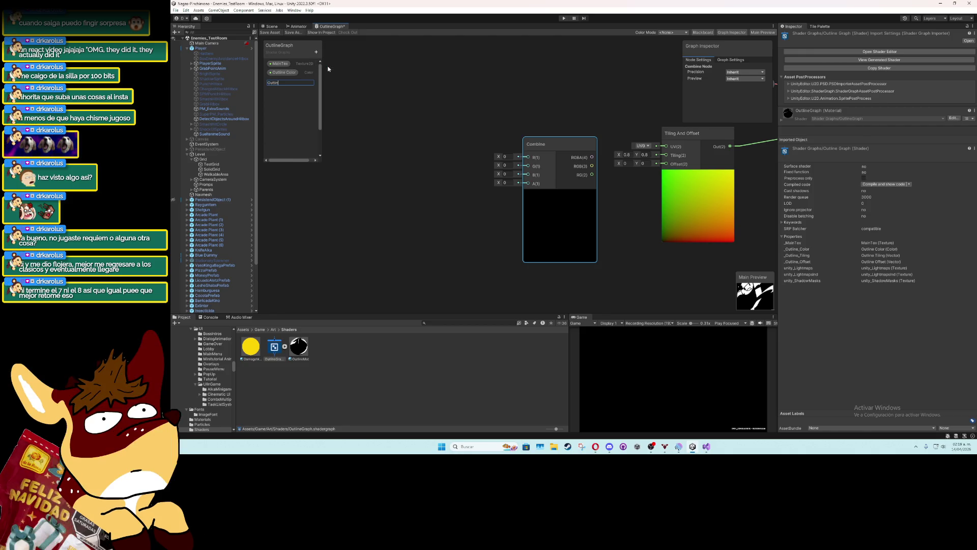
{"action": "type", "text": "e Th"}
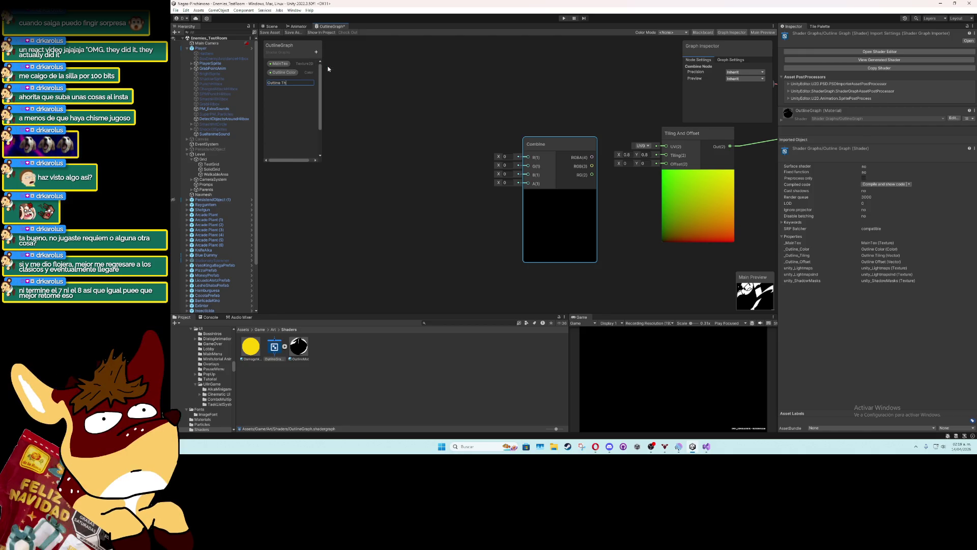
{"action": "type", "text": "ickness"}
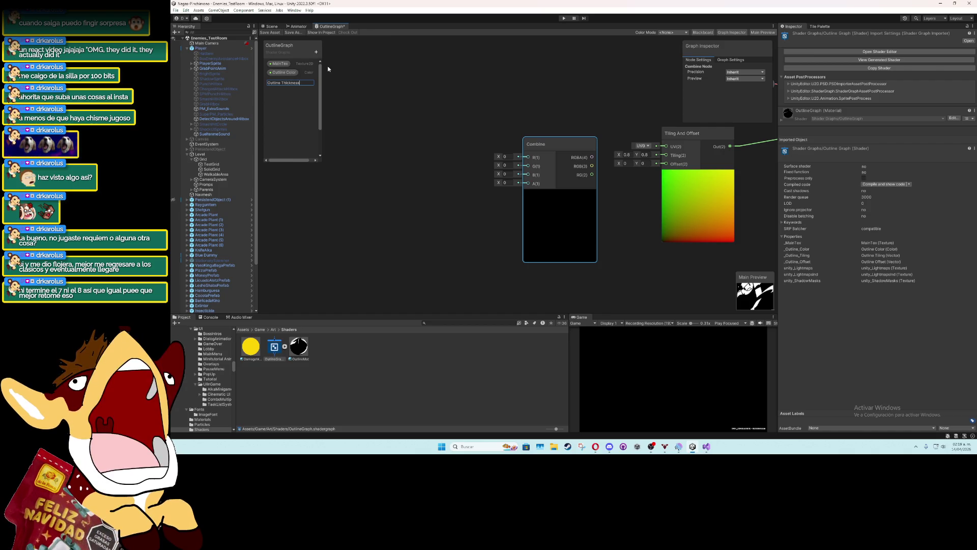
{"action": "key", "text": "Return"}
{"action": "mouse_move", "coordinate": [301, 84]}
{"action": "left_mouse_down"}
{"action": "mouse_move", "coordinate": [453, 188]}
{"action": "mouse_move", "coordinate": [415, 179]}
{"action": "left_mouse_up"}
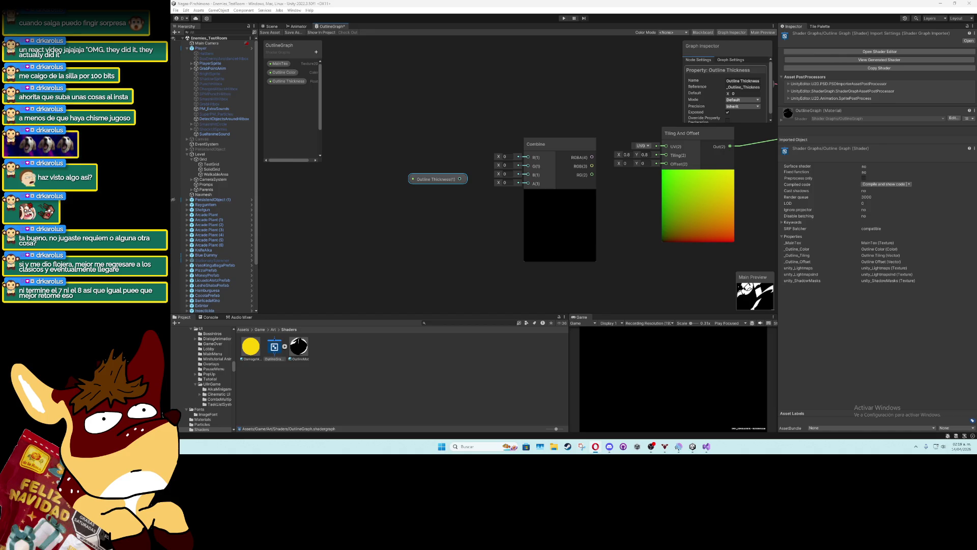
Wire Outline Thickness into Combine's R input and Combine's RG output into Tiling And Offset
{"action": "mouse_move", "coordinate": [459, 179]}
{"action": "left_mouse_down"}
{"action": "mouse_move", "coordinate": [506, 155]}
{"action": "mouse_move", "coordinate": [528, 157]}
{"action": "left_mouse_up"}
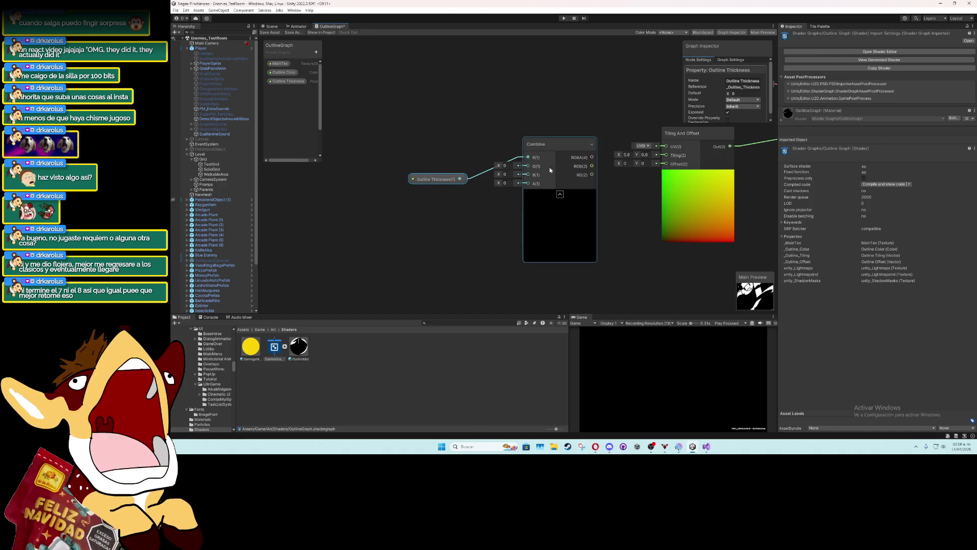
{"action": "left_click_drag", "start_coordinate": [592, 174], "coordinate": [666, 164]}
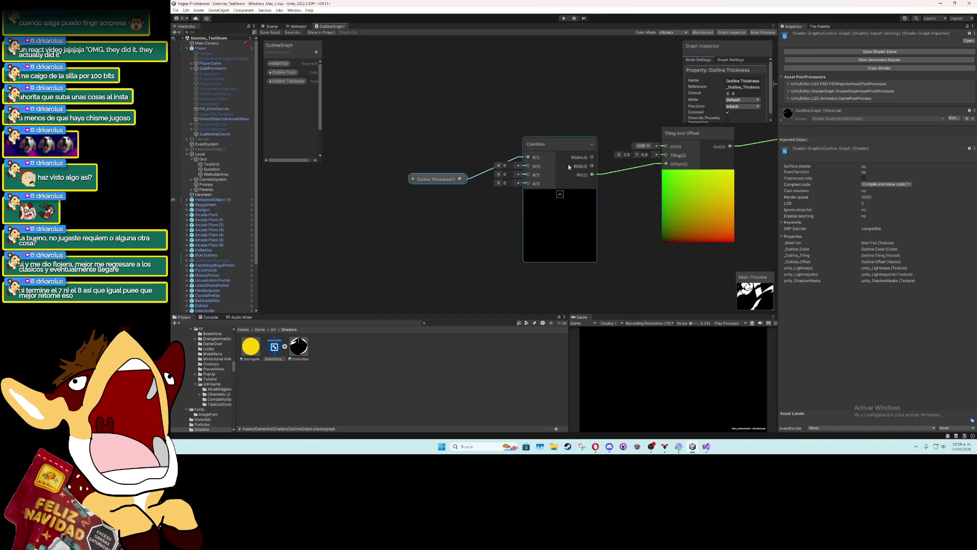
{"action": "left_click_drag", "start_coordinate": [568, 164], "coordinate": [573, 144]}
{"action": "scroll", "coordinate": [471, 169], "scroll_direction": "down", "scroll_amount": 2}
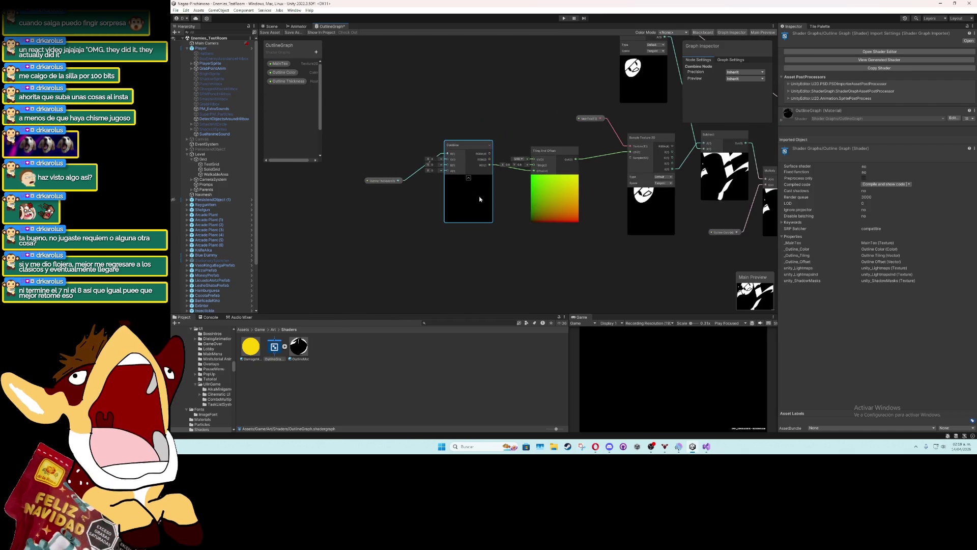
{"action": "left_click_drag", "start_coordinate": [531, 212], "coordinate": [491, 214]}
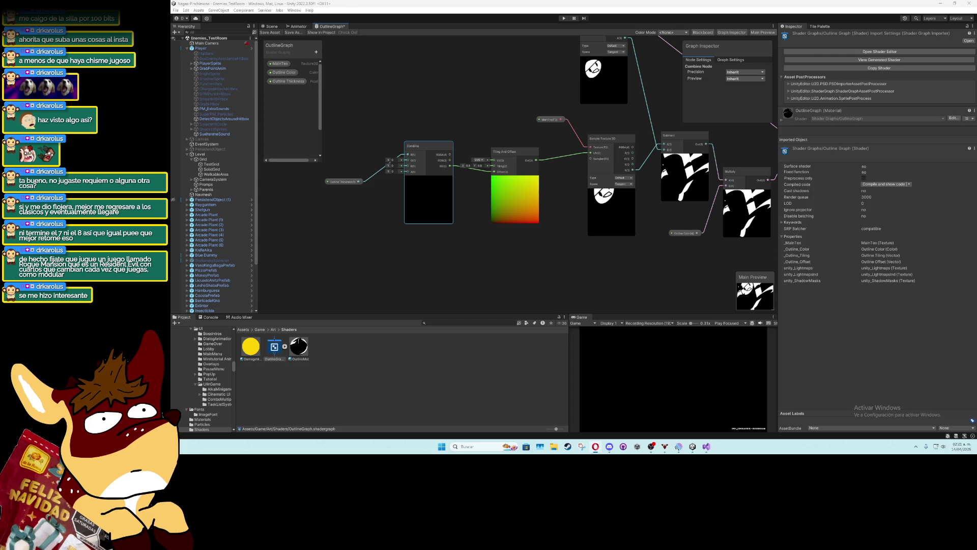
{"action": "right_click", "coordinate": [376, 230]}
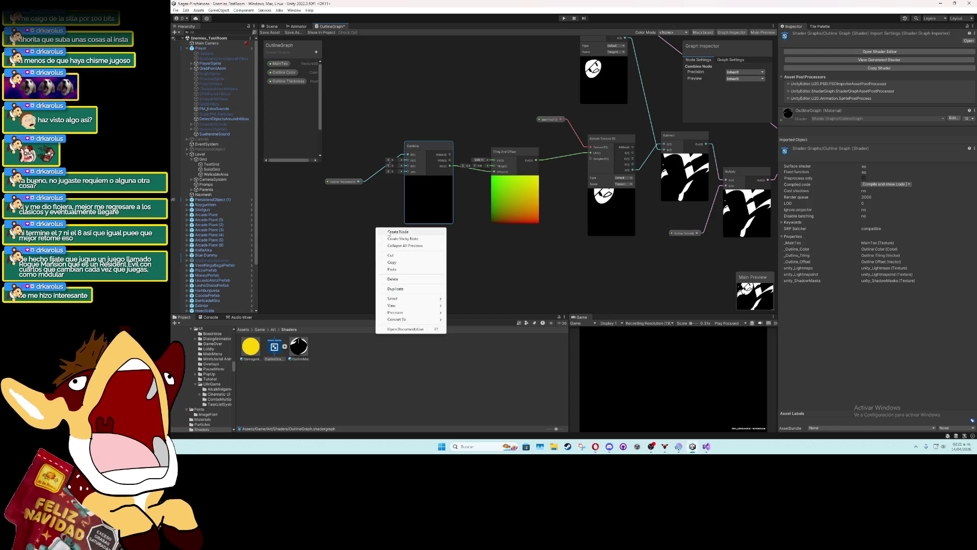
Add a Float constant node and position it left of the Combine node
{"action": "left_click", "coordinate": [383, 232]}
{"action": "type", "text": "vec"}
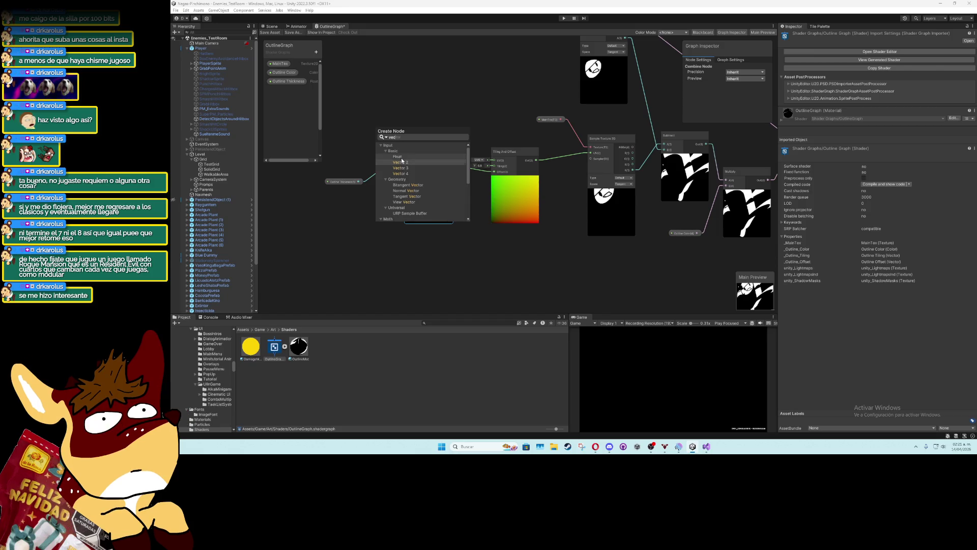
{"action": "left_click", "coordinate": [397, 157]}
{"action": "left_click_drag", "start_coordinate": [376, 232], "coordinate": [357, 210]}
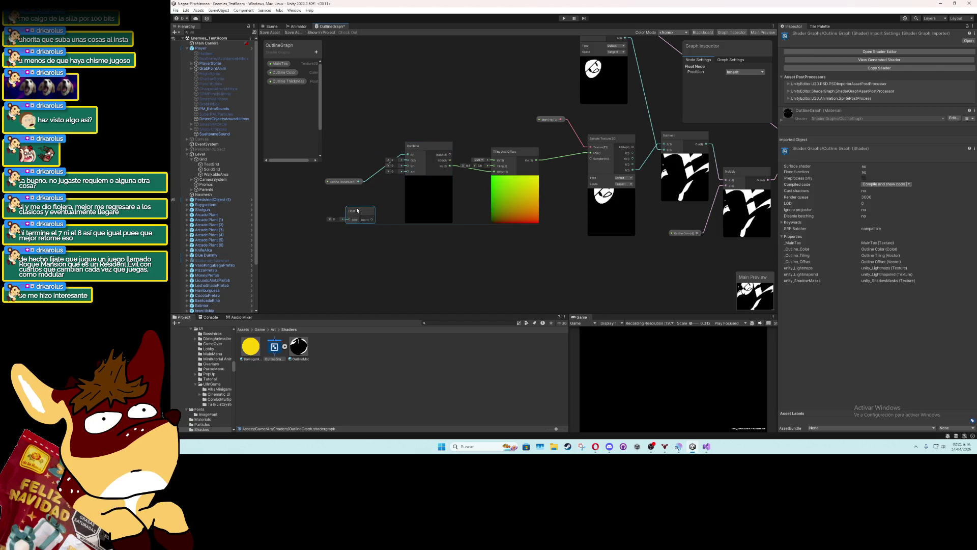
{"action": "left_click", "coordinate": [337, 221]}
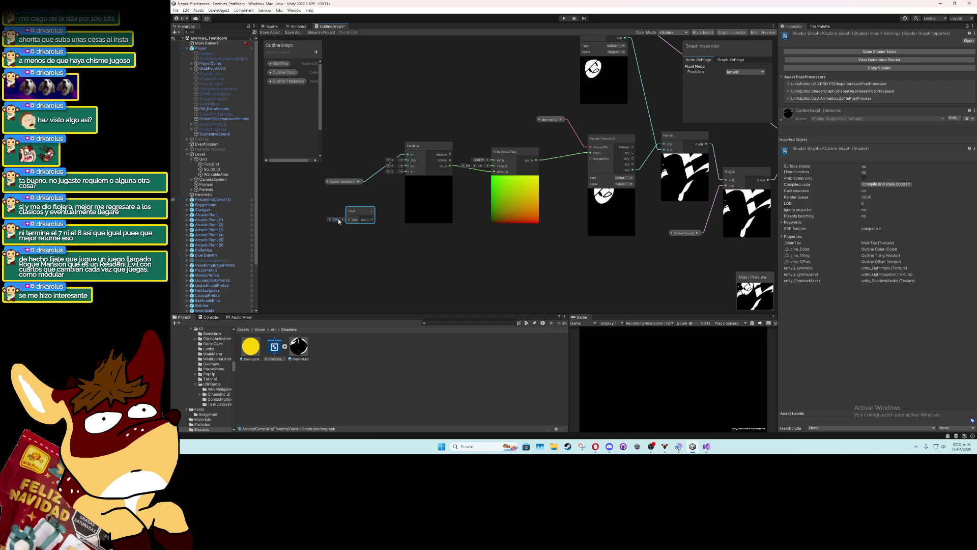
{"action": "left_click_drag", "start_coordinate": [364, 214], "coordinate": [333, 209]}
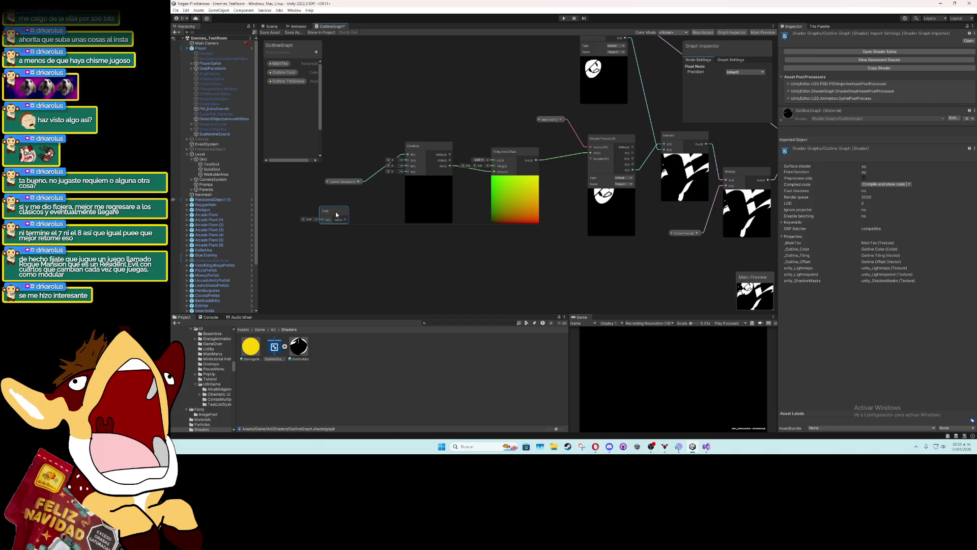
{"action": "scroll", "coordinate": [371, 206], "scroll_direction": "left", "scroll_amount": 5}
Insert a Multiply node between Outline Thickness and Combine's R input
{"action": "left_click", "coordinate": [421, 181]}
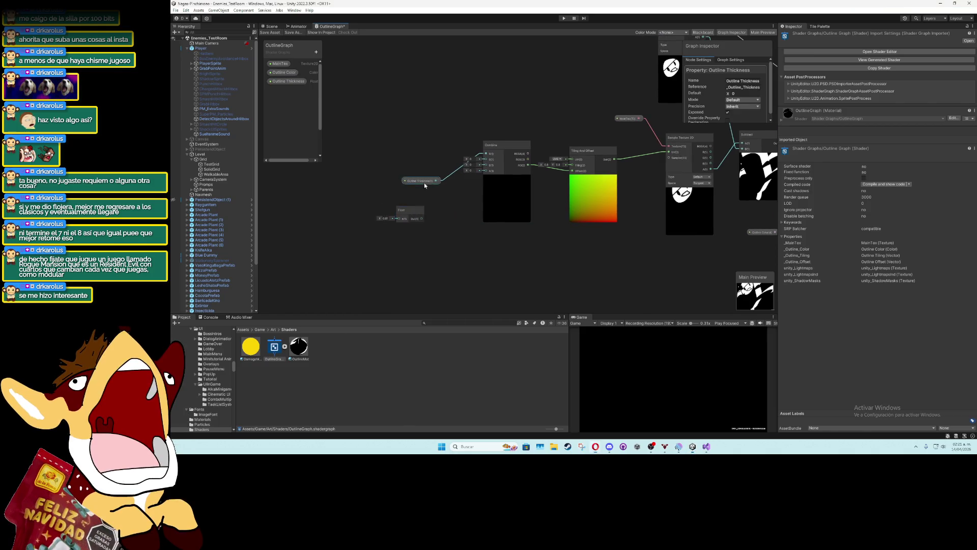
{"action": "left_click_drag", "start_coordinate": [421, 181], "coordinate": [387, 182]}
{"action": "right_click", "coordinate": [449, 215]}
{"action": "left_click", "coordinate": [468, 217]}
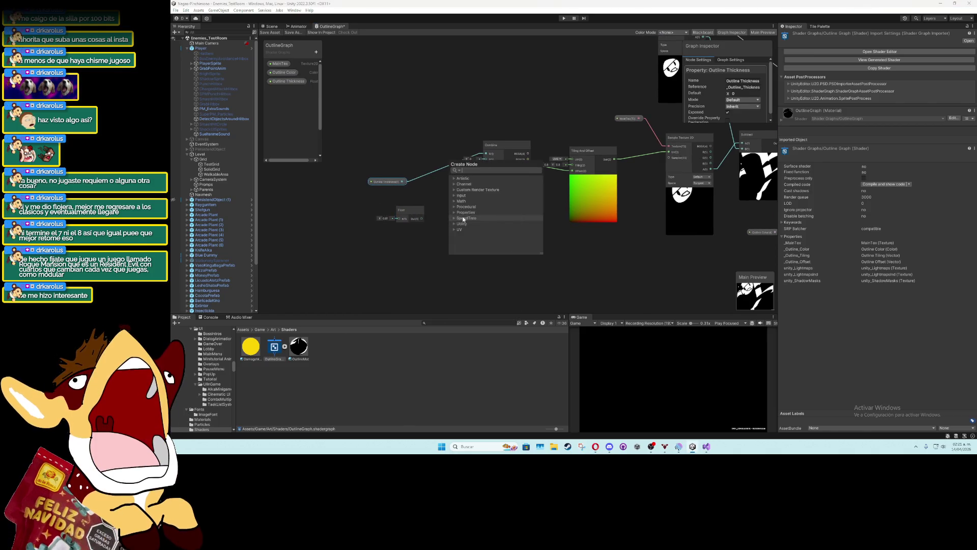
{"action": "type", "text": "multiply"}
{"action": "key", "text": "Return"}
{"action": "mouse_move", "coordinate": [464, 220]}
{"action": "left_mouse_down"}
{"action": "mouse_move", "coordinate": [438, 187]}
{"action": "mouse_move", "coordinate": [433, 214]}
{"action": "mouse_move", "coordinate": [454, 241]}
{"action": "mouse_move", "coordinate": [450, 215]}
{"action": "mouse_move", "coordinate": [389, 216]}
{"action": "left_mouse_up"}
{"action": "scroll", "coordinate": [452, 225], "scroll_direction": "left", "scroll_amount": 3}
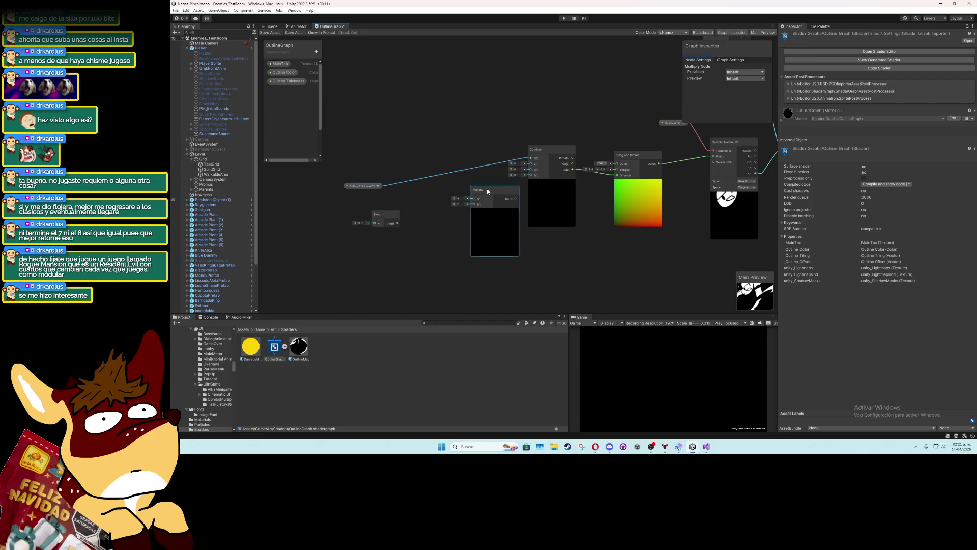
{"action": "mouse_move", "coordinate": [486, 189]}
{"action": "left_mouse_down"}
{"action": "mouse_move", "coordinate": [450, 194]}
{"action": "mouse_move", "coordinate": [532, 160]}
{"action": "left_mouse_up"}
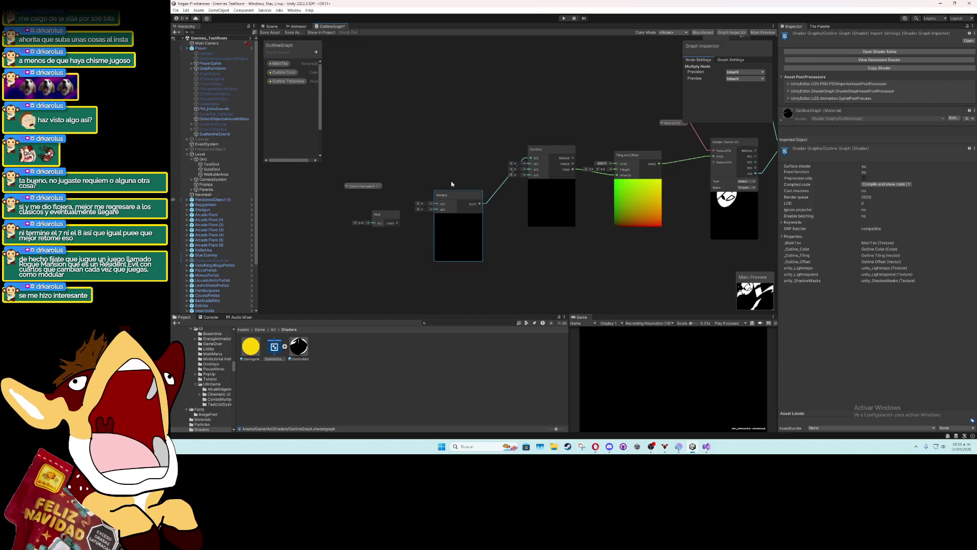
{"action": "mouse_move", "coordinate": [378, 186]}
{"action": "left_mouse_down"}
{"action": "mouse_move", "coordinate": [437, 209]}
{"action": "mouse_move", "coordinate": [450, 202]}
{"action": "left_mouse_up"}
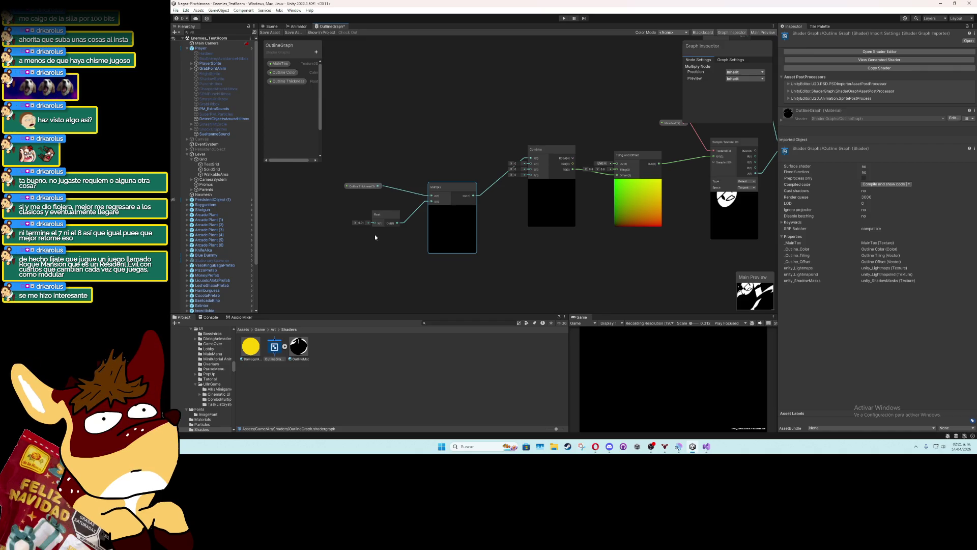
Set Outline Thickness's default to 1 and the Tiling And Offset tiling X to 1
{"action": "left_click_drag", "start_coordinate": [362, 187], "coordinate": [380, 193]}
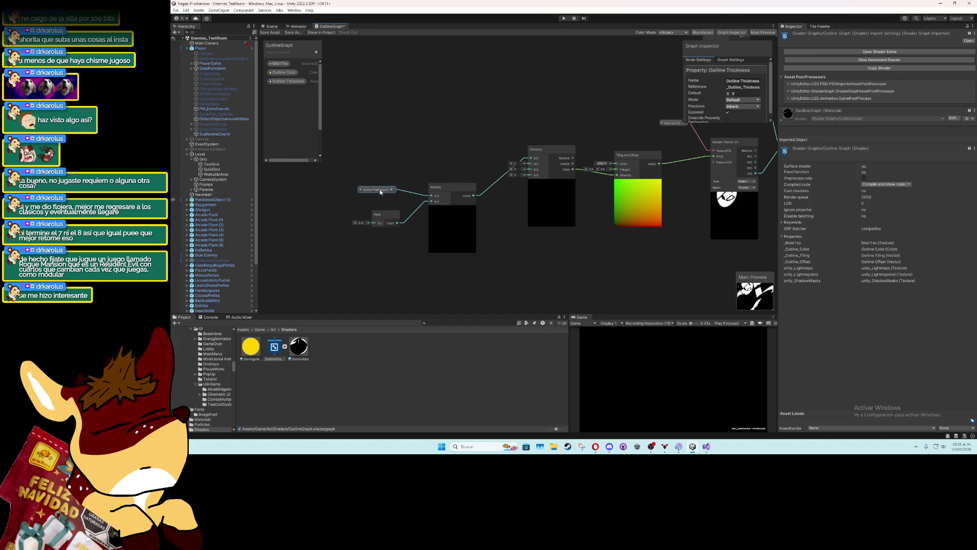
{"action": "left_click", "coordinate": [743, 93]}
{"action": "type", "text": "1"}
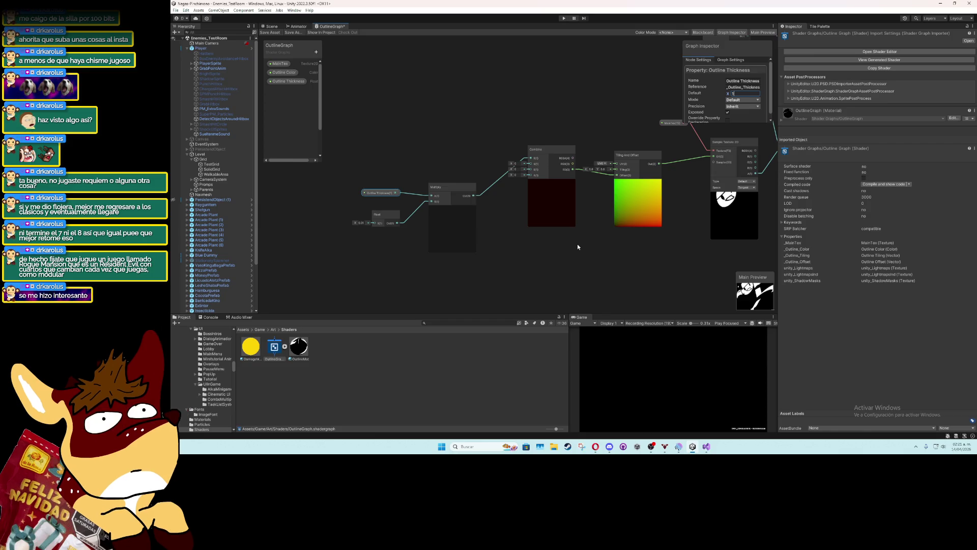
{"action": "left_click", "coordinate": [577, 243]}
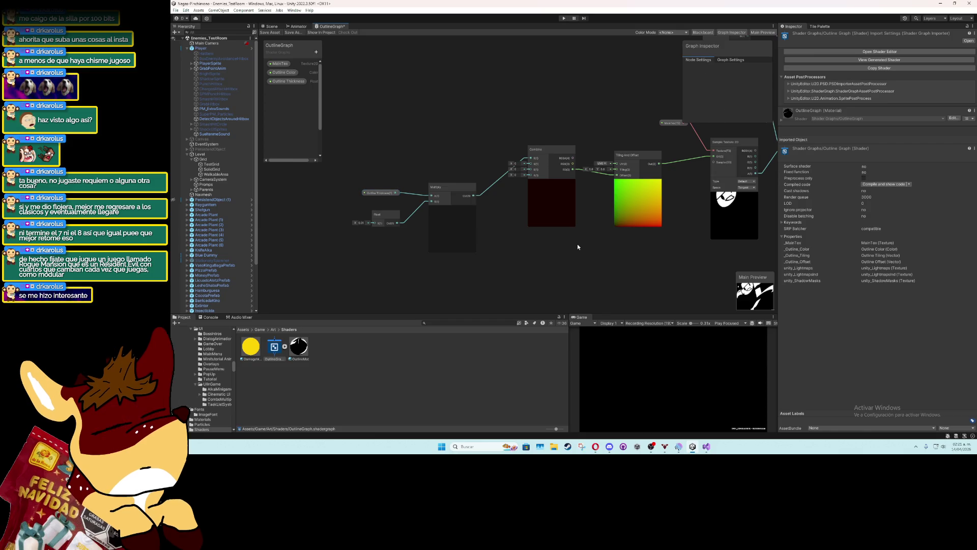
{"action": "left_click_drag", "start_coordinate": [573, 244], "coordinate": [512, 238]}
{"action": "left_click_drag", "start_coordinate": [491, 149], "coordinate": [485, 156]}
{"action": "left_click", "coordinate": [531, 163]}
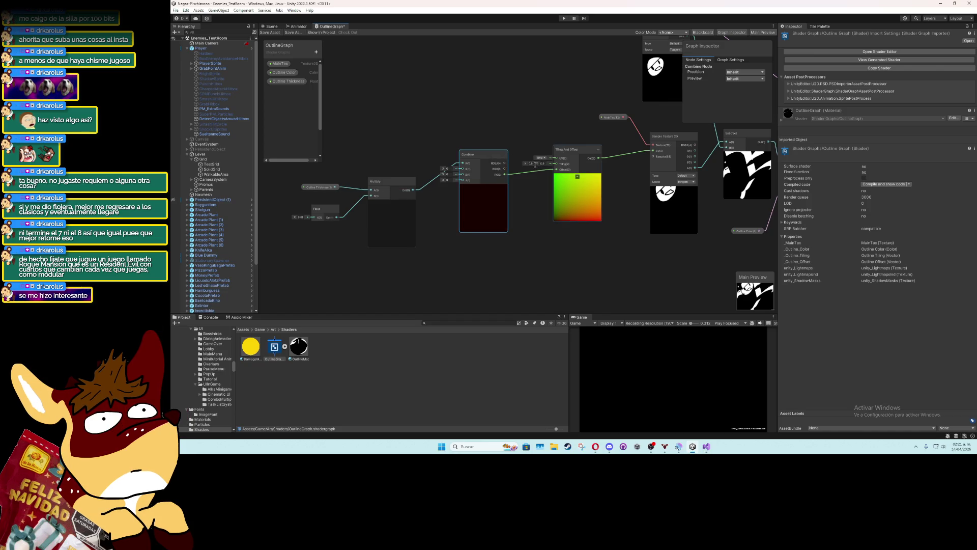
{"action": "left_click", "coordinate": [536, 213]}
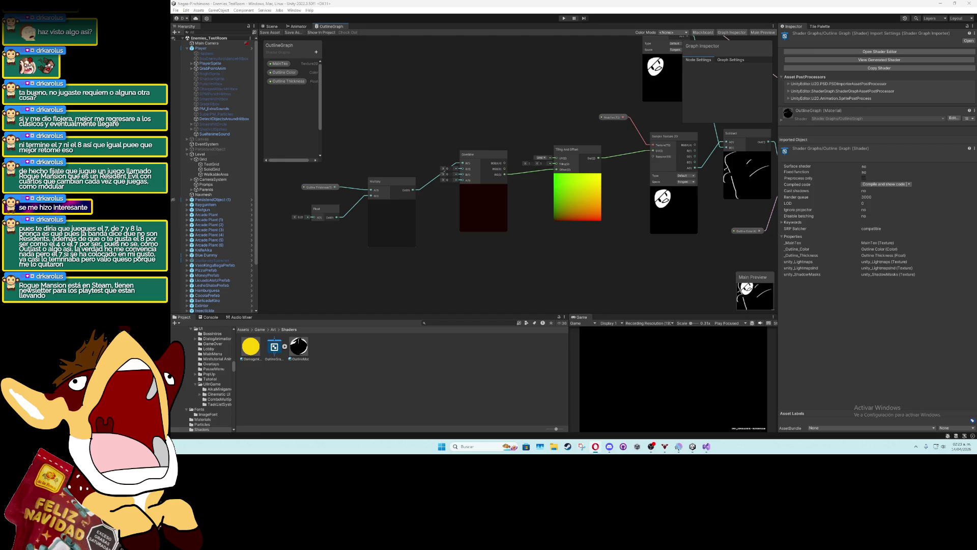
Select the Outline Thickness property in the Blackboard to view its settings
{"action": "left_click", "coordinate": [290, 81]}
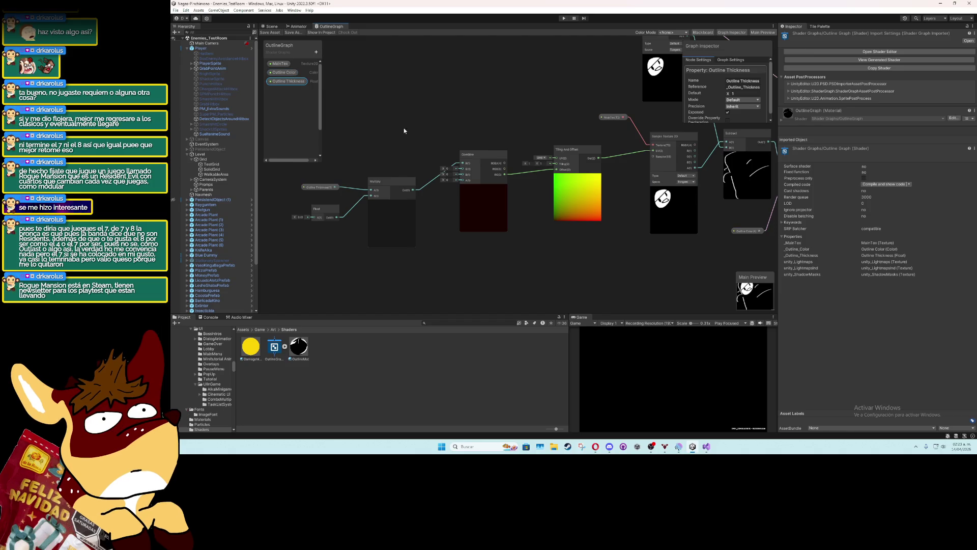
Make Outline Thickness a Slider property with a maximum of 3
{"action": "scroll", "coordinate": [762, 106], "scroll_direction": "down", "scroll_amount": 1}
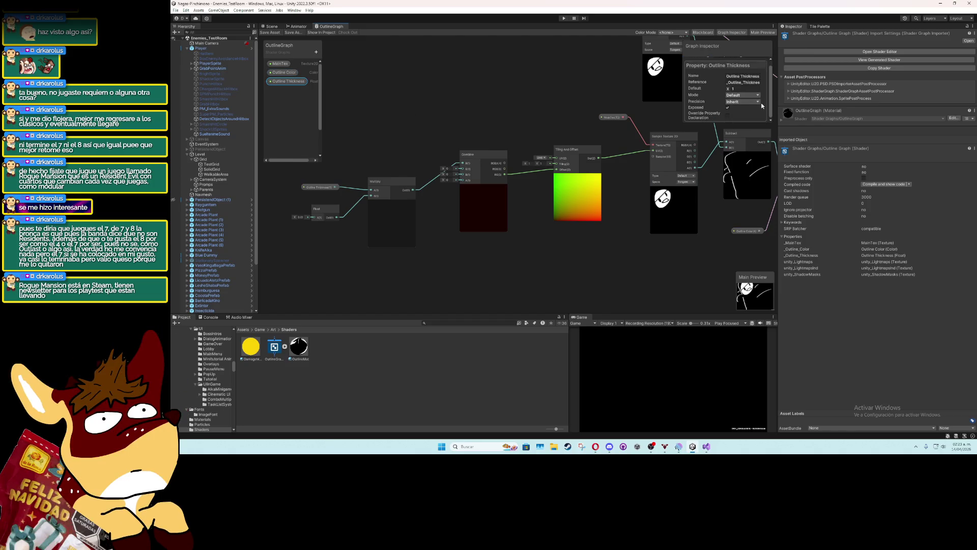
{"action": "scroll", "coordinate": [762, 106], "scroll_direction": "up", "scroll_amount": 1}
{"action": "scroll", "coordinate": [762, 106], "scroll_direction": "down", "scroll_amount": 1}
{"action": "left_click", "coordinate": [757, 95]}
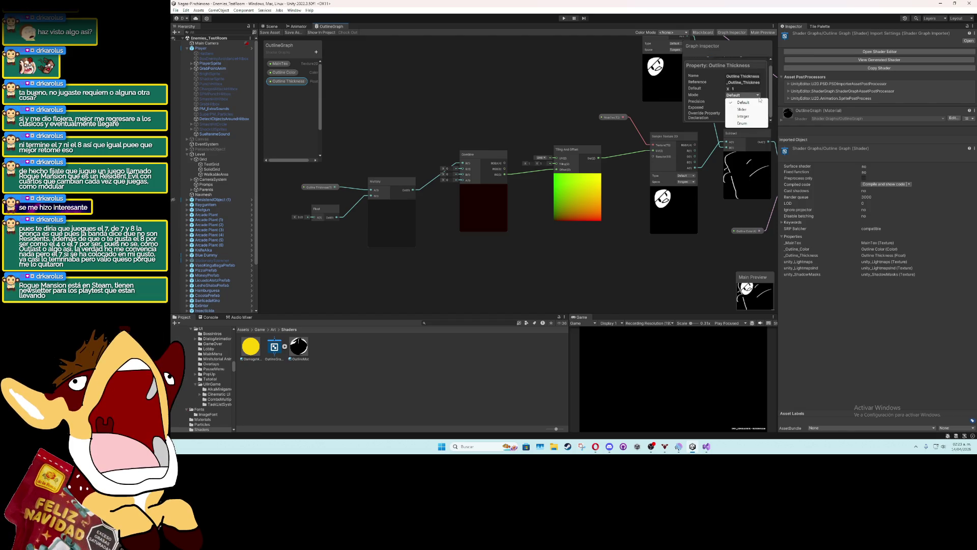
{"action": "left_click", "coordinate": [755, 110]}
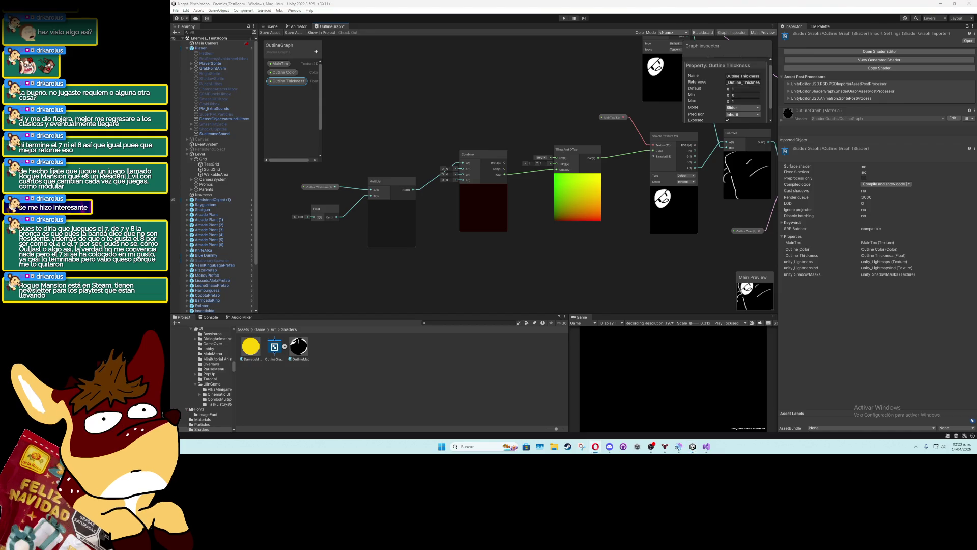
{"action": "left_click", "coordinate": [746, 102]}
{"action": "type", "text": "3"}
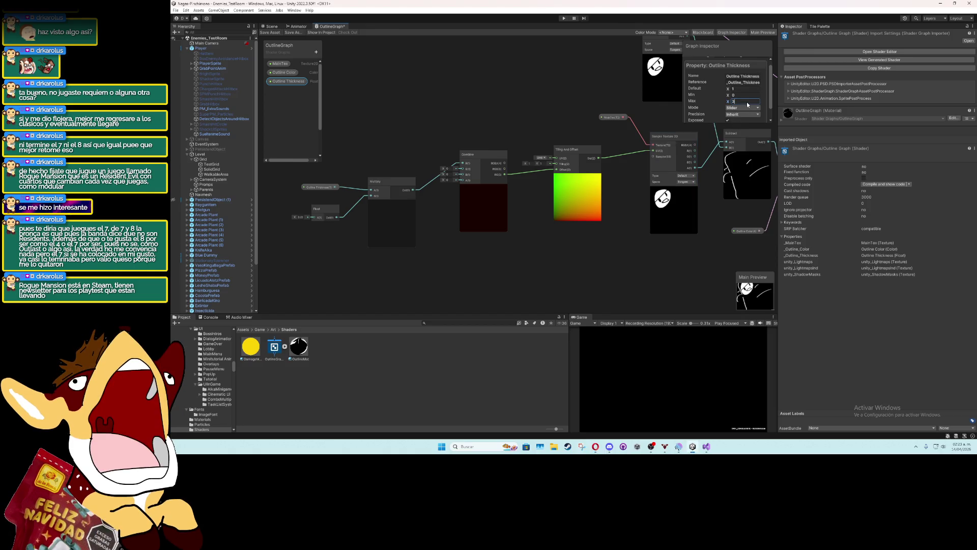
{"action": "key", "text": "Return"}
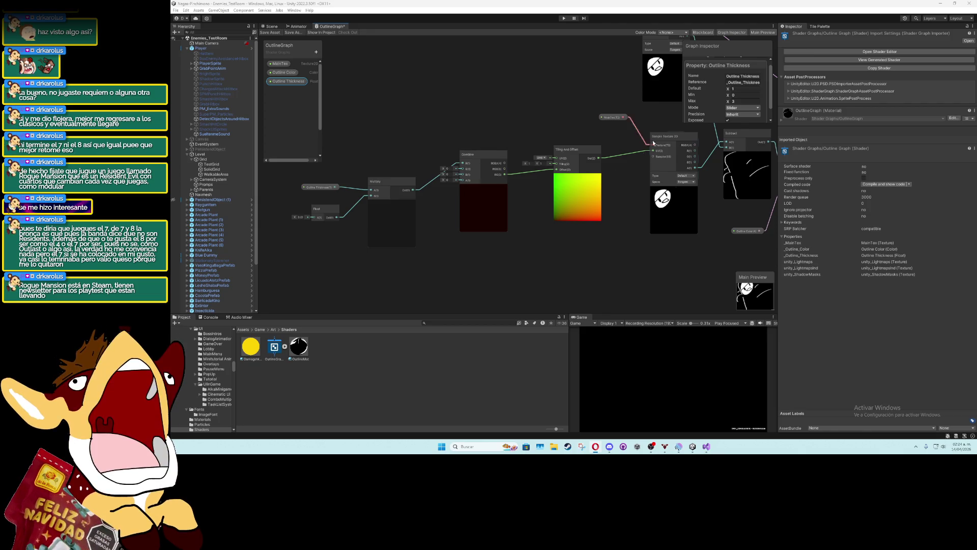
Try default thickness values 2, 4 and 3, then save the graph
{"action": "left_click", "coordinate": [751, 91]}
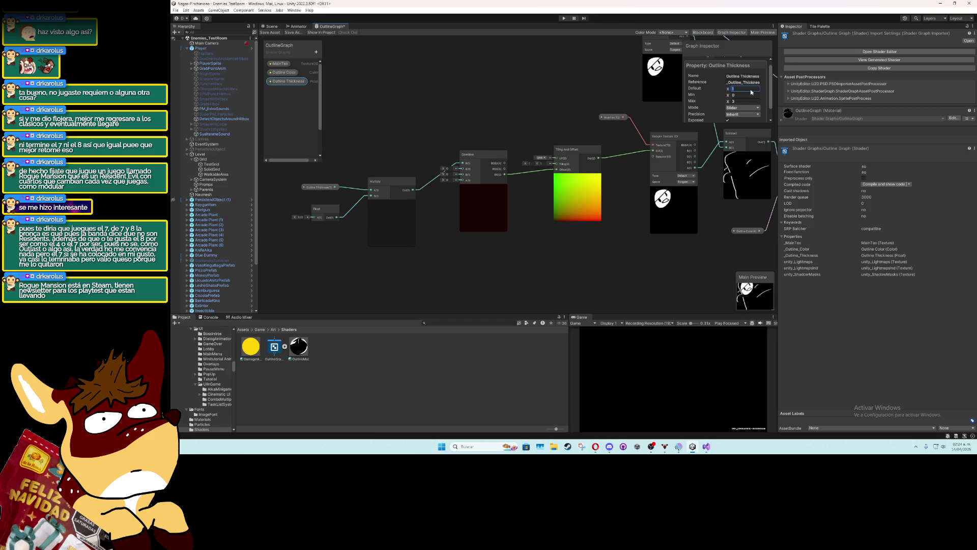
{"action": "type", "text": "2"}
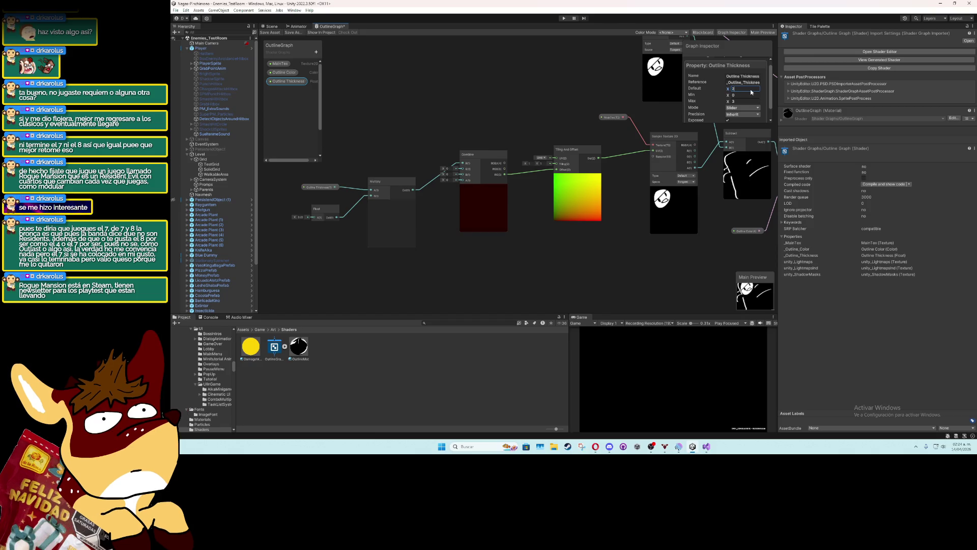
{"action": "key", "text": "BackSpace"}
{"action": "type", "text": "4"}
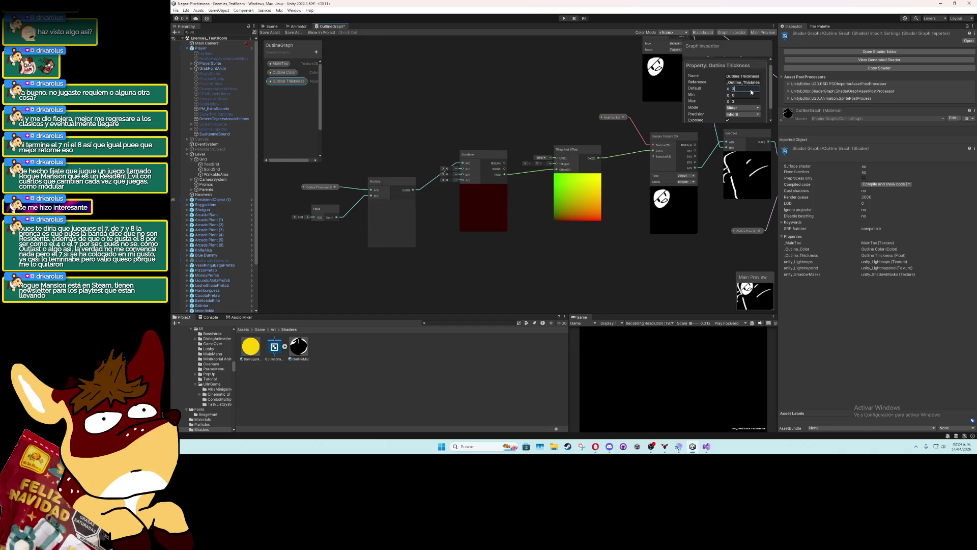
{"action": "key", "text": "BackSpace"}
{"action": "type", "text": "3"}
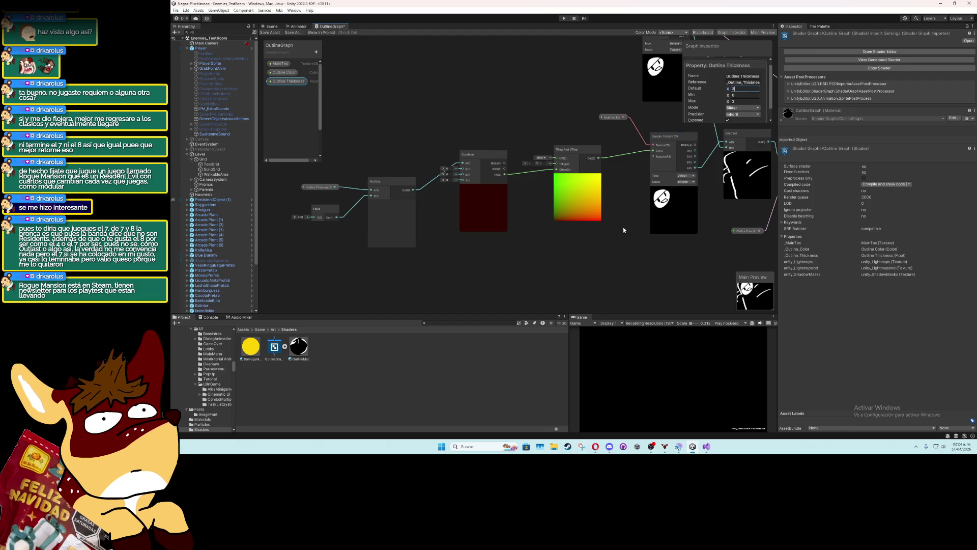
{"action": "key", "text": "ctrl+s"}
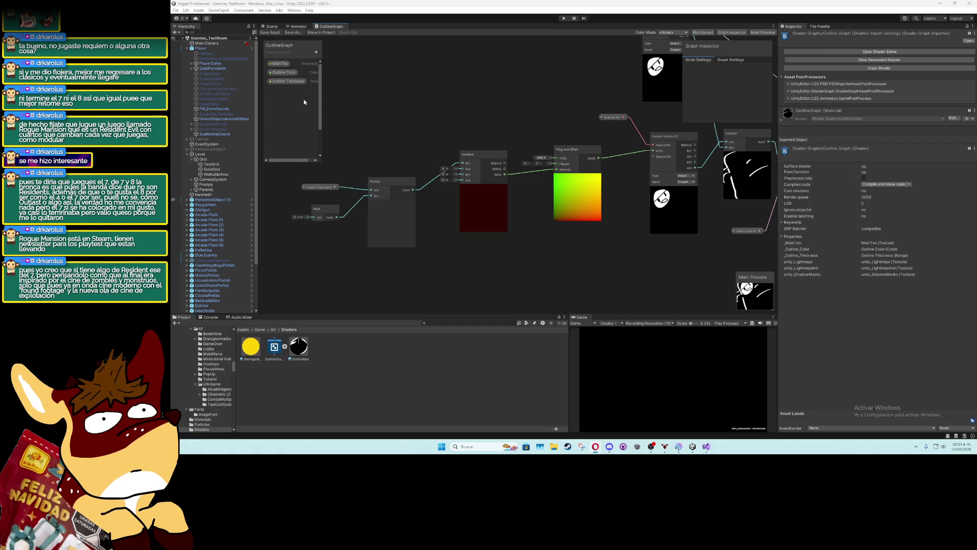
Set the Outline Thickness default to 2 and save the graph
{"action": "left_click", "coordinate": [288, 81]}
{"action": "left_click", "coordinate": [751, 96]}
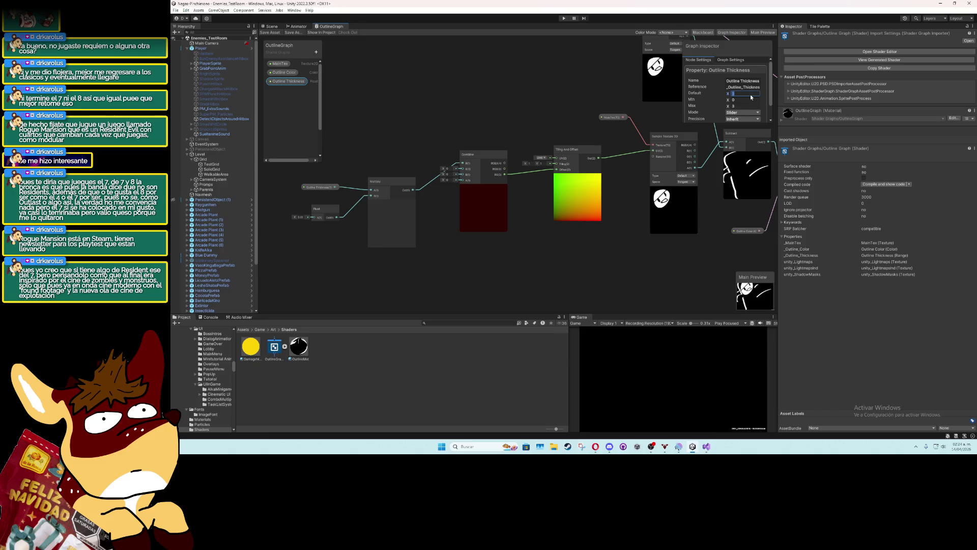
{"action": "type", "text": "2"}
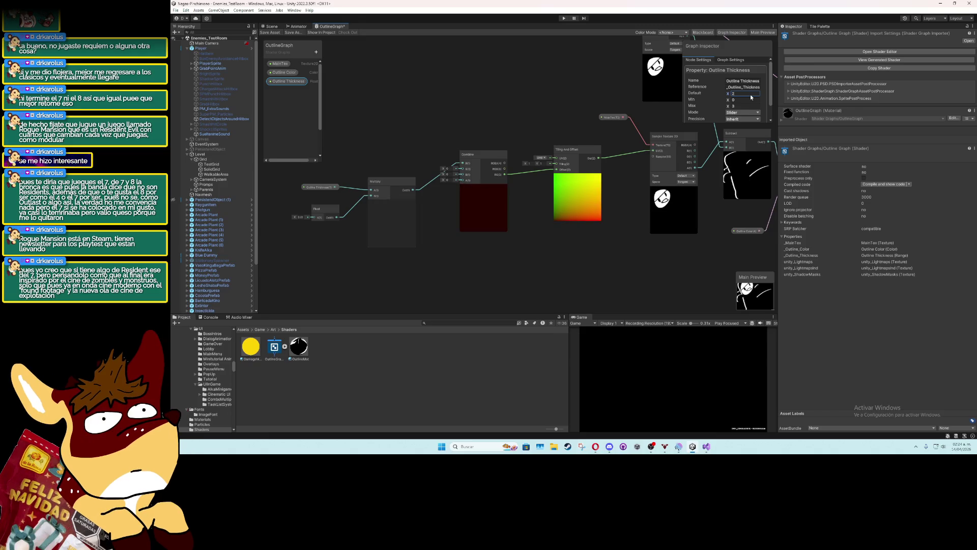
{"action": "key", "text": "ctrl+s"}
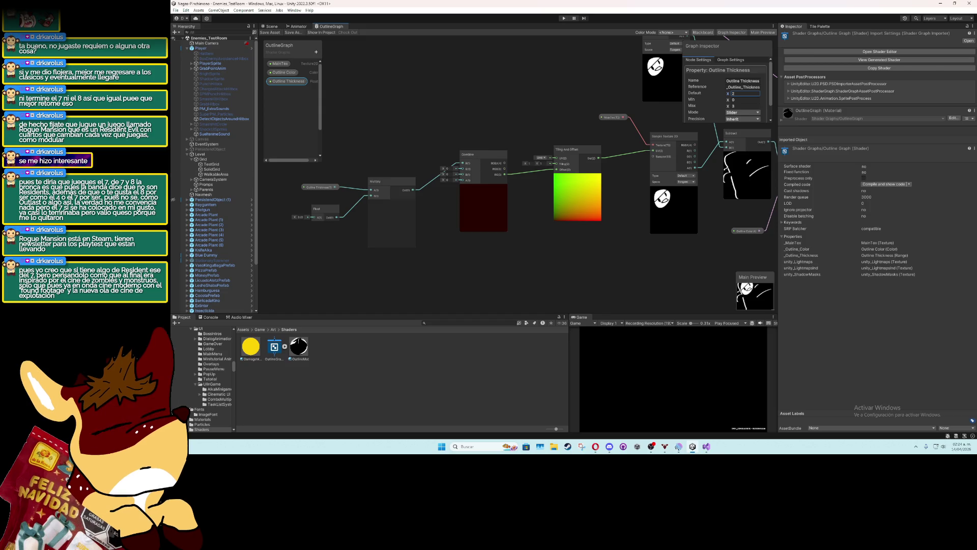
{"action": "key", "text": "alt+Tab"}
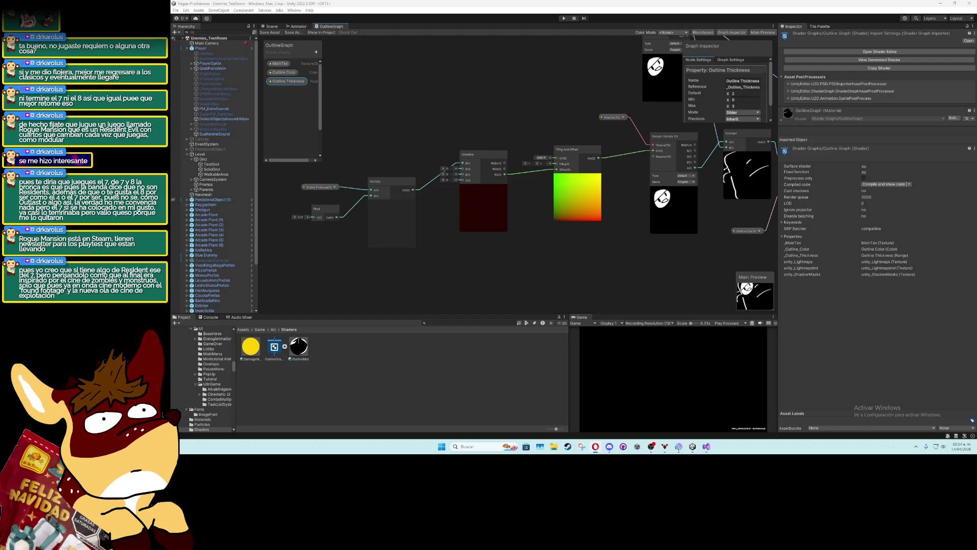
Duplicate the Combine, Tiling And Offset and Sample Texture 2D nodes and place the copy below
{"action": "left_click_drag", "start_coordinate": [464, 255], "coordinate": [366, 236]}
{"action": "scroll", "coordinate": [429, 248], "scroll_direction": "down", "scroll_amount": 1}
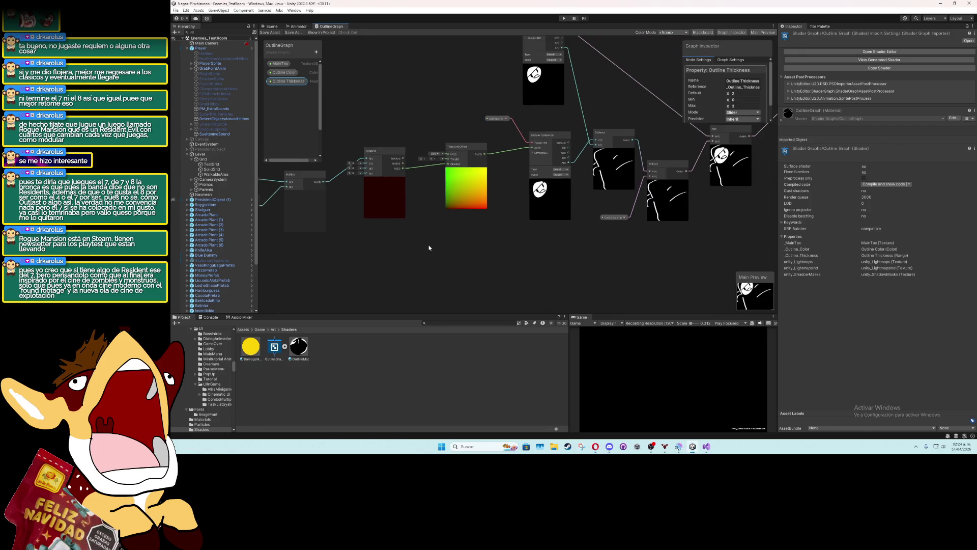
{"action": "left_click_drag", "start_coordinate": [556, 244], "coordinate": [376, 119]}
{"action": "key", "text": "ctrl+d"}
{"action": "mouse_move", "coordinate": [555, 253]}
{"action": "left_mouse_down"}
{"action": "mouse_move", "coordinate": [545, 177]}
{"action": "mouse_move", "coordinate": [556, 177]}
{"action": "left_mouse_up"}
{"action": "left_click", "coordinate": [542, 186]}
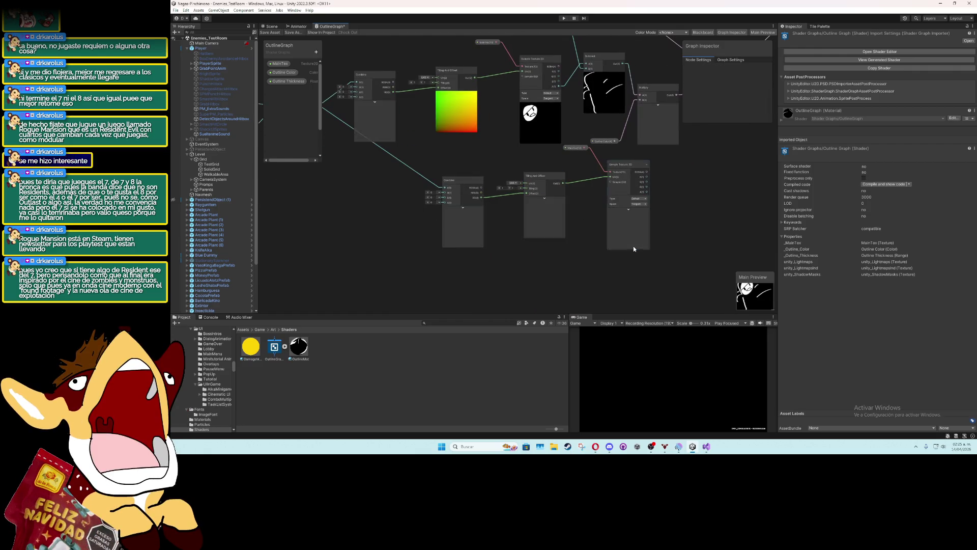
{"action": "left_click_drag", "start_coordinate": [631, 259], "coordinate": [441, 158]}
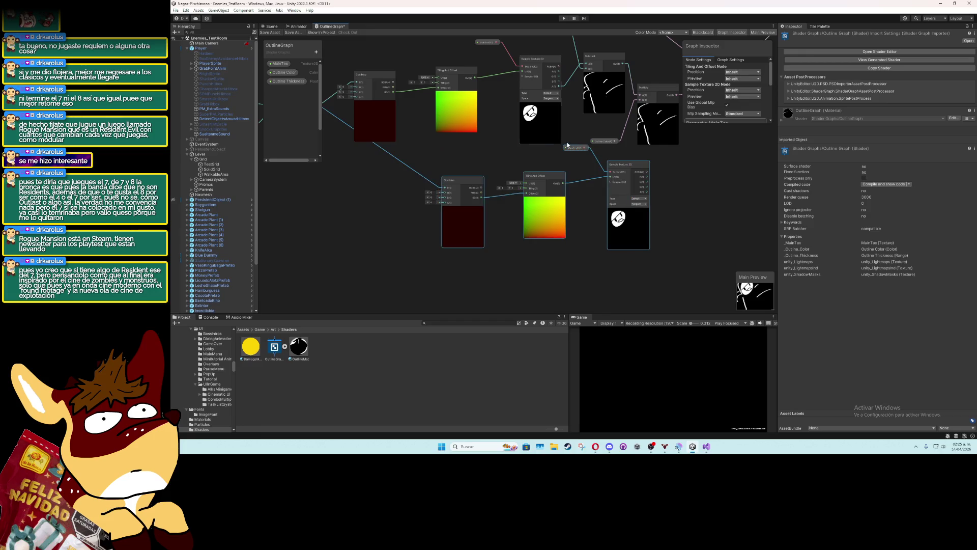
{"action": "left_click_drag", "start_coordinate": [576, 148], "coordinate": [490, 172]}
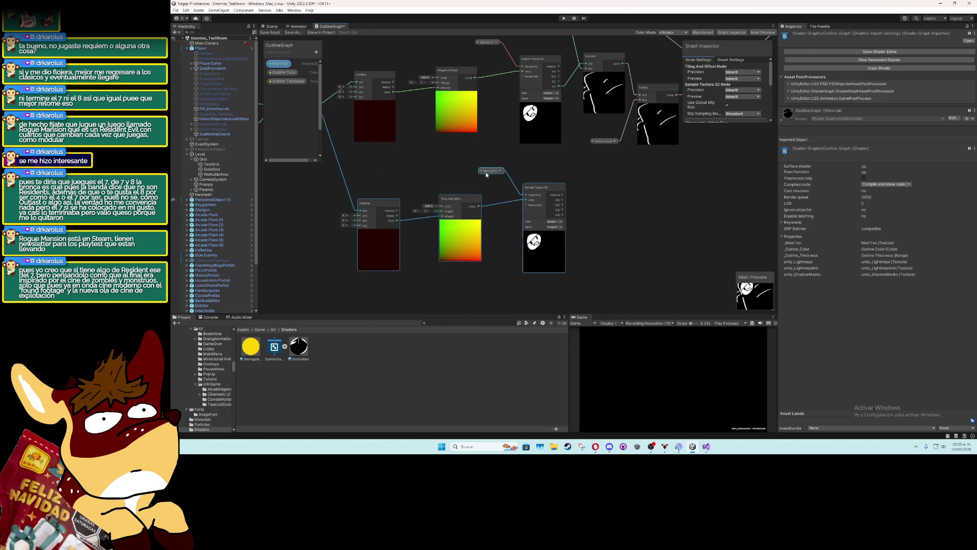
Delete the Multiply wire into the lower Combine node, leaving its preview black
{"action": "left_click_drag", "start_coordinate": [337, 188], "coordinate": [468, 176]}
{"action": "left_click", "coordinate": [475, 177]}
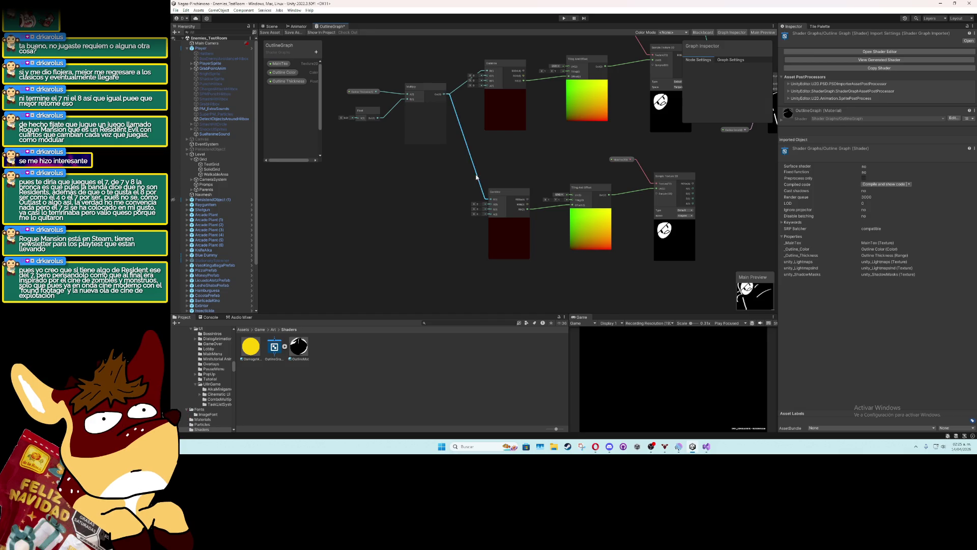
{"action": "key", "text": "Delete"}
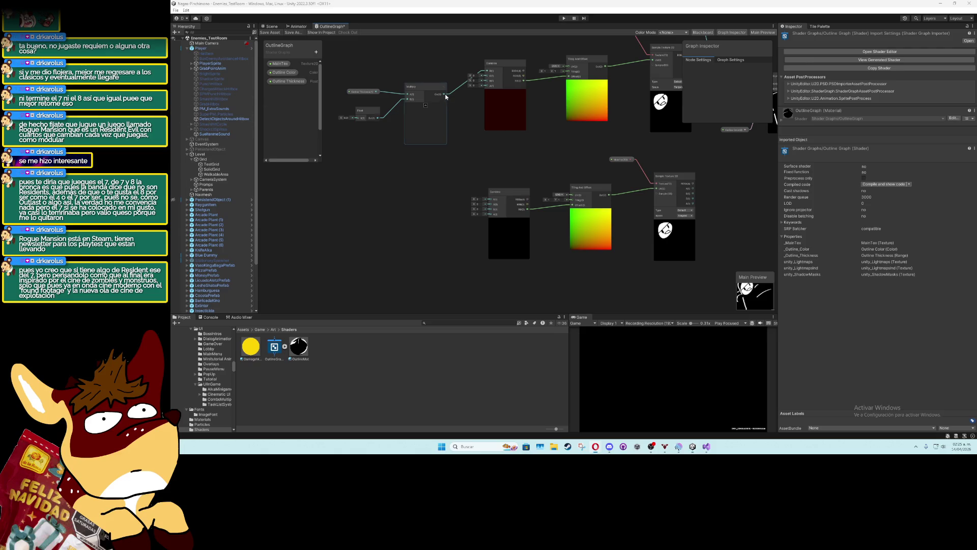
{"action": "left_click_drag", "start_coordinate": [445, 94], "coordinate": [492, 202]}
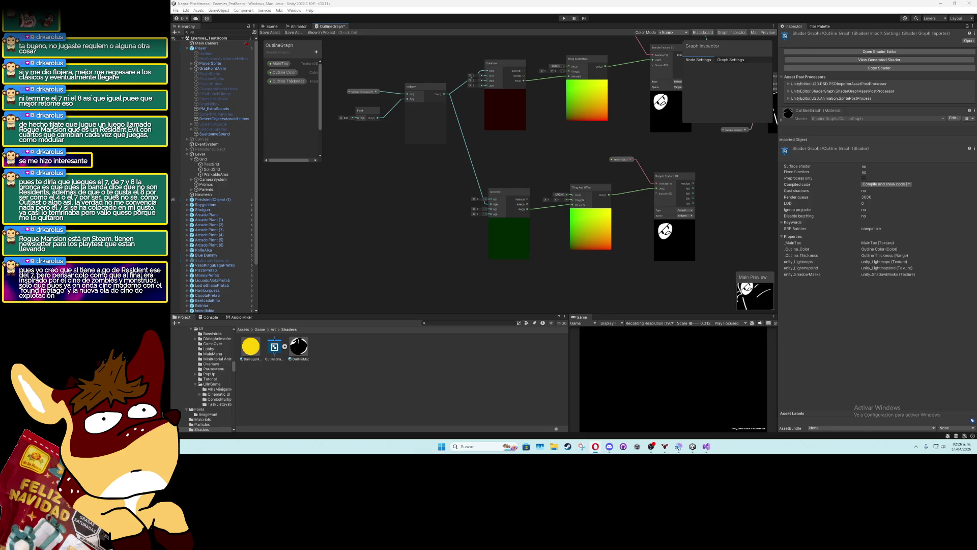
Create an Add node and place it beside the outline chain
{"action": "scroll", "coordinate": [450, 235], "scroll_direction": "down", "scroll_amount": 4}
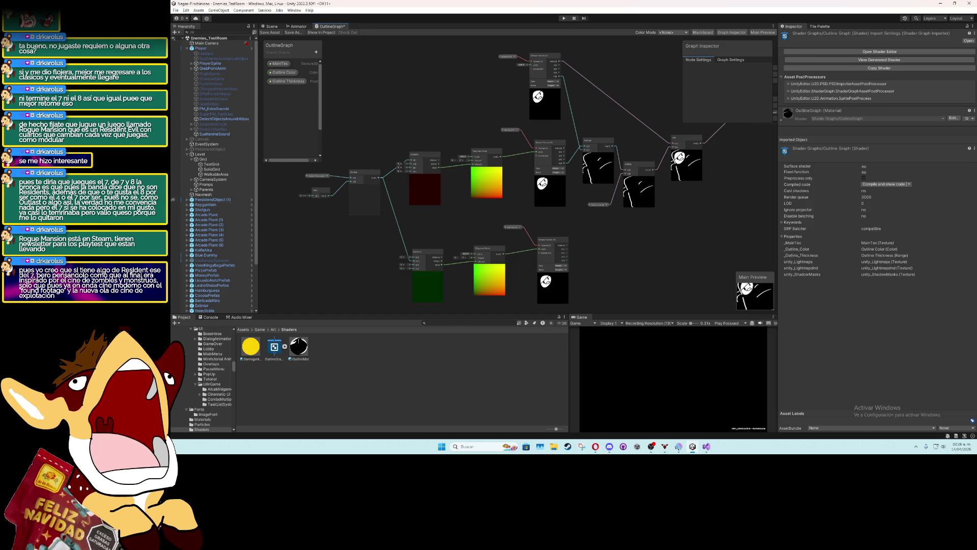
{"action": "scroll", "coordinate": [565, 189], "scroll_direction": "up", "scroll_amount": 2}
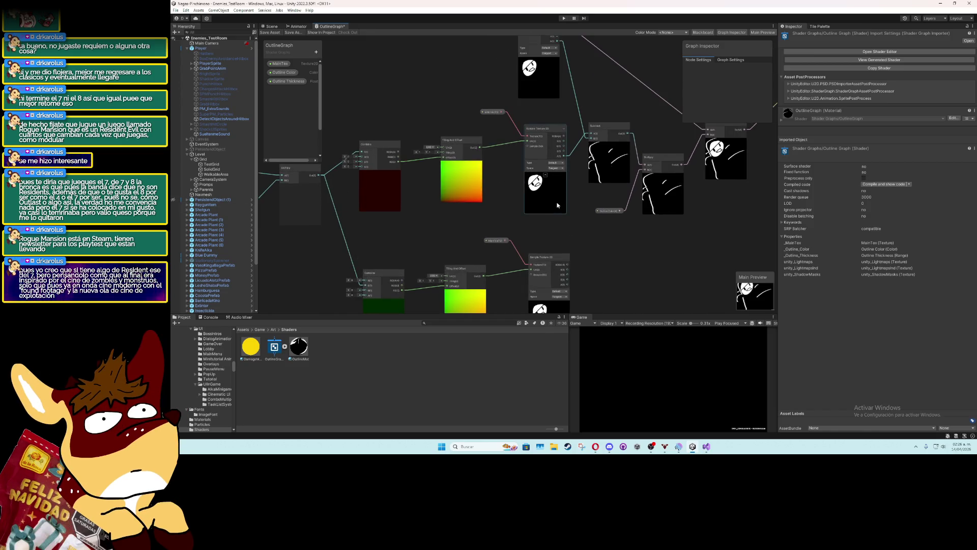
{"action": "mouse_move", "coordinate": [557, 205]}
{"action": "left_mouse_down"}
{"action": "mouse_move", "coordinate": [545, 148]}
{"action": "mouse_move", "coordinate": [545, 180]}
{"action": "mouse_move", "coordinate": [523, 180]}
{"action": "mouse_move", "coordinate": [534, 160]}
{"action": "left_mouse_up"}
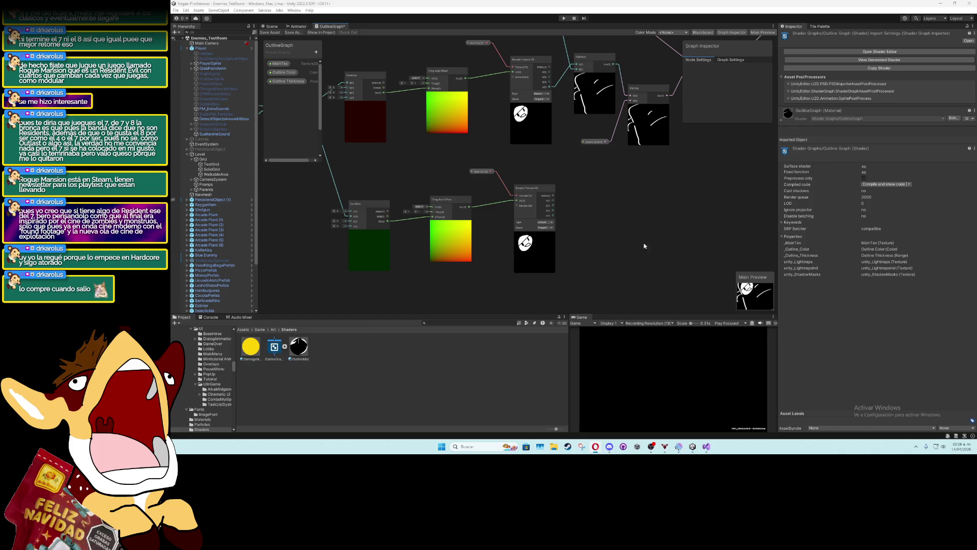
{"action": "right_click", "coordinate": [613, 225]}
{"action": "left_click", "coordinate": [626, 230]}
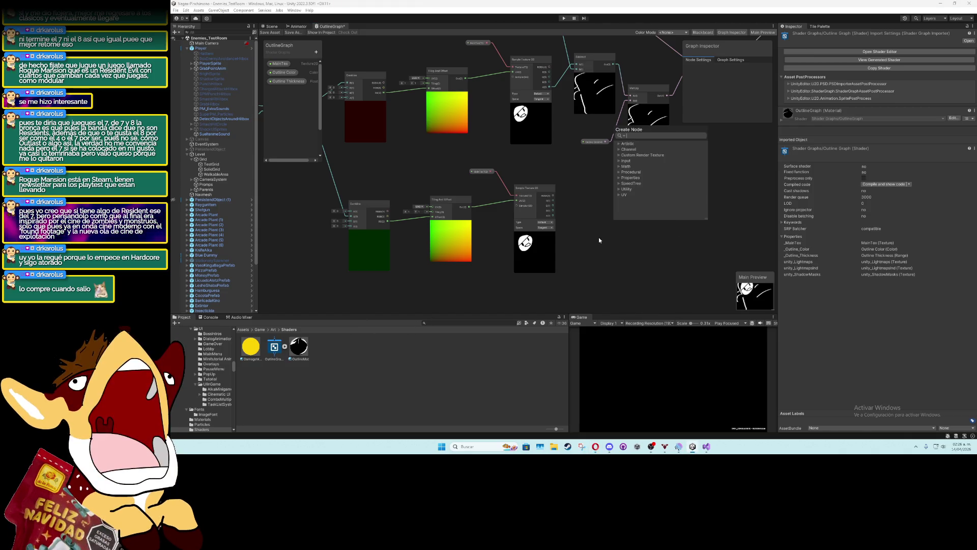
{"action": "type", "text": "add"}
{"action": "key", "text": "Return"}
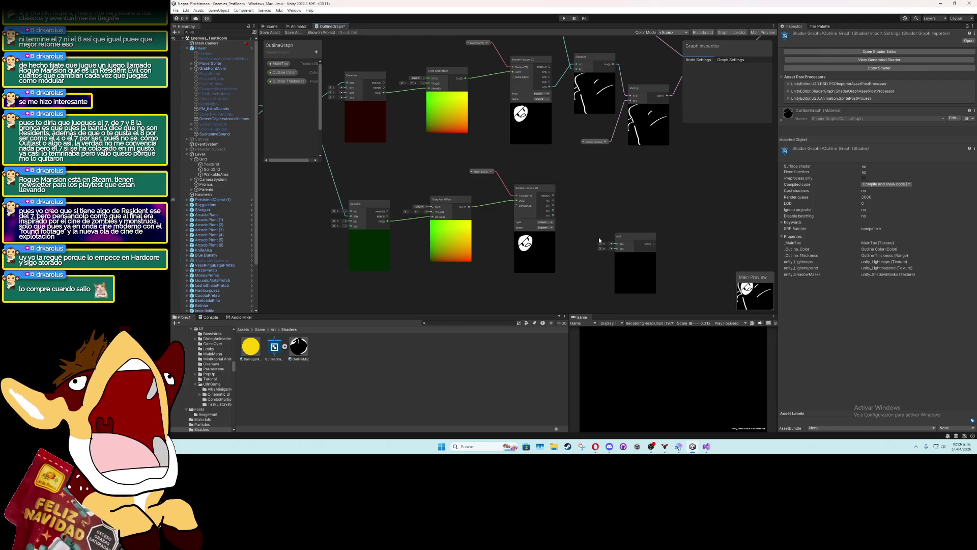
{"action": "left_click_drag", "start_coordinate": [621, 242], "coordinate": [613, 178]}
Shift the end-of-chain nodes right to make room for the Add node
{"action": "scroll", "coordinate": [613, 178], "scroll_direction": "down", "scroll_amount": 3}
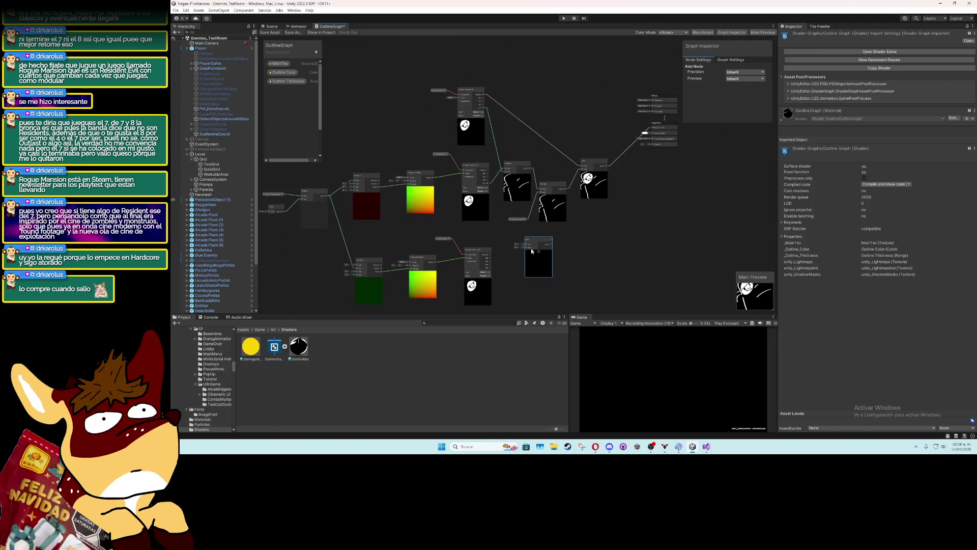
{"action": "mouse_move", "coordinate": [465, 66]}
{"action": "left_mouse_down"}
{"action": "mouse_move", "coordinate": [632, 212]}
{"action": "mouse_move", "coordinate": [621, 196]}
{"action": "left_mouse_up"}
{"action": "left_click_drag", "start_coordinate": [544, 149], "coordinate": [622, 150]}
{"action": "left_click", "coordinate": [617, 261]}
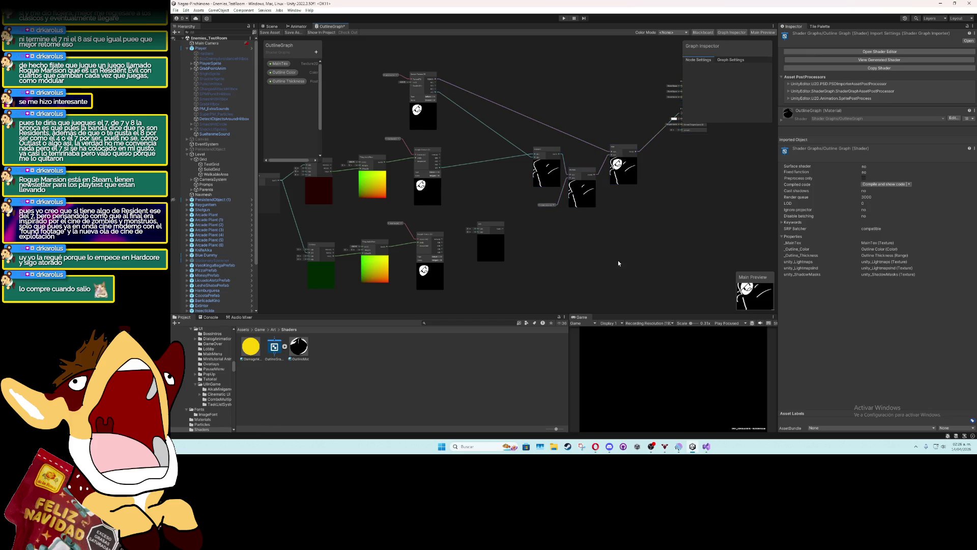
{"action": "scroll", "coordinate": [618, 260], "scroll_direction": "up", "scroll_amount": 3}
{"action": "left_click_drag", "start_coordinate": [570, 245], "coordinate": [580, 240]}
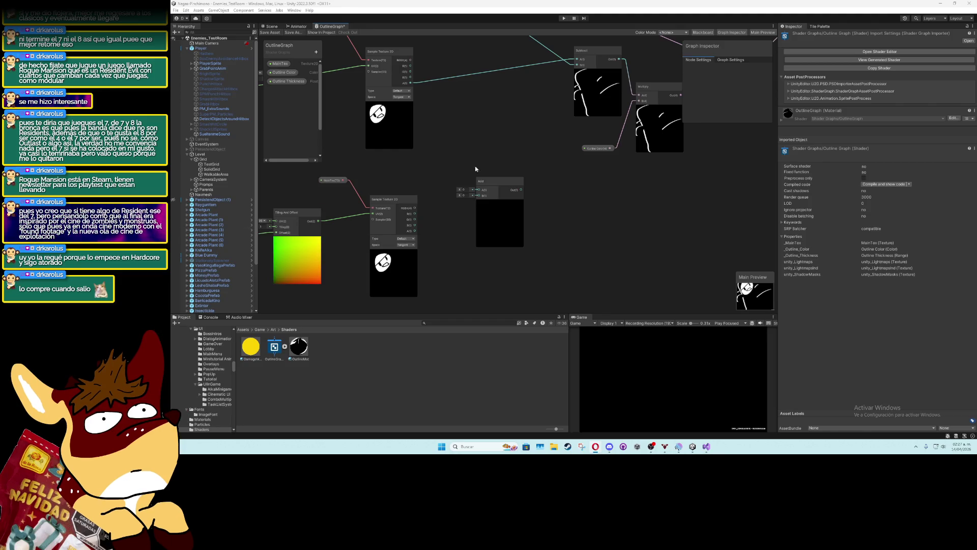
Wire both Sample Texture 2D alphas into Add, and Add's Out into Subtract's B input
{"action": "left_click_drag", "start_coordinate": [410, 83], "coordinate": [478, 189]}
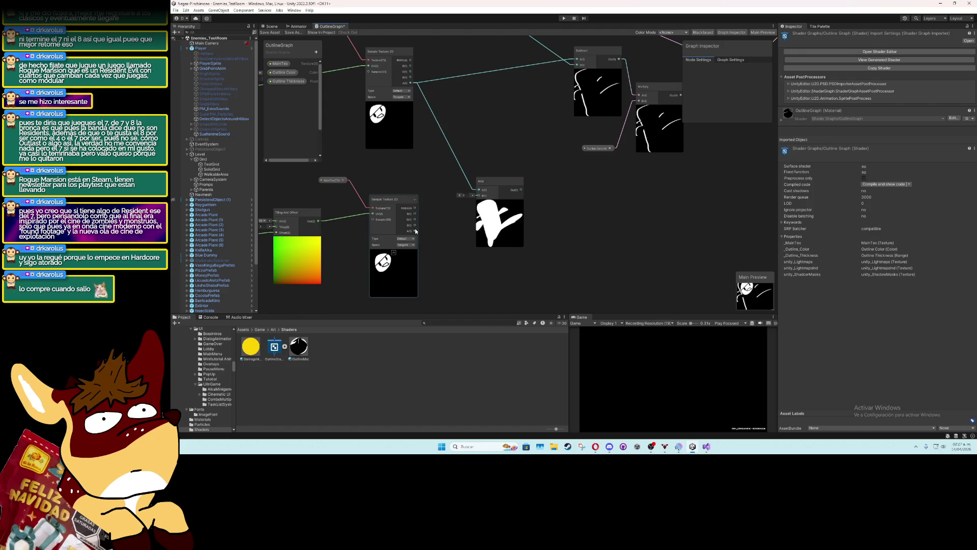
{"action": "mouse_move", "coordinate": [415, 231]}
{"action": "left_mouse_down"}
{"action": "mouse_move", "coordinate": [442, 224]}
{"action": "mouse_move", "coordinate": [478, 196]}
{"action": "left_mouse_up"}
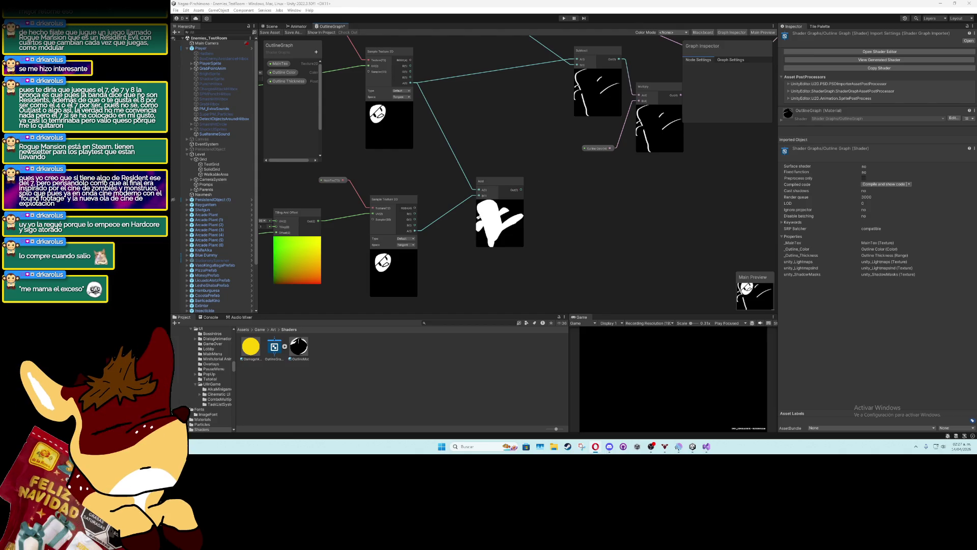
{"action": "mouse_move", "coordinate": [521, 190]}
{"action": "left_mouse_down"}
{"action": "mouse_move", "coordinate": [563, 68]}
{"action": "mouse_move", "coordinate": [574, 87]}
{"action": "left_mouse_up"}
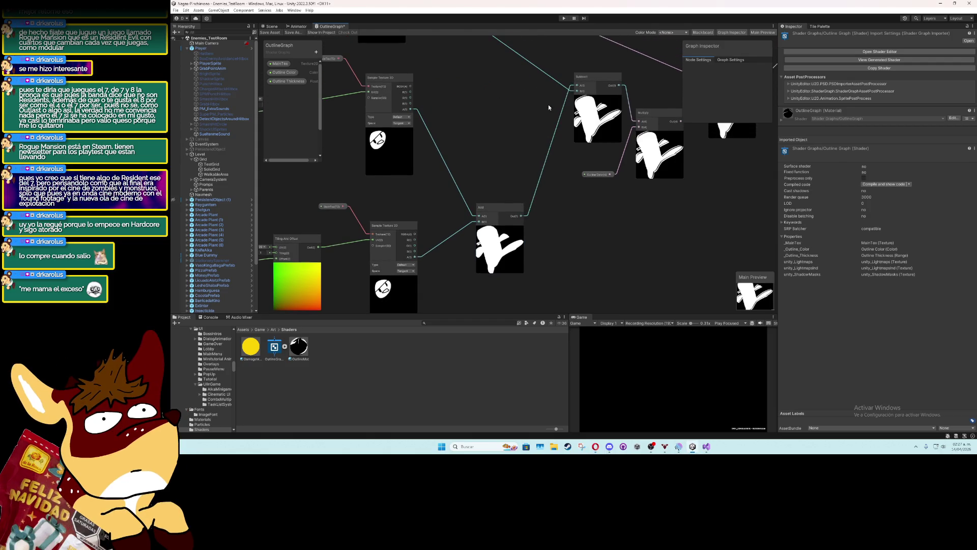
{"action": "mouse_move", "coordinate": [562, 194]}
{"action": "left_mouse_down"}
{"action": "mouse_move", "coordinate": [437, 190]}
{"action": "mouse_move", "coordinate": [480, 229]}
{"action": "left_mouse_up"}
{"action": "scroll", "coordinate": [447, 203], "scroll_direction": "down", "scroll_amount": 1}
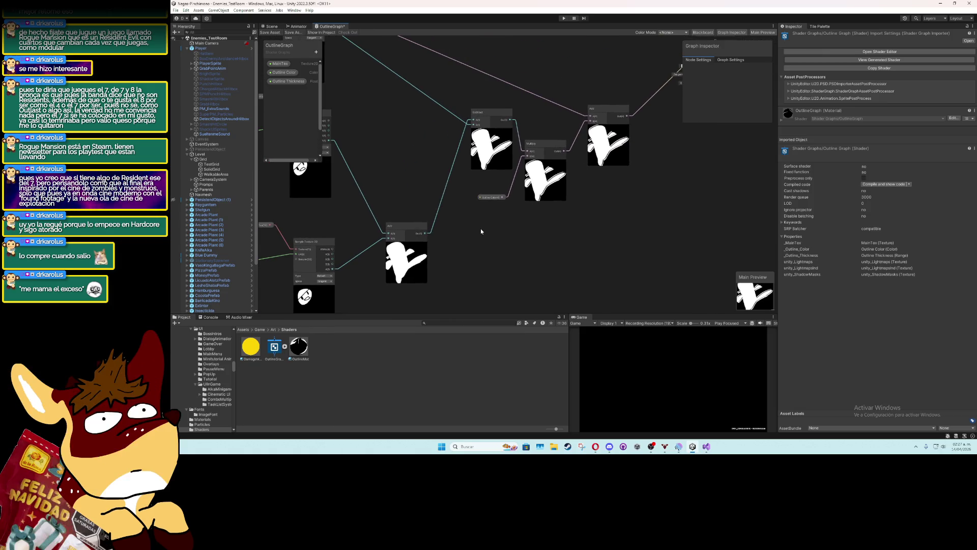
{"action": "scroll", "coordinate": [501, 237], "scroll_direction": "down", "scroll_amount": 1}
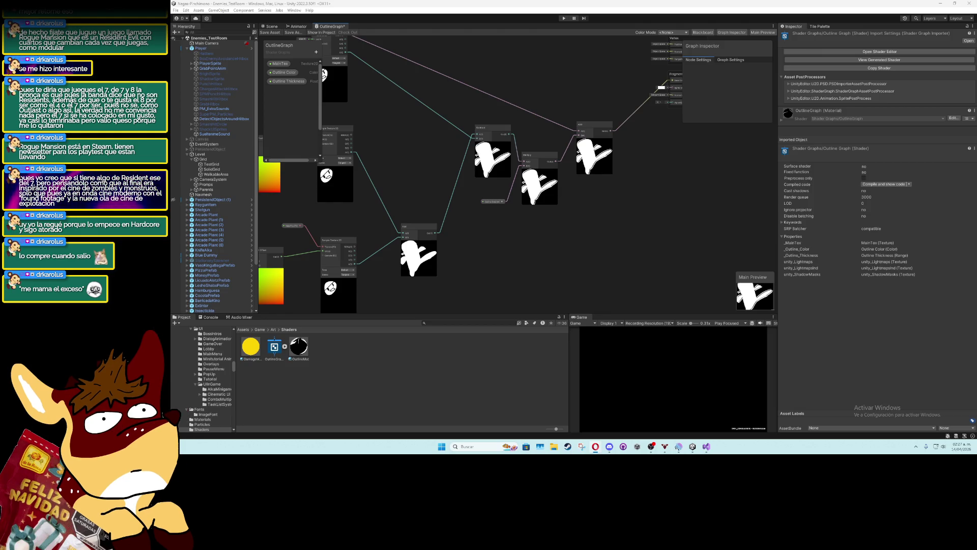
Create a Clamp node beside Add and connect Add's output into it
{"action": "right_click", "coordinate": [542, 238]}
{"action": "left_click", "coordinate": [566, 243]}
{"action": "type", "text": "clamp"}
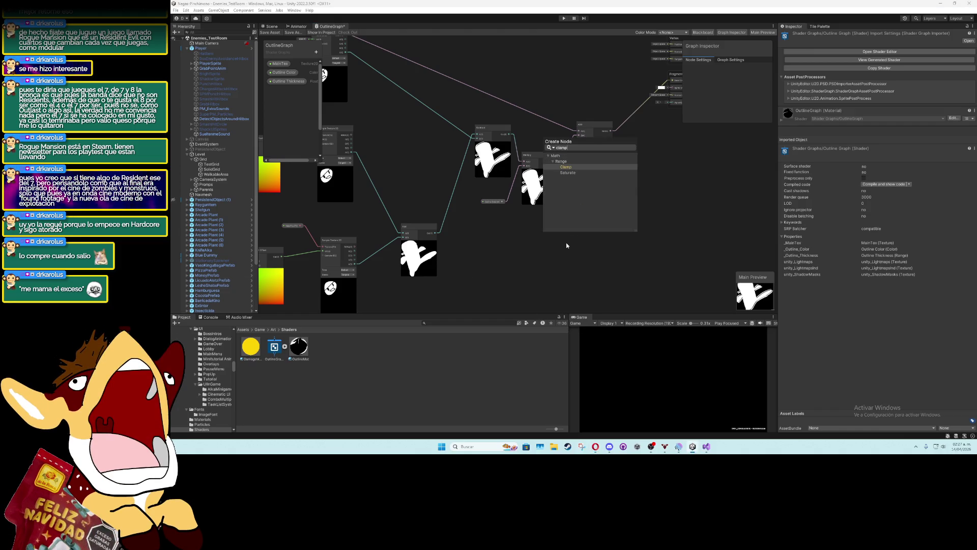
{"action": "key", "text": "Return"}
{"action": "left_click_drag", "start_coordinate": [562, 249], "coordinate": [488, 225]}
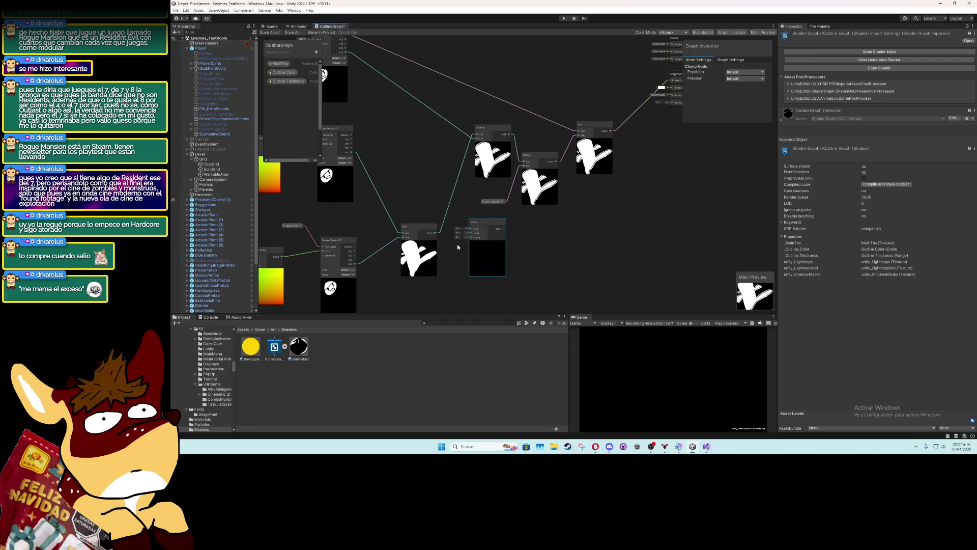
{"action": "left_click_drag", "start_coordinate": [433, 236], "coordinate": [474, 229]}
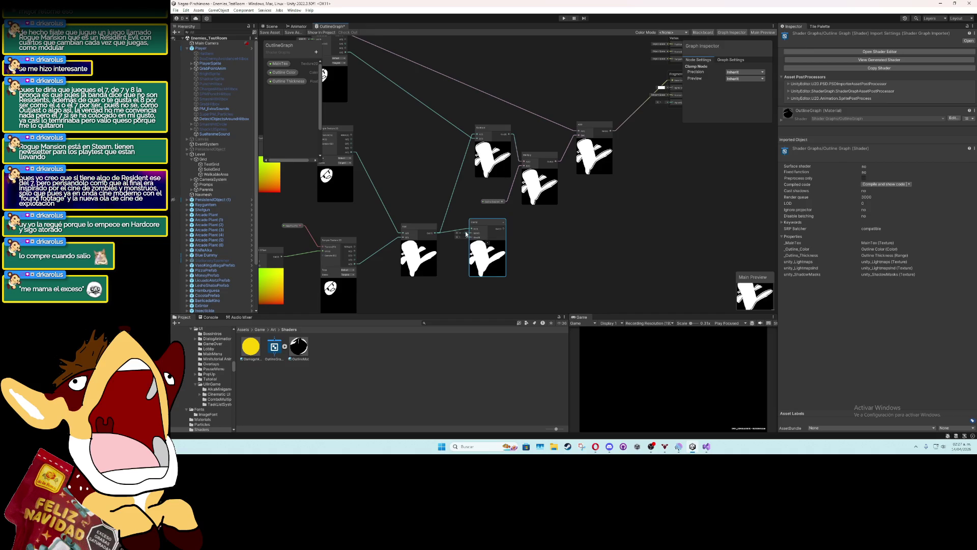
Delete the old wire from Add into Subtract's lower input
{"action": "left_click", "coordinate": [454, 192]}
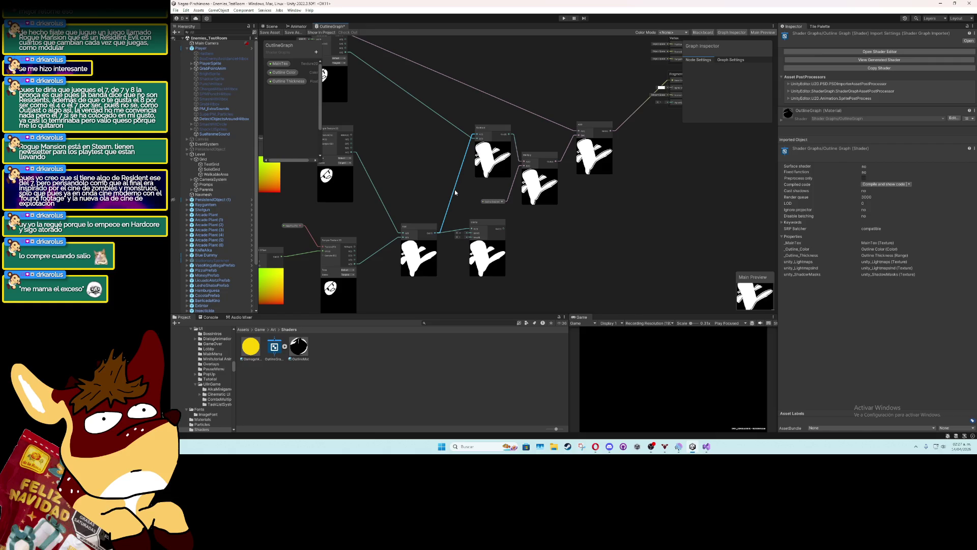
{"action": "key", "text": "Delete"}
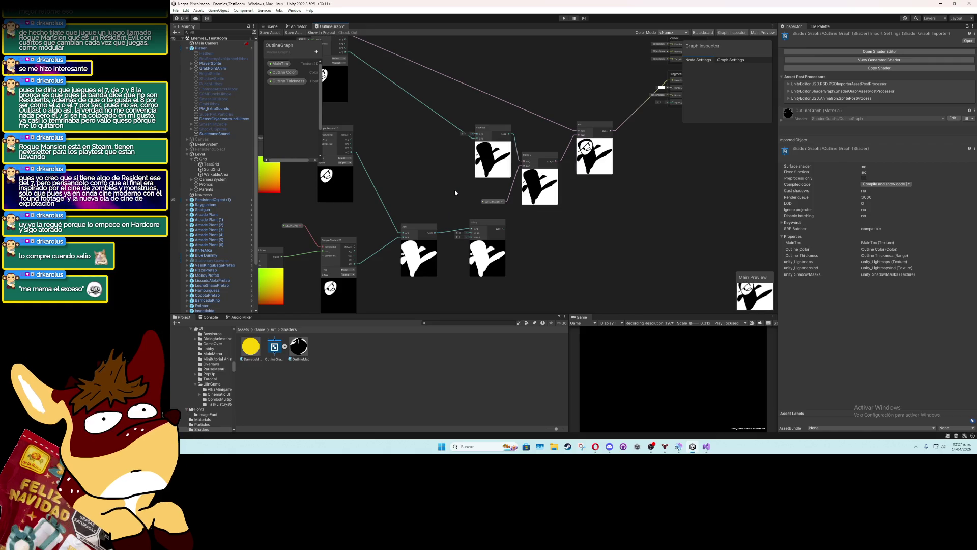
{"action": "key", "text": "ctrl+z"}
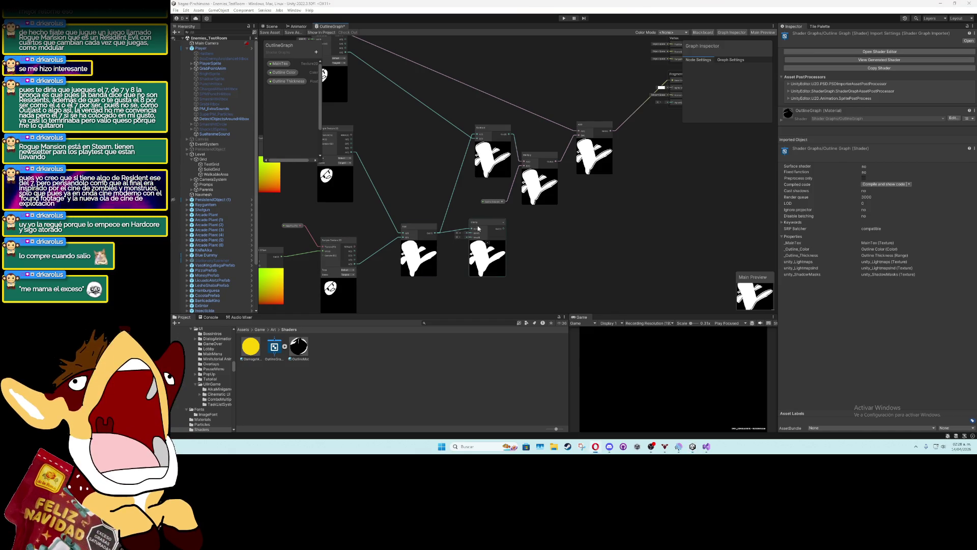
{"action": "left_click", "coordinate": [476, 155]}
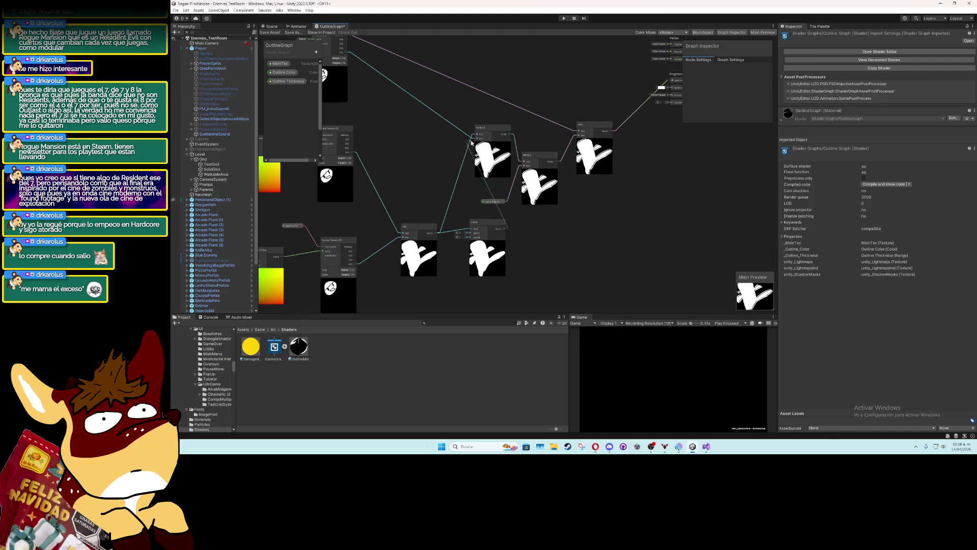
{"action": "key", "text": "Delete"}
Pan the graph across to bring the Fragment output node into view
{"action": "scroll", "coordinate": [579, 159], "scroll_direction": "down", "scroll_amount": 2}
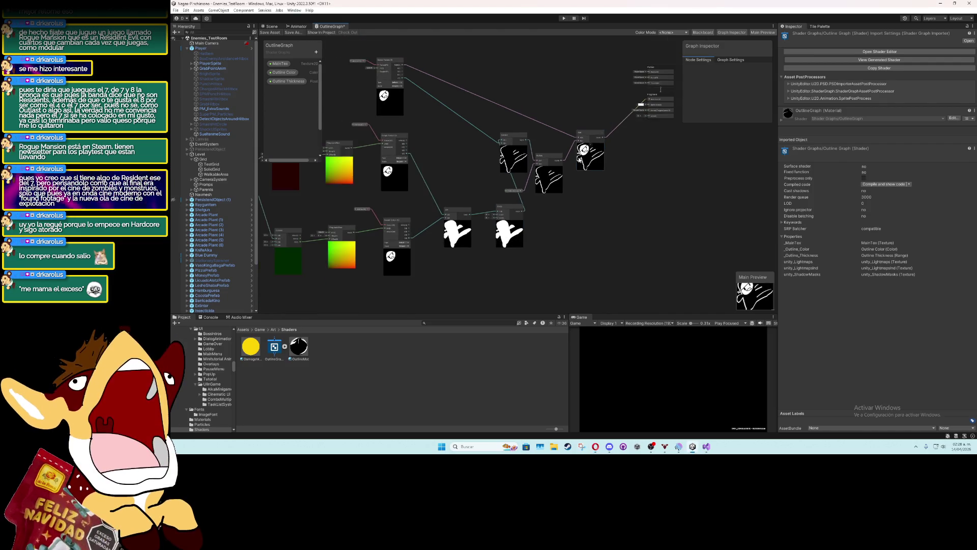
{"action": "mouse_move", "coordinate": [584, 196]}
{"action": "left_mouse_down"}
{"action": "mouse_move", "coordinate": [499, 131]}
{"action": "mouse_move", "coordinate": [555, 155]}
{"action": "mouse_move", "coordinate": [548, 172]}
{"action": "mouse_move", "coordinate": [547, 151]}
{"action": "left_mouse_up"}
{"action": "left_click", "coordinate": [583, 236]}
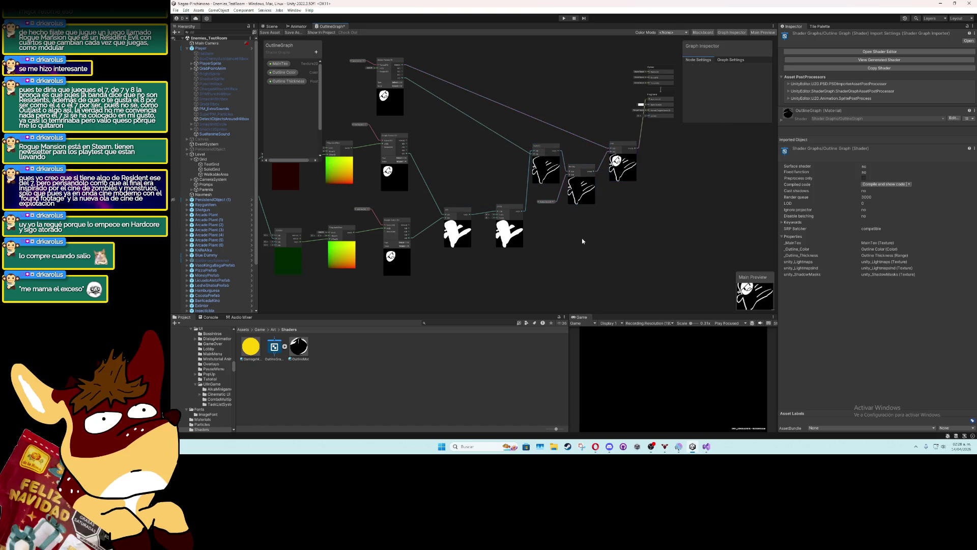
{"action": "scroll", "coordinate": [583, 236], "scroll_direction": "up", "scroll_amount": 3}
{"action": "left_click_drag", "start_coordinate": [582, 235], "coordinate": [567, 269]}
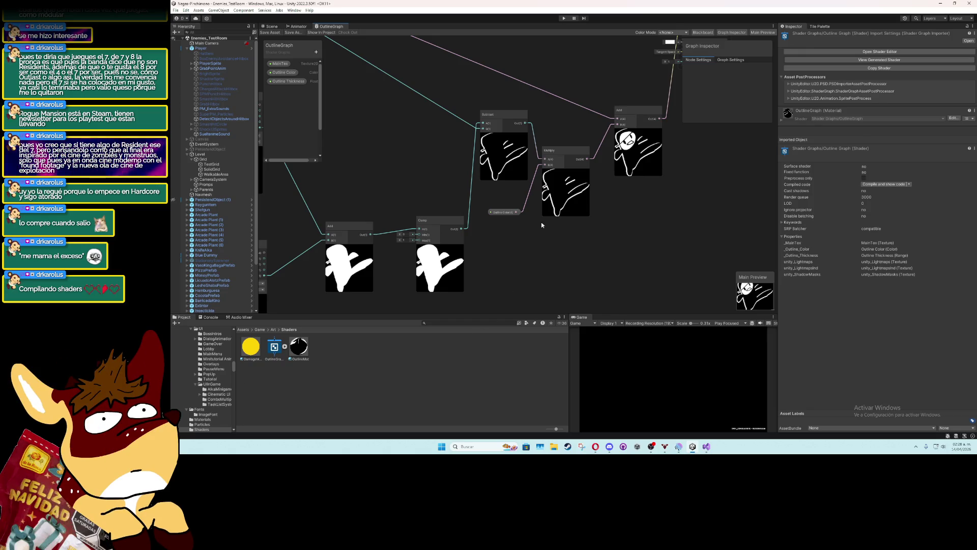
{"action": "scroll", "coordinate": [542, 224], "scroll_direction": "up", "scroll_amount": 10}
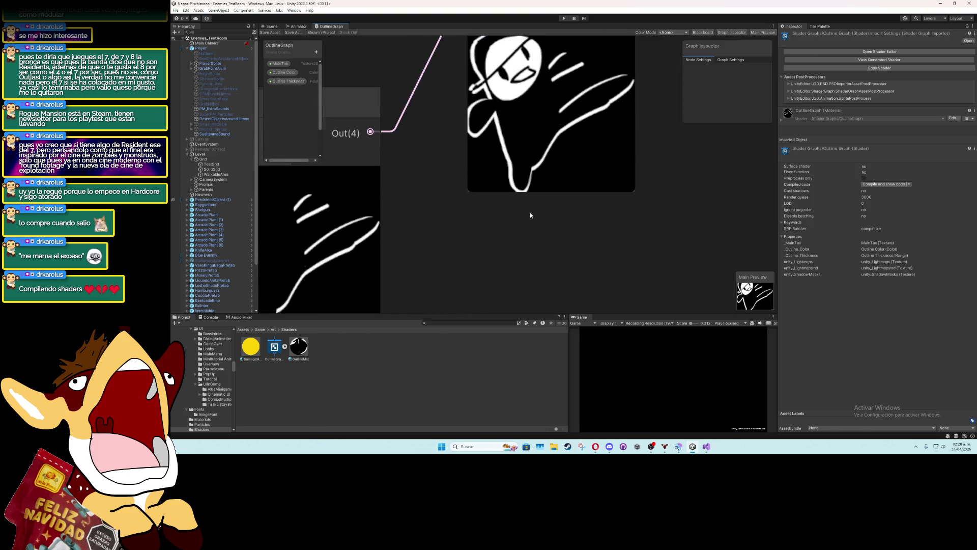
{"action": "scroll", "coordinate": [530, 216], "scroll_direction": "down", "scroll_amount": 10}
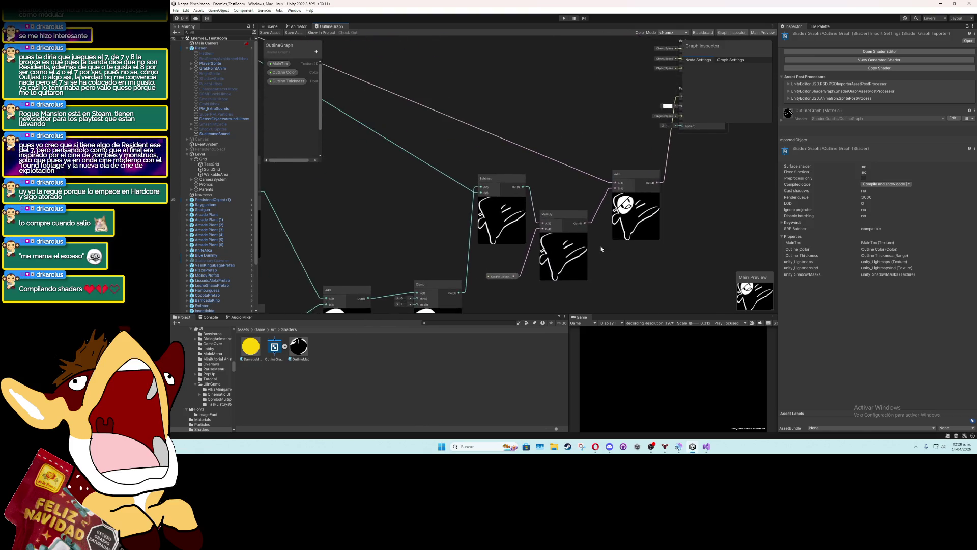
{"action": "scroll", "coordinate": [560, 247], "scroll_direction": "down", "scroll_amount": 5}
{"action": "scroll", "coordinate": [513, 215], "scroll_direction": "up", "scroll_amount": 3}
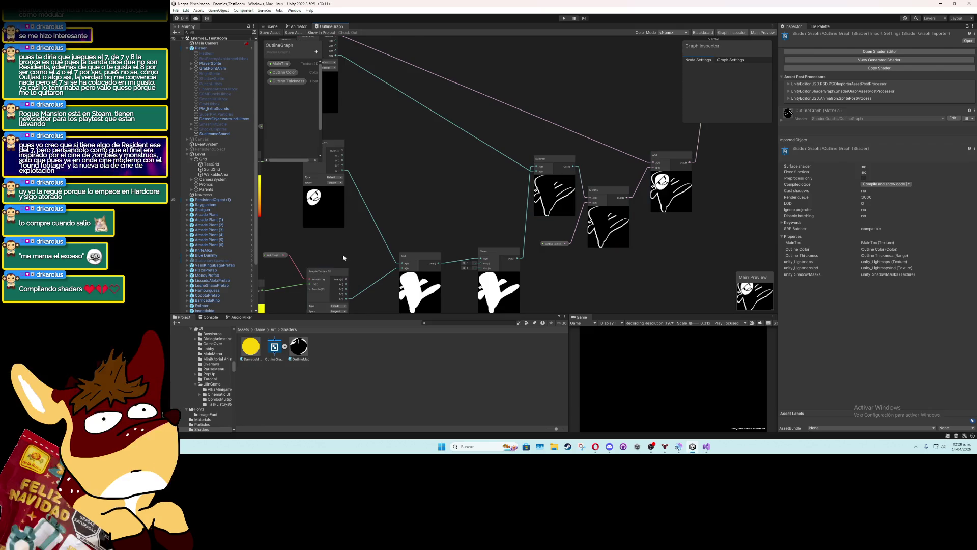
{"action": "scroll", "coordinate": [574, 196], "scroll_direction": "up", "scroll_amount": 1}
{"action": "mouse_move", "coordinate": [574, 196]}
{"action": "left_mouse_down"}
{"action": "mouse_move", "coordinate": [392, 220]}
{"action": "mouse_move", "coordinate": [423, 238]}
{"action": "left_mouse_up"}
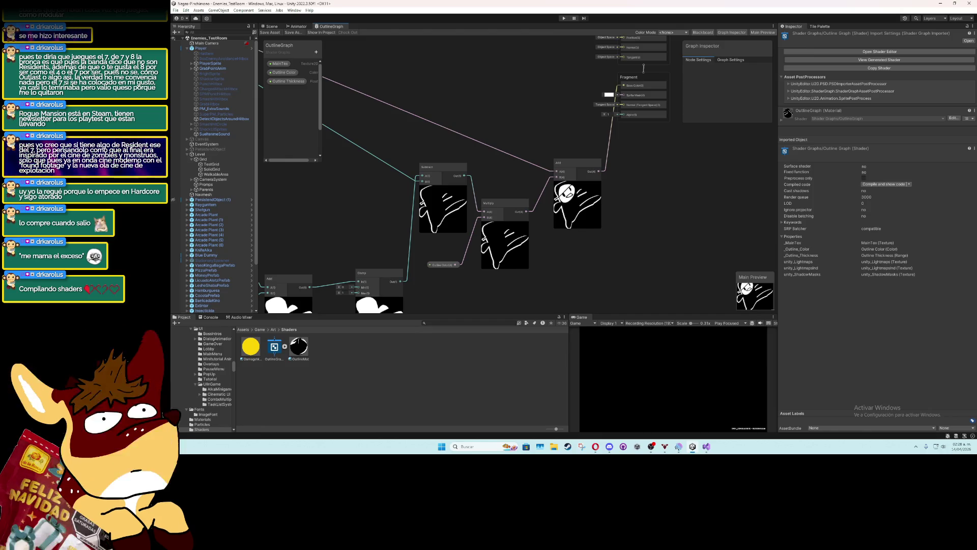
{"action": "key", "text": "space"}
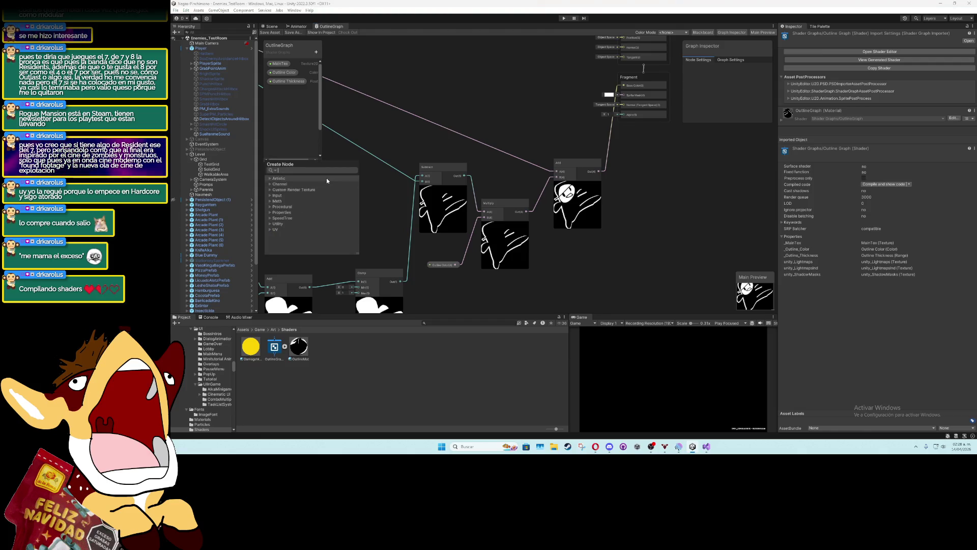
{"action": "key", "text": "Escape"}
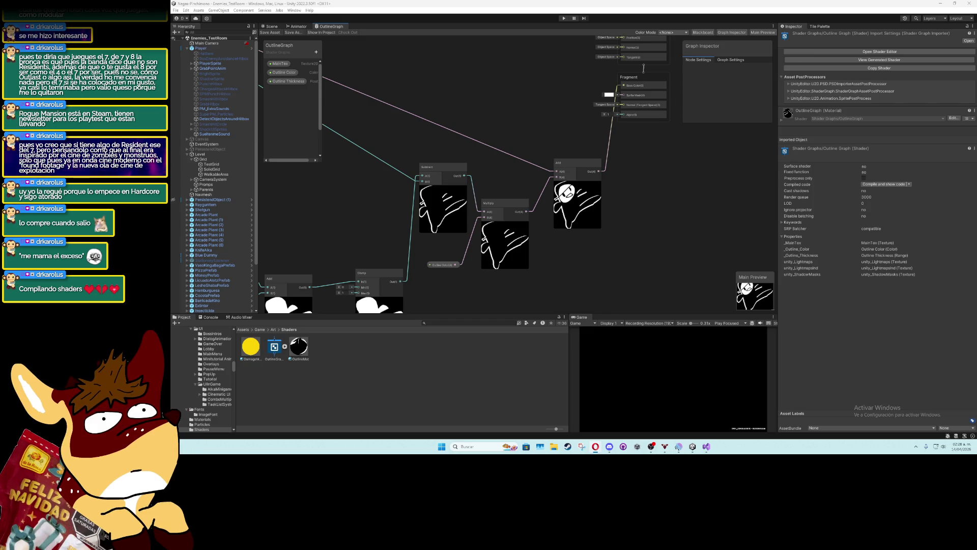
{"action": "mouse_move", "coordinate": [644, 68]}
{"action": "left_mouse_down"}
{"action": "mouse_move", "coordinate": [559, 219]}
{"action": "mouse_move", "coordinate": [662, 152]}
{"action": "mouse_move", "coordinate": [712, 155]}
{"action": "left_mouse_up"}
{"action": "mouse_move", "coordinate": [529, 172]}
{"action": "left_mouse_down"}
{"action": "mouse_move", "coordinate": [593, 81]}
{"action": "mouse_move", "coordinate": [471, 212]}
{"action": "mouse_move", "coordinate": [661, 185]}
{"action": "left_mouse_up"}
{"action": "left_click", "coordinate": [503, 93]}
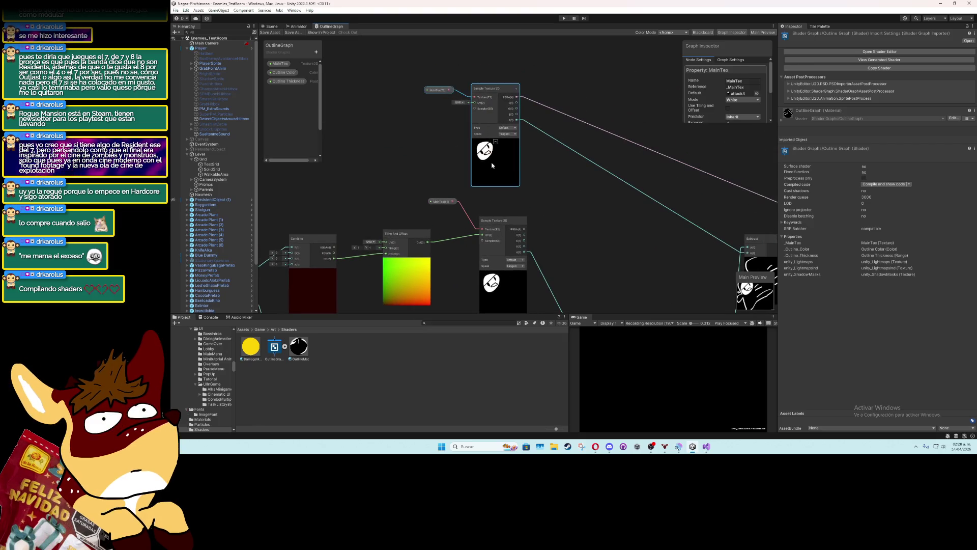
{"action": "mouse_move", "coordinate": [503, 93]}
{"action": "left_mouse_down"}
{"action": "mouse_move", "coordinate": [405, 70]}
{"action": "mouse_move", "coordinate": [348, 70]}
{"action": "mouse_move", "coordinate": [556, 80]}
{"action": "mouse_move", "coordinate": [567, 106]}
{"action": "mouse_move", "coordinate": [346, 76]}
{"action": "mouse_move", "coordinate": [472, 120]}
{"action": "left_mouse_up"}
{"action": "scroll", "coordinate": [473, 120], "scroll_direction": "down", "scroll_amount": 3}
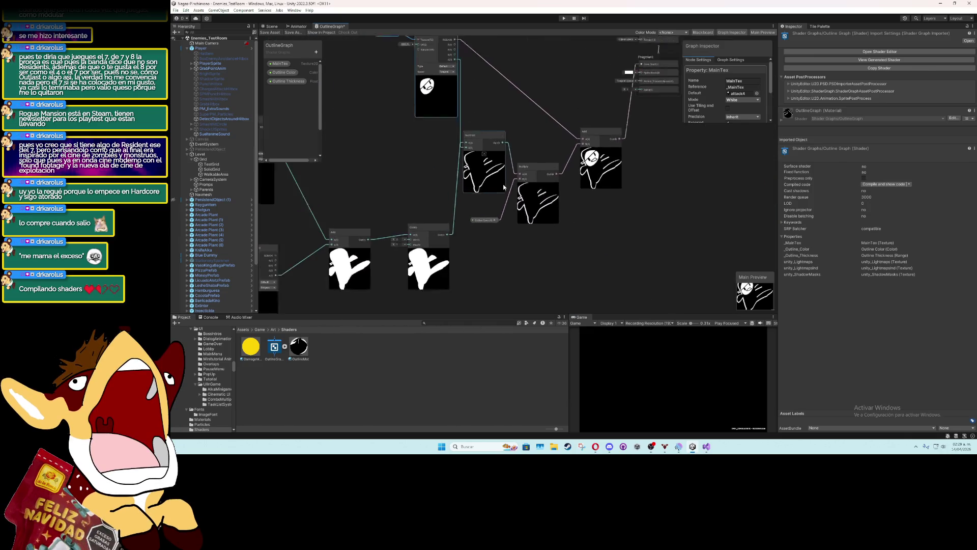
{"action": "left_click_drag", "start_coordinate": [662, 204], "coordinate": [581, 254]}
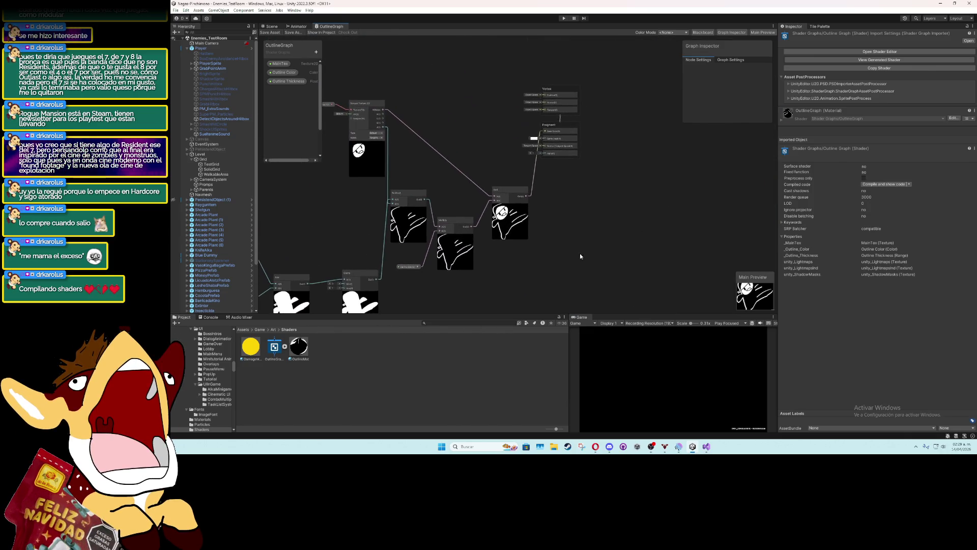
{"action": "scroll", "coordinate": [566, 220], "scroll_direction": "up", "scroll_amount": 1}
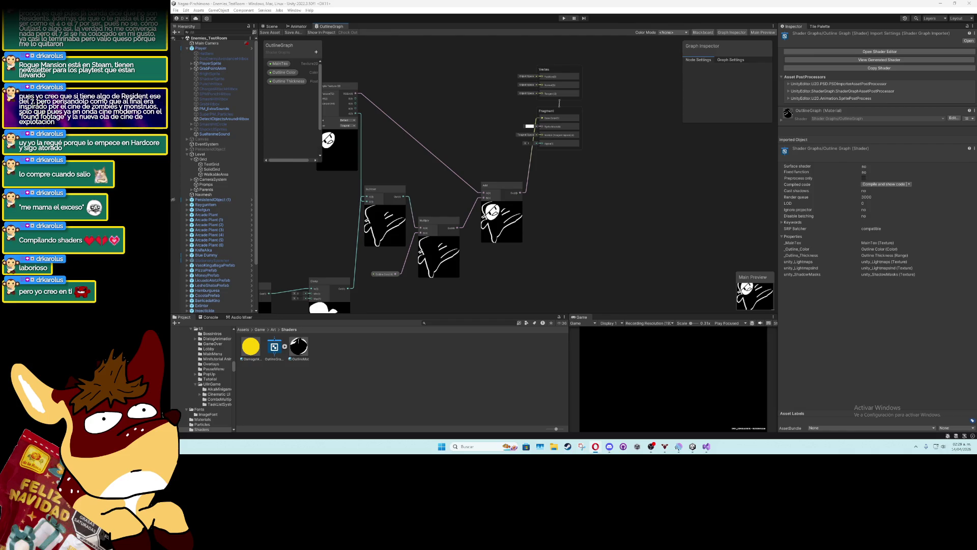
{"action": "scroll", "coordinate": [521, 200], "scroll_direction": "down", "scroll_amount": 2}
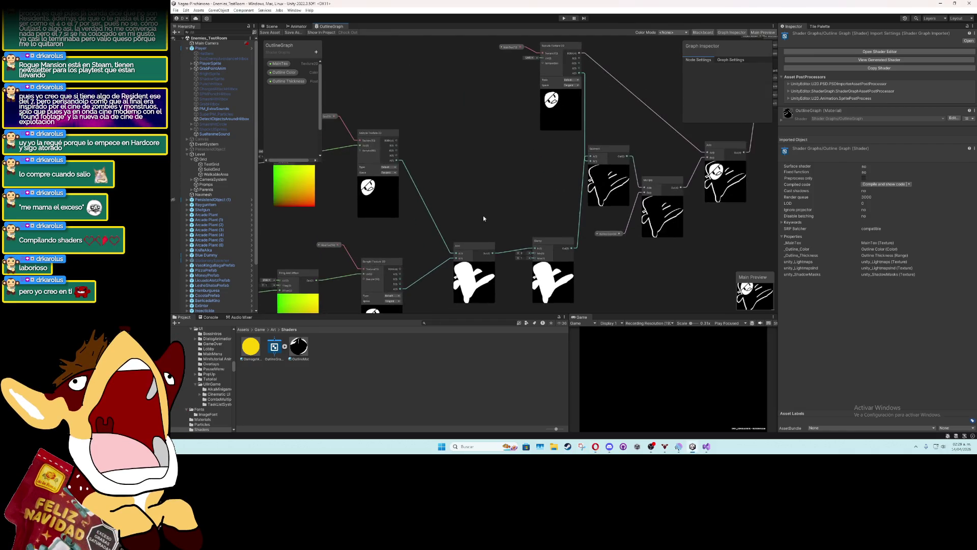
{"action": "mouse_move", "coordinate": [483, 215]}
{"action": "left_mouse_down"}
{"action": "mouse_move", "coordinate": [564, 192]}
{"action": "mouse_move", "coordinate": [572, 217]}
{"action": "left_mouse_up"}
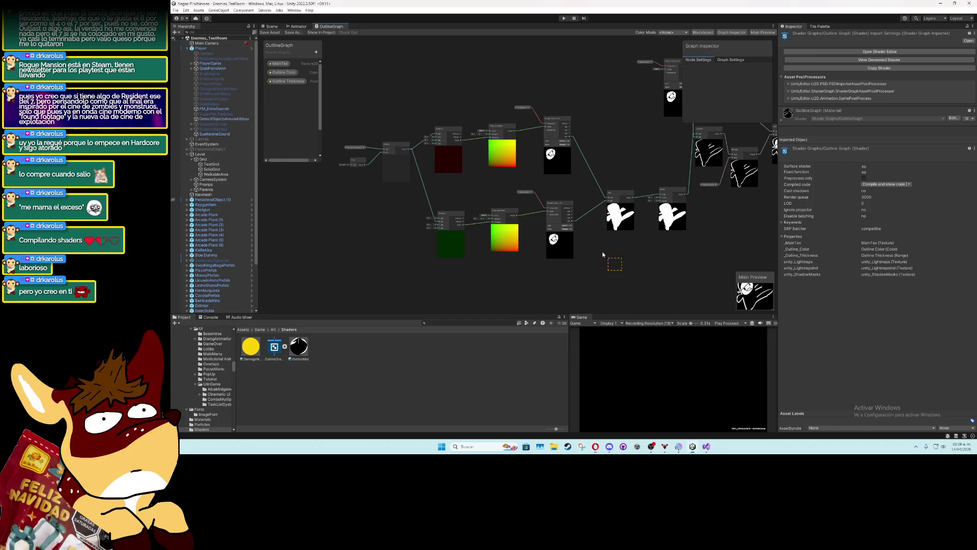
Duplicate the texture-sampling nodes and line the copies up with the top column
{"action": "mouse_move", "coordinate": [622, 271]}
{"action": "left_mouse_down"}
{"action": "mouse_move", "coordinate": [480, 133]}
{"action": "mouse_move", "coordinate": [481, 114]}
{"action": "mouse_move", "coordinate": [501, 98]}
{"action": "left_mouse_up"}
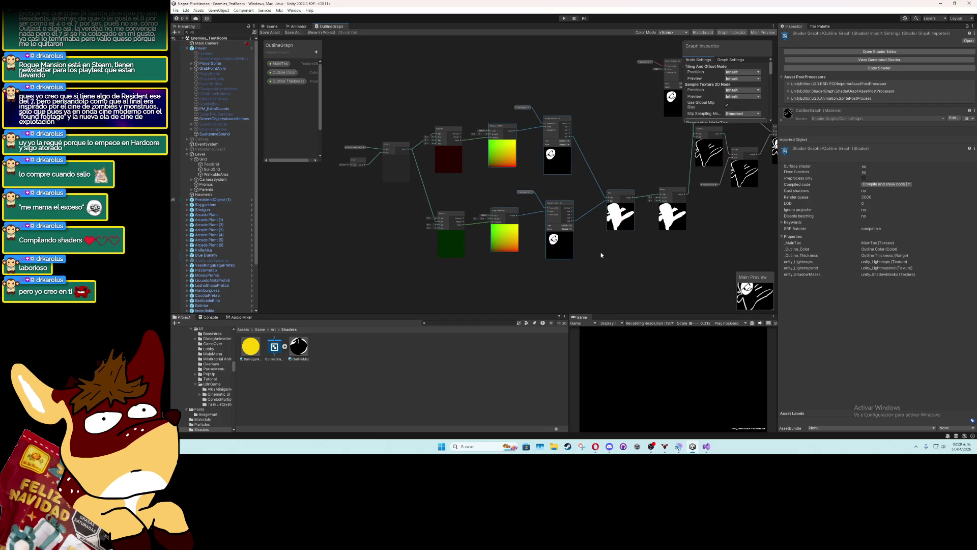
{"action": "left_click_drag", "start_coordinate": [600, 252], "coordinate": [535, 87]}
{"action": "key", "text": "ctrl+d"}
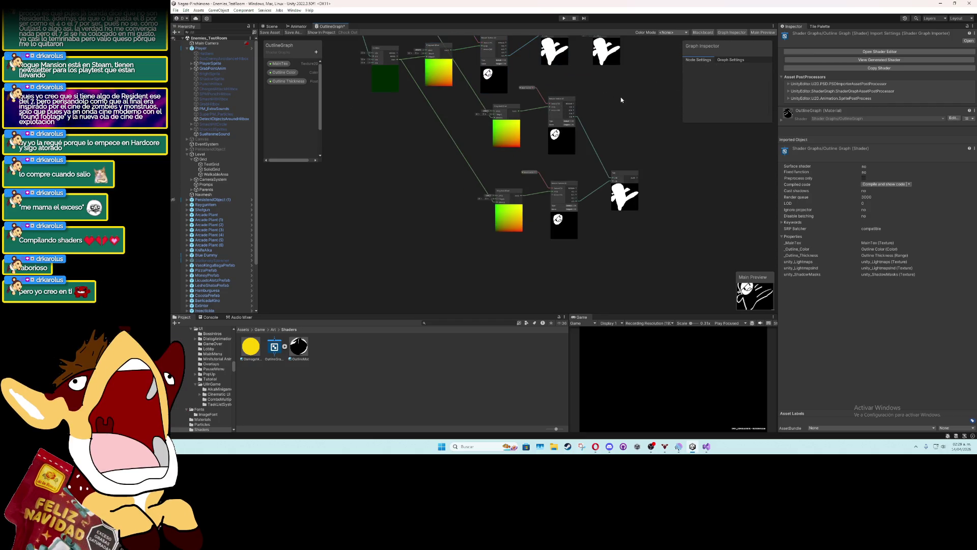
{"action": "left_click_drag", "start_coordinate": [632, 86], "coordinate": [512, 269]}
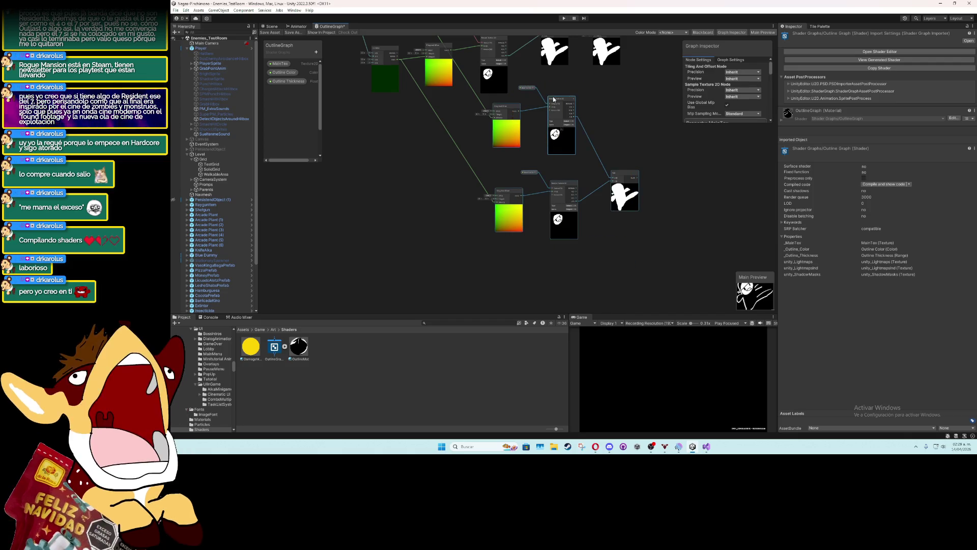
{"action": "mouse_move", "coordinate": [554, 101]}
{"action": "left_mouse_down"}
{"action": "mouse_move", "coordinate": [524, 129]}
{"action": "mouse_move", "coordinate": [489, 133]}
{"action": "left_mouse_up"}
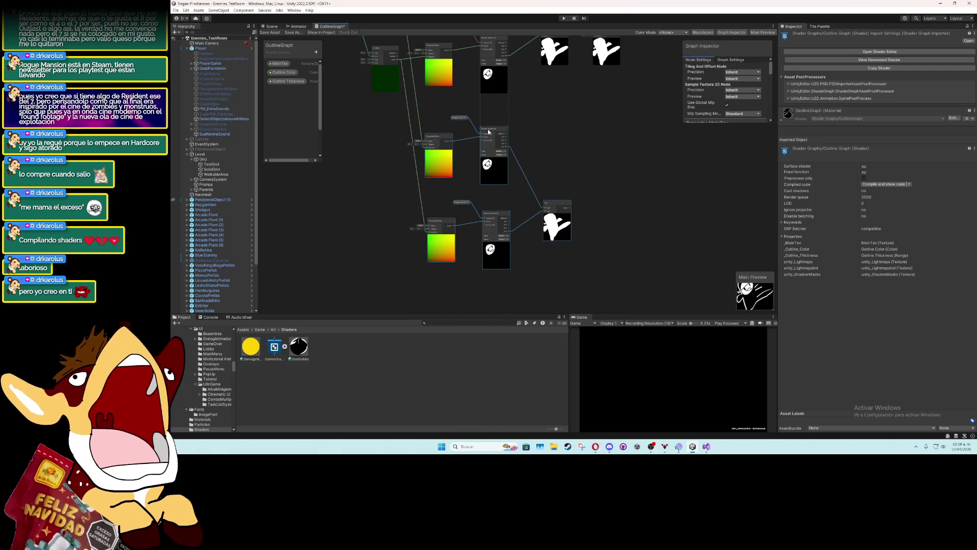
{"action": "left_click_drag", "start_coordinate": [422, 127], "coordinate": [493, 128]}
{"action": "left_click", "coordinate": [494, 127]}
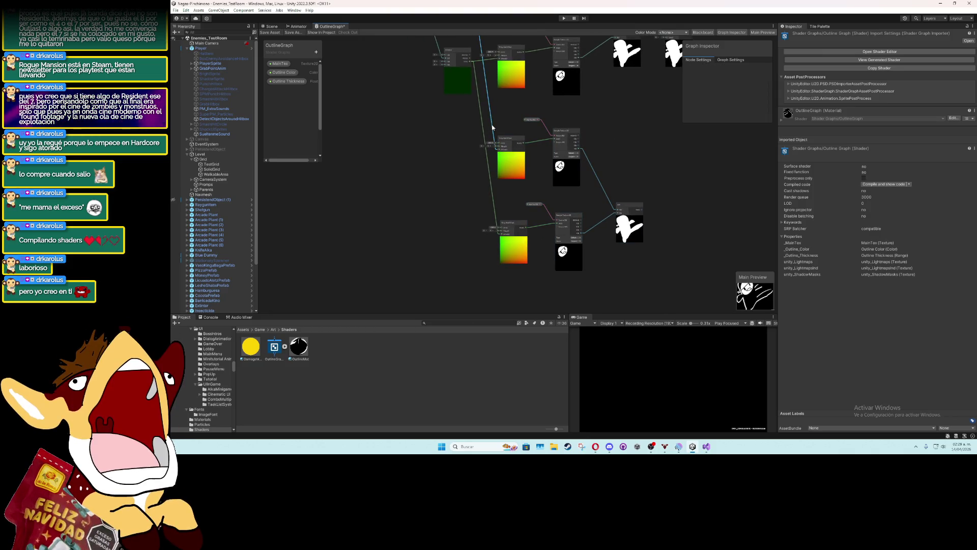
{"action": "scroll", "coordinate": [448, 204], "scroll_direction": "down", "scroll_amount": 3}
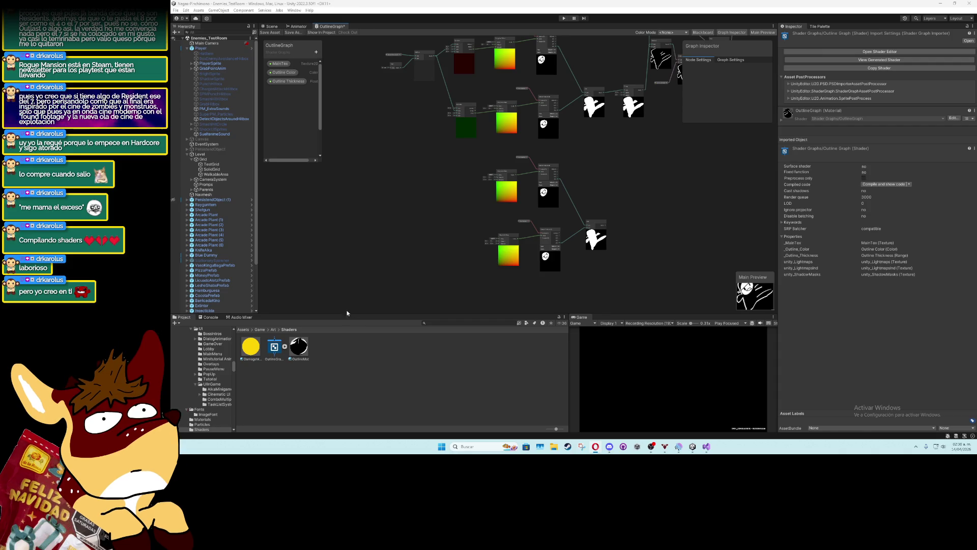
{"action": "right_click", "coordinate": [437, 211]}
Create a Negate node by searching 'nega' and move it beside the offset nodes
{"action": "left_click", "coordinate": [453, 215]}
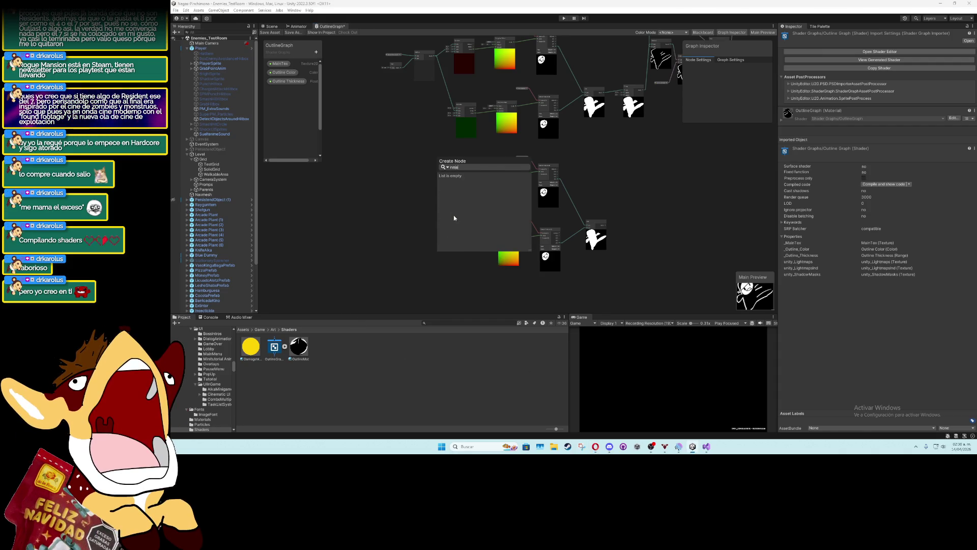
{"action": "type", "text": "e"}
{"action": "key", "text": "BackSpace"}
{"action": "type", "text": "nega"}
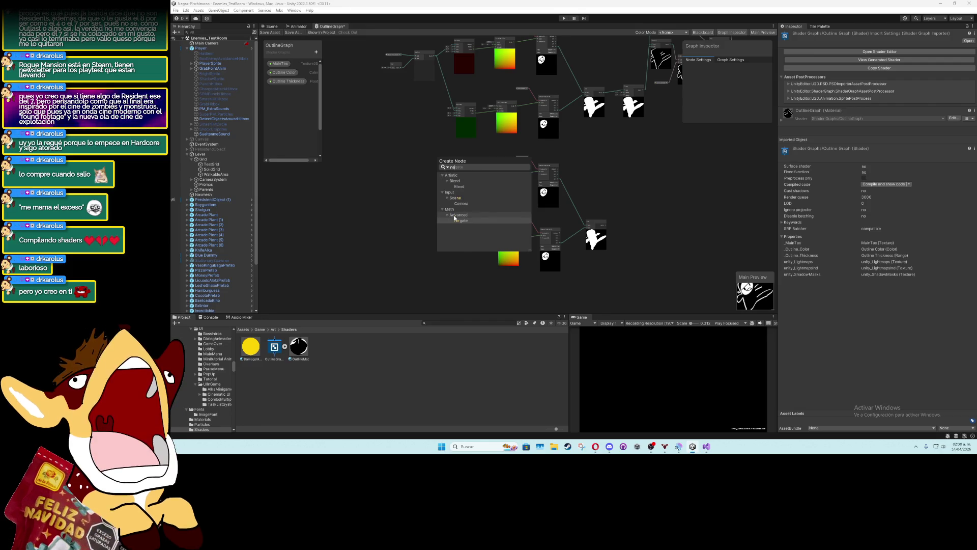
{"action": "key", "text": "Return"}
{"action": "scroll", "coordinate": [453, 215], "scroll_direction": "up", "scroll_amount": 5}
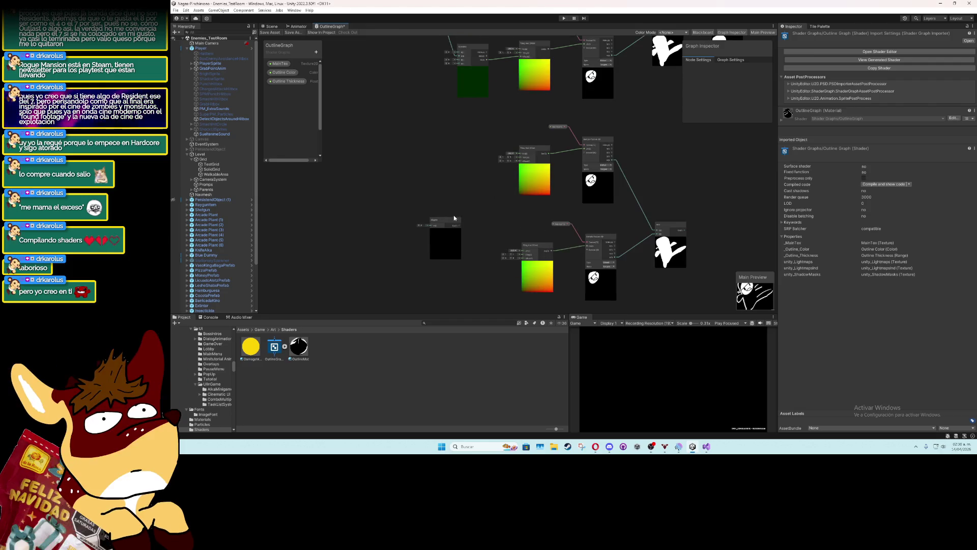
{"action": "left_click_drag", "start_coordinate": [436, 223], "coordinate": [459, 177]}
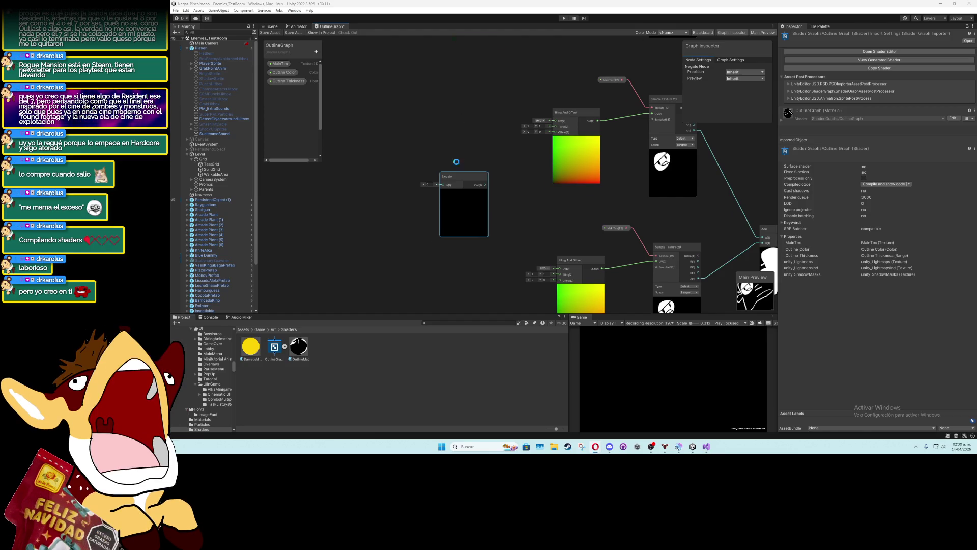
Wire the upstream output into Negate and place it next to Tiling And Offset
{"action": "scroll", "coordinate": [407, 138], "scroll_direction": "down", "scroll_amount": 3}
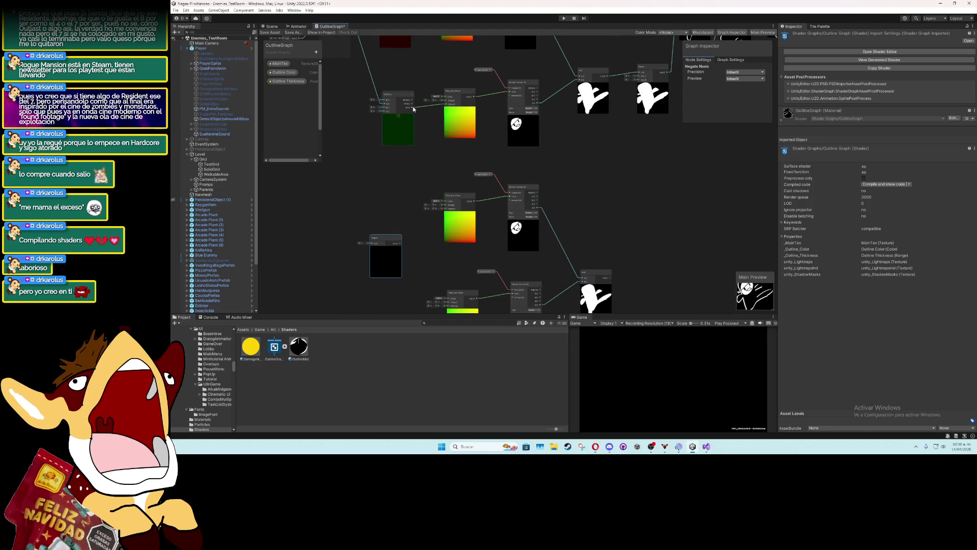
{"action": "mouse_move", "coordinate": [413, 108]}
{"action": "left_mouse_down"}
{"action": "mouse_move", "coordinate": [361, 243]}
{"action": "mouse_move", "coordinate": [399, 104]}
{"action": "left_mouse_up"}
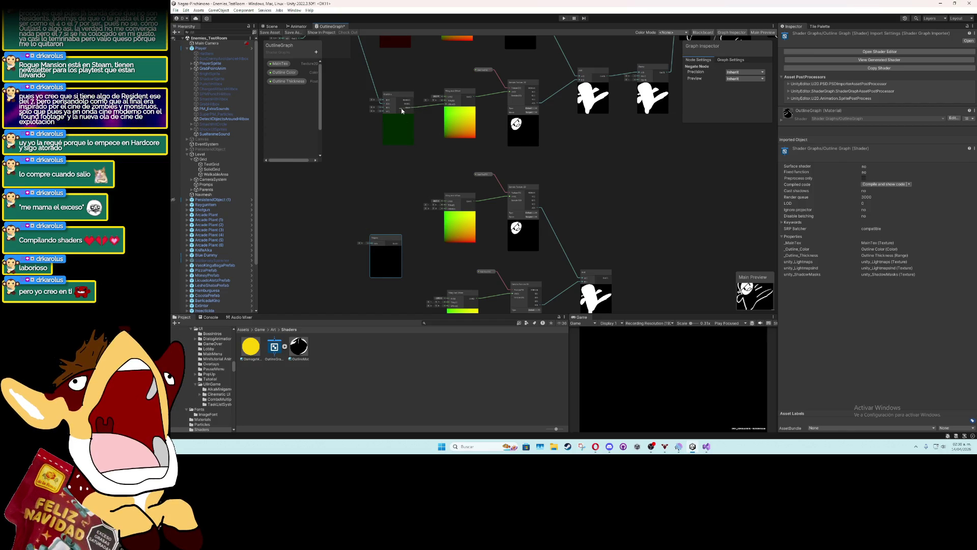
{"action": "left_click", "coordinate": [372, 150]}
{"action": "mouse_move", "coordinate": [372, 150]}
{"action": "left_mouse_down"}
{"action": "mouse_move", "coordinate": [414, 225]}
{"action": "mouse_move", "coordinate": [406, 195]}
{"action": "left_mouse_up"}
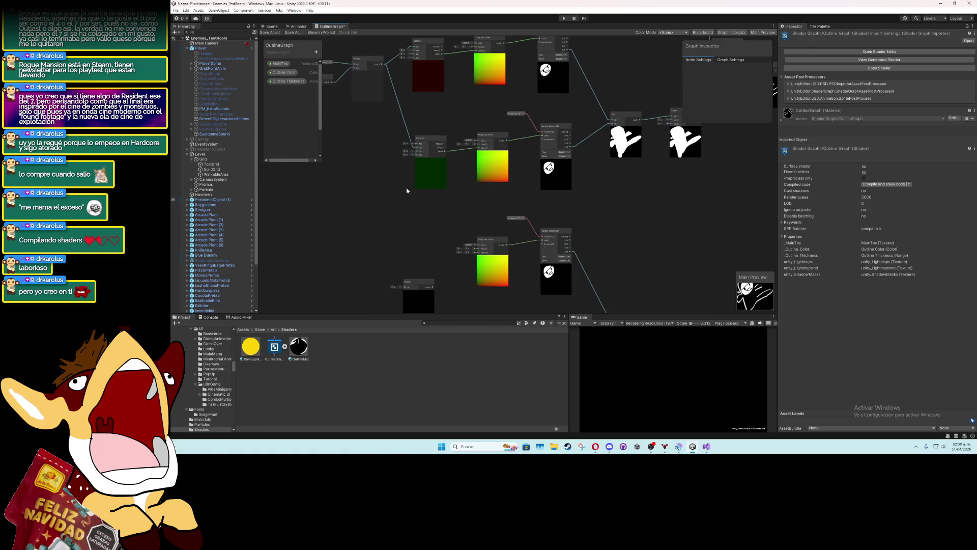
{"action": "mouse_move", "coordinate": [444, 56]}
{"action": "left_mouse_down"}
{"action": "mouse_move", "coordinate": [448, 101]}
{"action": "mouse_move", "coordinate": [407, 275]}
{"action": "mouse_move", "coordinate": [418, 221]}
{"action": "mouse_move", "coordinate": [424, 243]}
{"action": "left_mouse_up"}
{"action": "left_click_drag", "start_coordinate": [427, 122], "coordinate": [396, 118]}
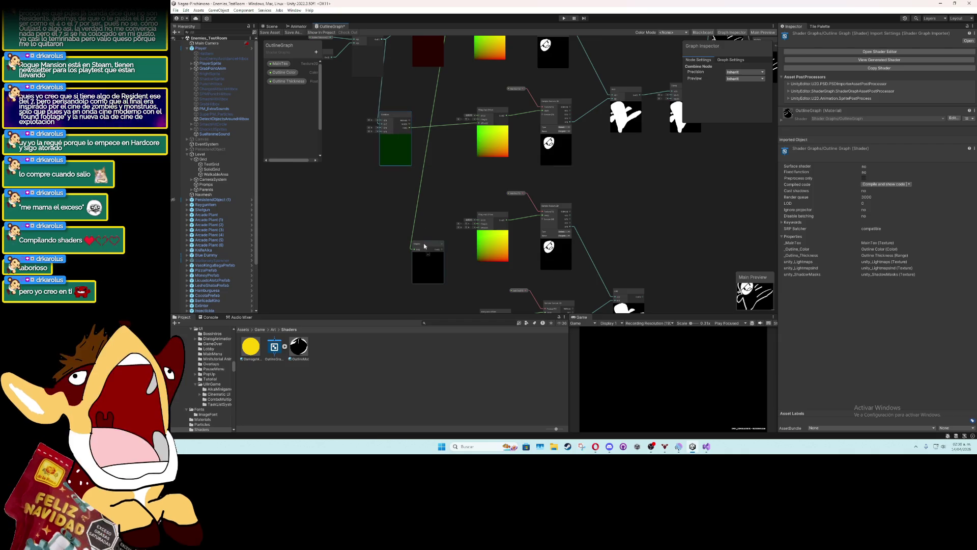
{"action": "left_click_drag", "start_coordinate": [426, 247], "coordinate": [436, 220]}
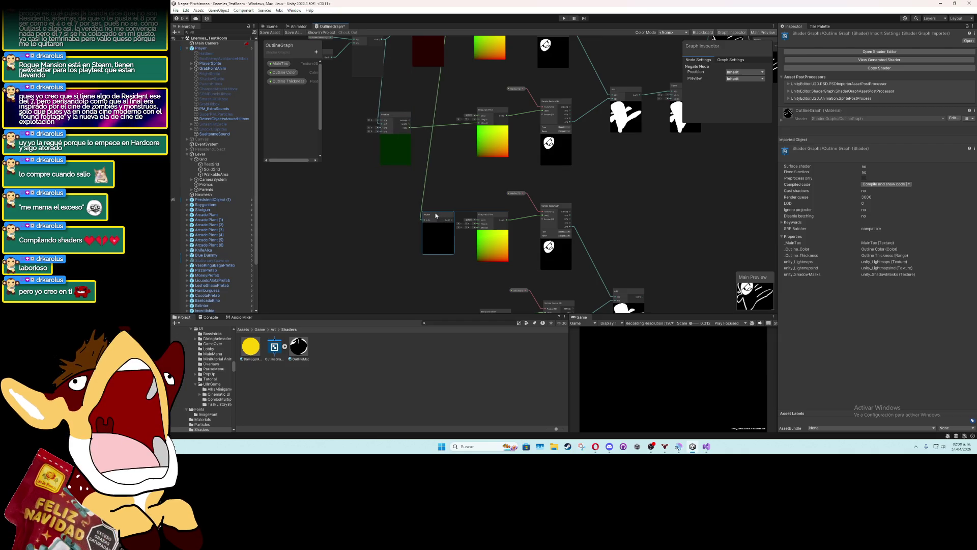
{"action": "scroll", "coordinate": [433, 209], "scroll_direction": "up", "scroll_amount": 4}
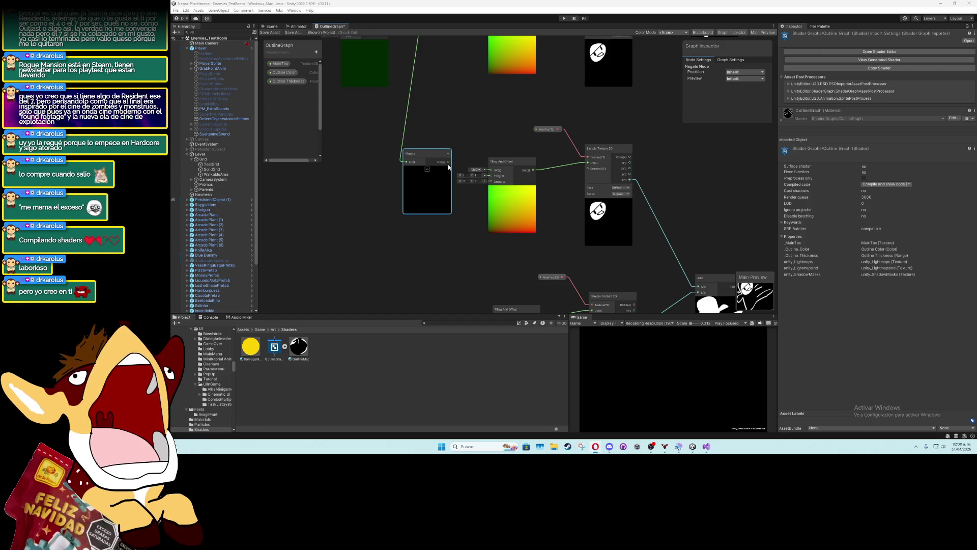
{"action": "left_click_drag", "start_coordinate": [449, 168], "coordinate": [485, 185]}
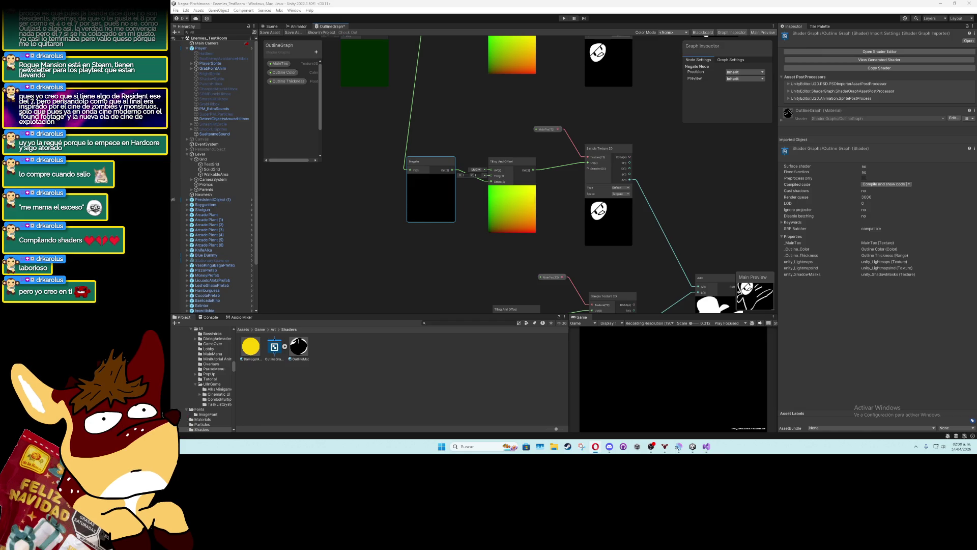
{"action": "left_click_drag", "start_coordinate": [411, 218], "coordinate": [403, 103]}
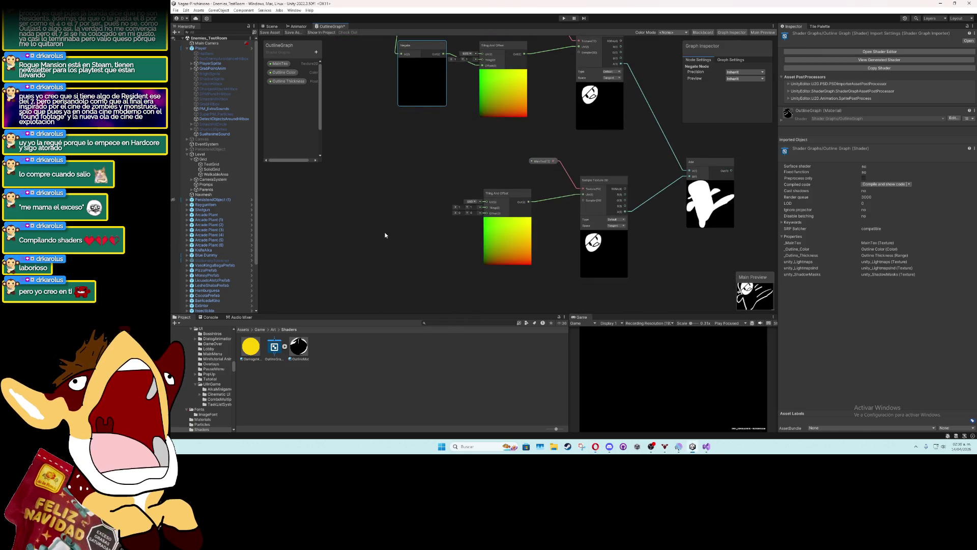
Create another Negate node and feed its Out into the Tiling And Offset Offset input
{"action": "right_click", "coordinate": [385, 232]}
{"action": "left_click", "coordinate": [406, 239]}
{"action": "type", "text": "negate"}
{"action": "key", "text": "Return"}
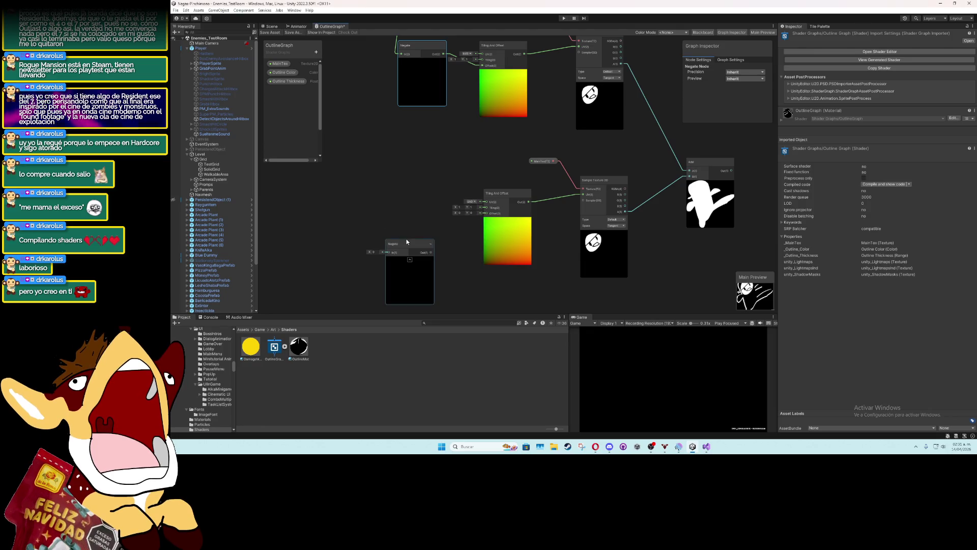
{"action": "mouse_move", "coordinate": [413, 245]}
{"action": "left_mouse_down"}
{"action": "mouse_move", "coordinate": [412, 195]}
{"action": "mouse_move", "coordinate": [487, 217]}
{"action": "mouse_move", "coordinate": [556, 285]}
{"action": "left_mouse_up"}
{"action": "scroll", "coordinate": [478, 152], "scroll_direction": "down", "scroll_amount": 2}
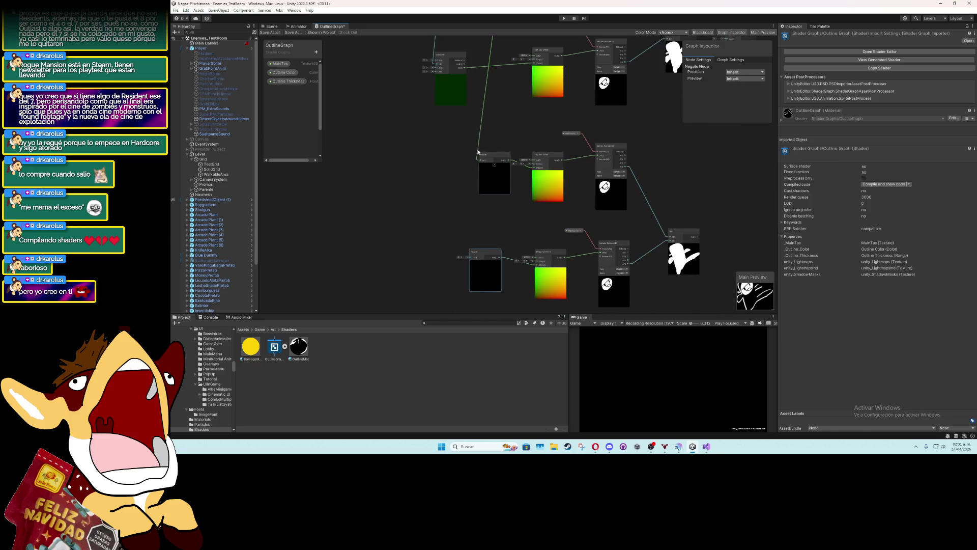
{"action": "right_click", "coordinate": [466, 249]}
{"action": "left_click", "coordinate": [466, 157]}
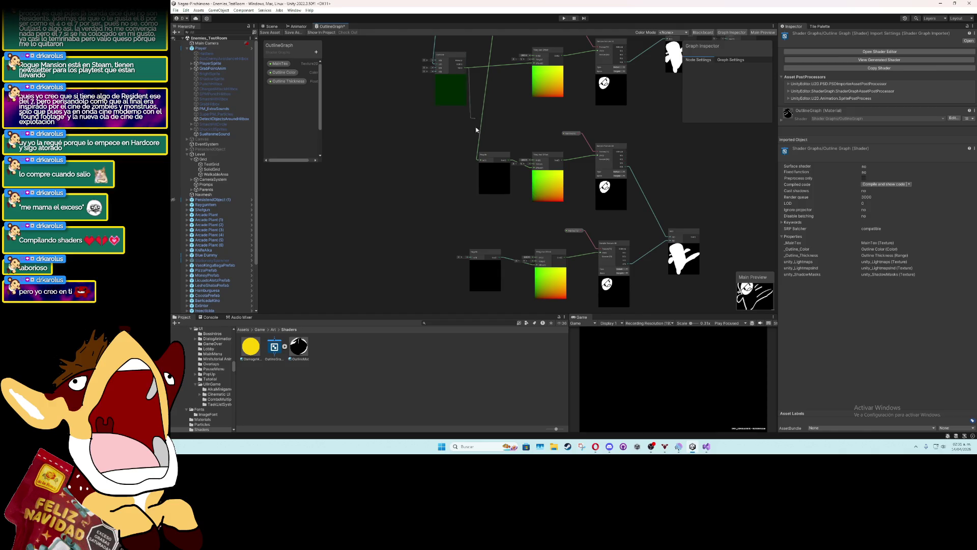
Move the Add node up into line with the rest of its row
{"action": "mouse_move", "coordinate": [421, 122]}
{"action": "left_mouse_down"}
{"action": "mouse_move", "coordinate": [410, 233]}
{"action": "mouse_move", "coordinate": [440, 194]}
{"action": "left_mouse_up"}
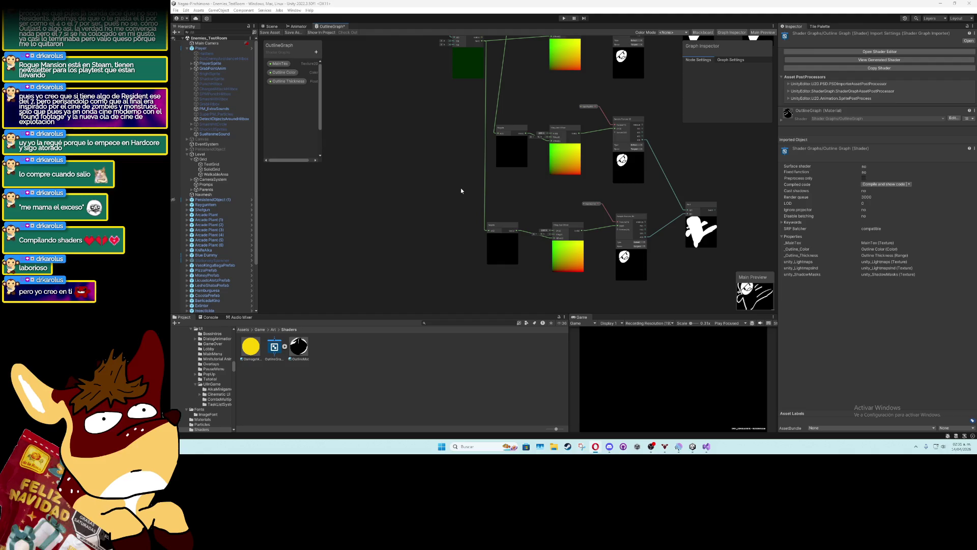
{"action": "left_click_drag", "start_coordinate": [455, 184], "coordinate": [378, 152]}
{"action": "left_click_drag", "start_coordinate": [503, 184], "coordinate": [329, 207]}
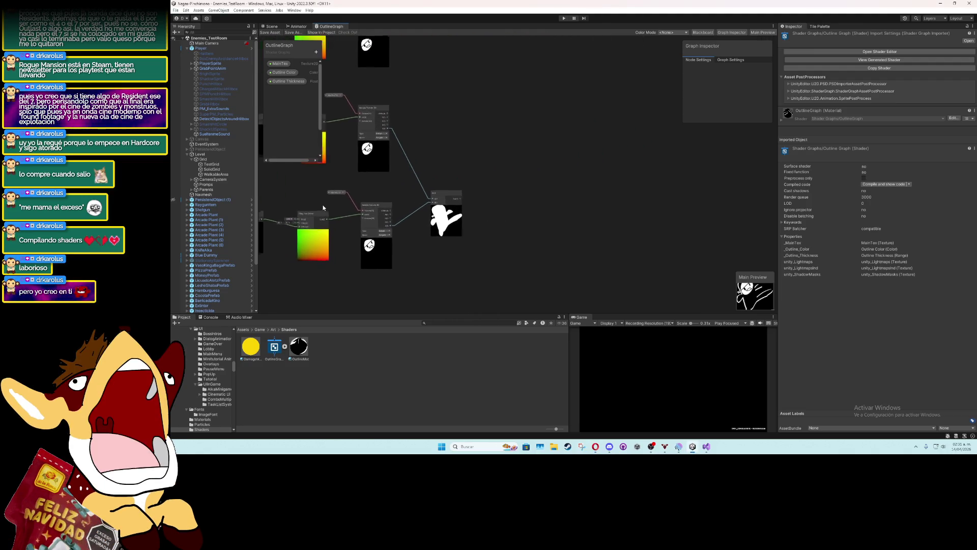
{"action": "left_click_drag", "start_coordinate": [459, 180], "coordinate": [498, 201]}
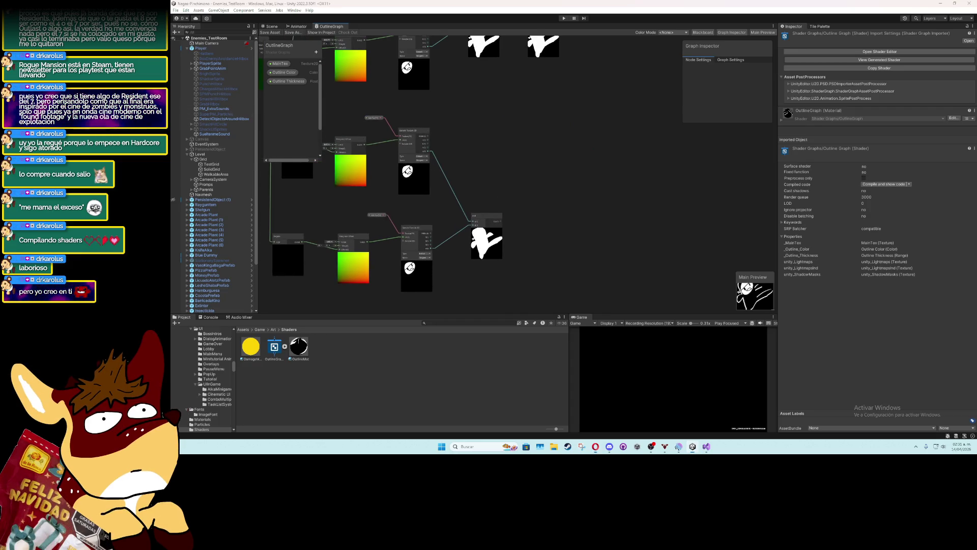
{"action": "left_click_drag", "start_coordinate": [497, 217], "coordinate": [500, 146]}
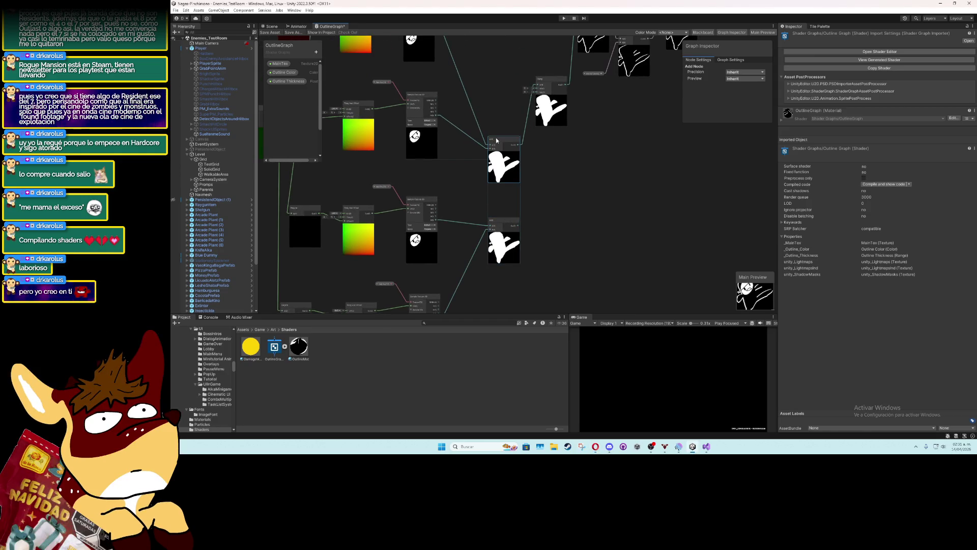
{"action": "scroll", "coordinate": [485, 194], "scroll_direction": "down", "scroll_amount": 3}
{"action": "scroll", "coordinate": [485, 198], "scroll_direction": "down", "scroll_amount": 3}
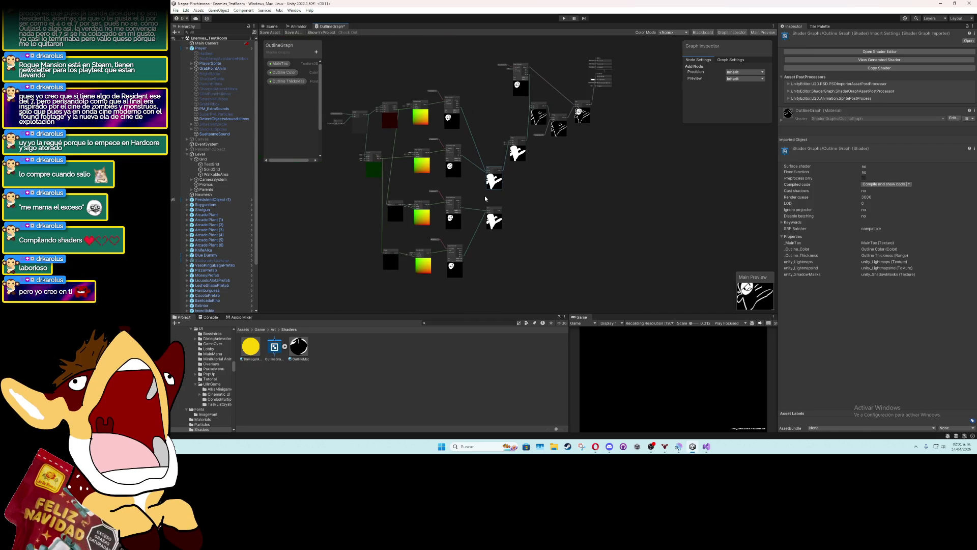
{"action": "scroll", "coordinate": [485, 200], "scroll_direction": "up", "scroll_amount": 5}
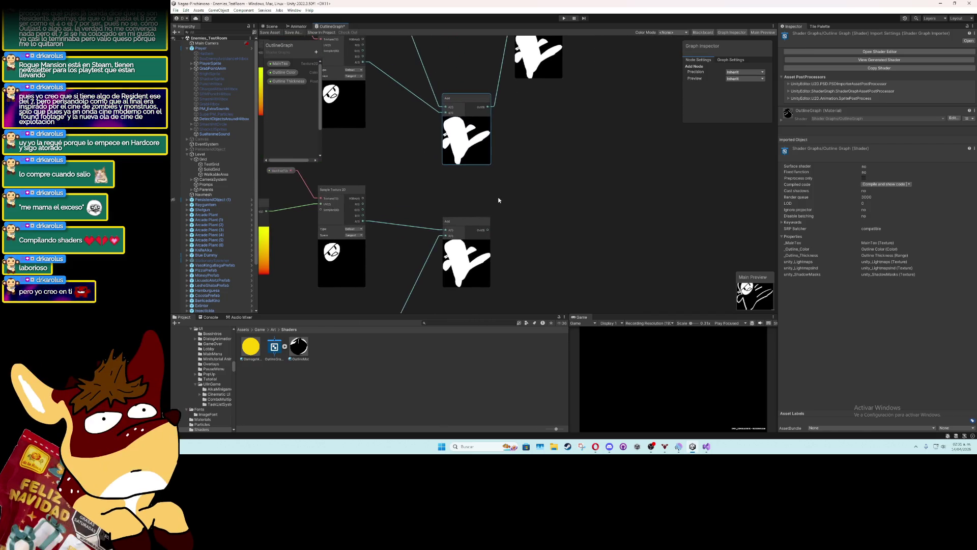
{"action": "scroll", "coordinate": [498, 200], "scroll_direction": "down", "scroll_amount": 2}
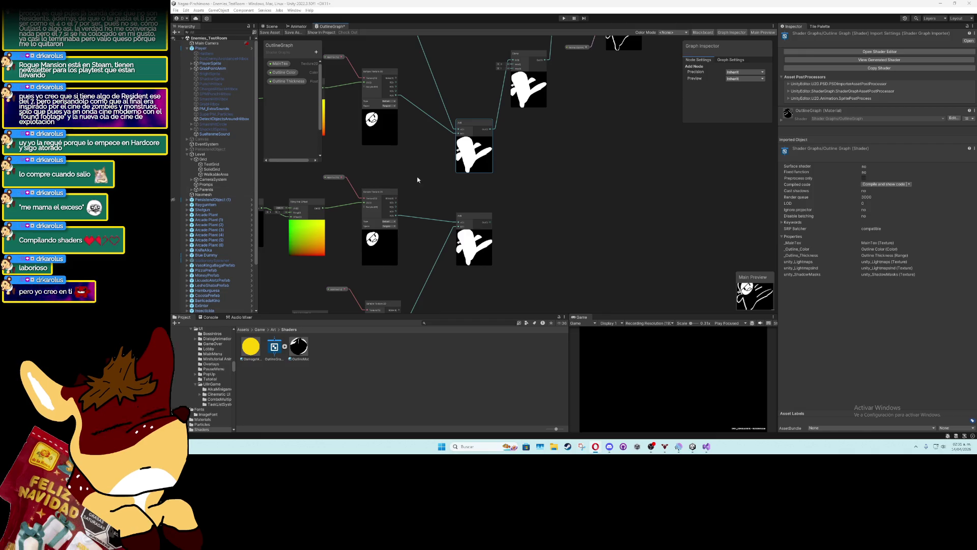
Create a new Add node and feed the lower and upper Add outputs into its A and B inputs
{"action": "right_click", "coordinate": [574, 167]}
{"action": "left_click", "coordinate": [583, 170]}
{"action": "type", "text": "add"}
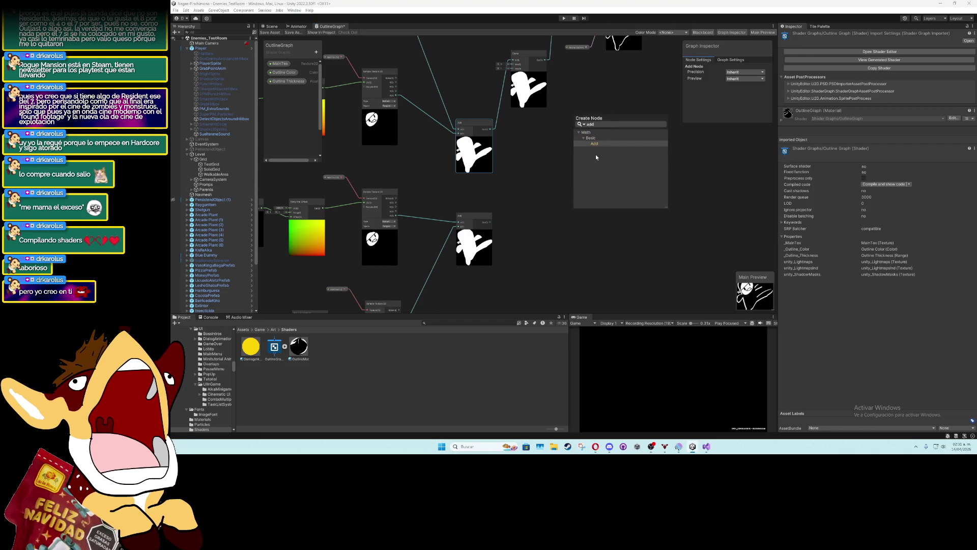
{"action": "key", "text": "Return"}
{"action": "left_click_drag", "start_coordinate": [589, 186], "coordinate": [536, 190]}
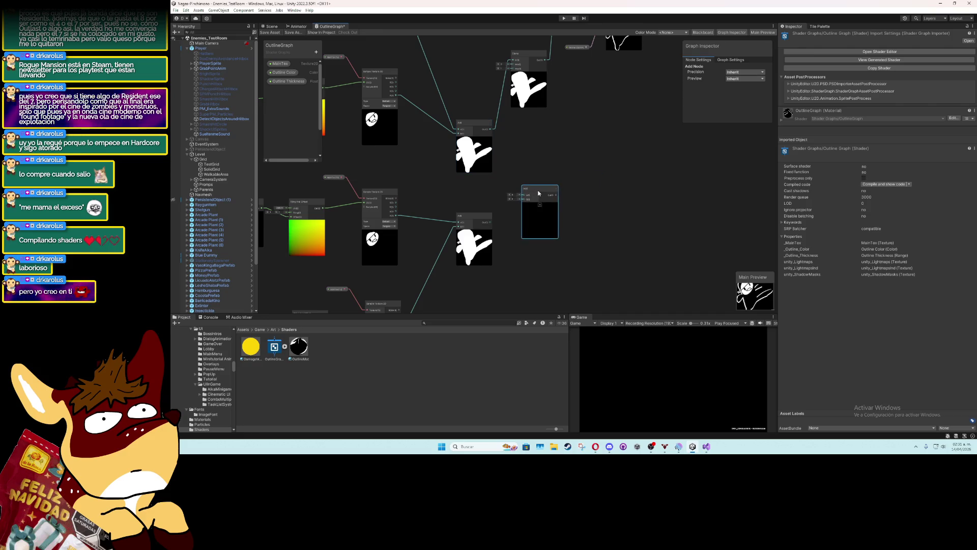
{"action": "left_click_drag", "start_coordinate": [491, 222], "coordinate": [523, 203]}
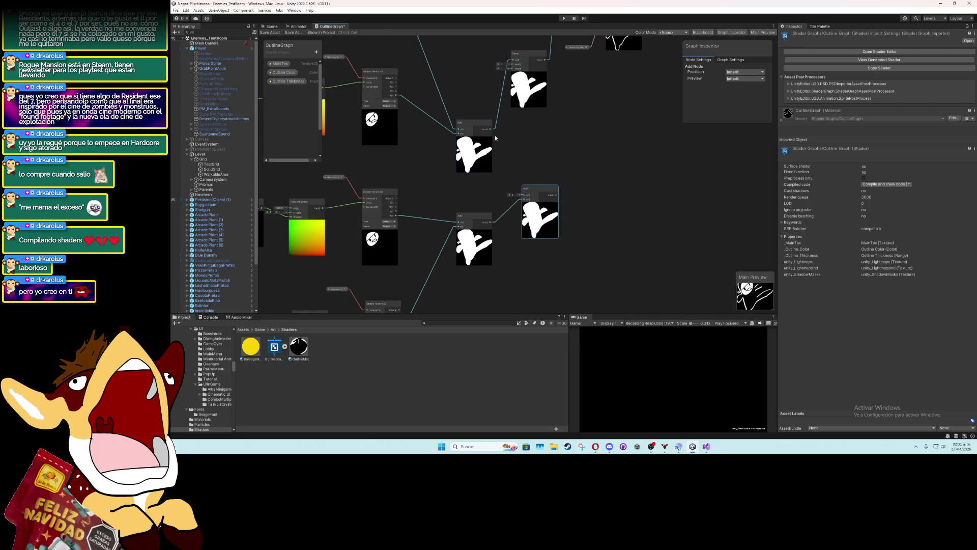
{"action": "left_click_drag", "start_coordinate": [493, 129], "coordinate": [508, 154]}
{"action": "left_click_drag", "start_coordinate": [523, 196], "coordinate": [524, 197]}
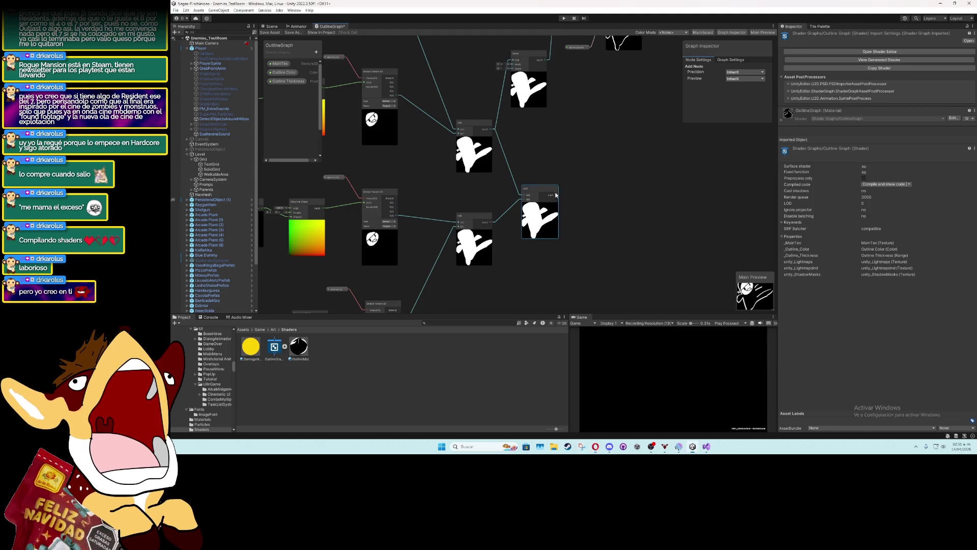
{"action": "scroll", "coordinate": [530, 152], "scroll_direction": "up", "scroll_amount": 2}
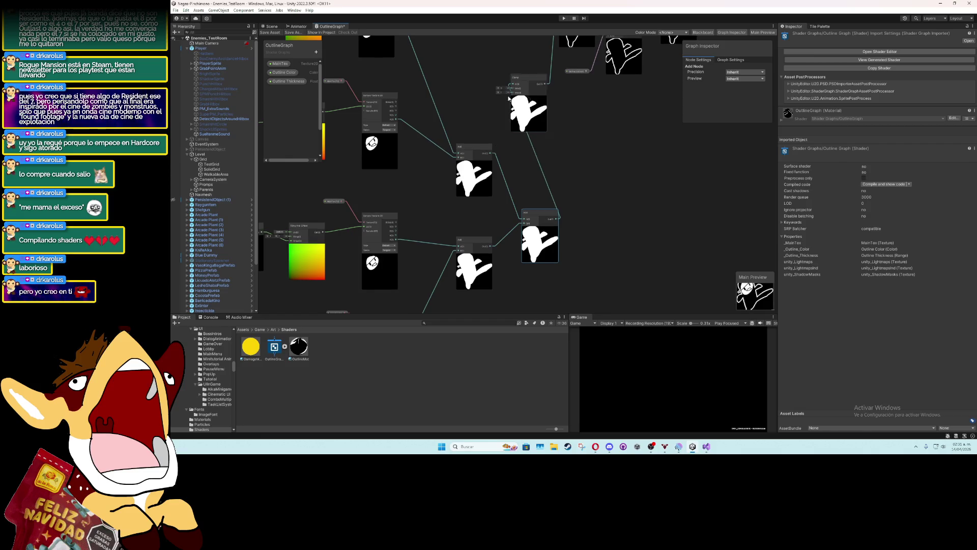
{"action": "scroll", "coordinate": [603, 163], "scroll_direction": "down", "scroll_amount": 4}
{"action": "scroll", "coordinate": [511, 203], "scroll_direction": "up", "scroll_amount": 3}
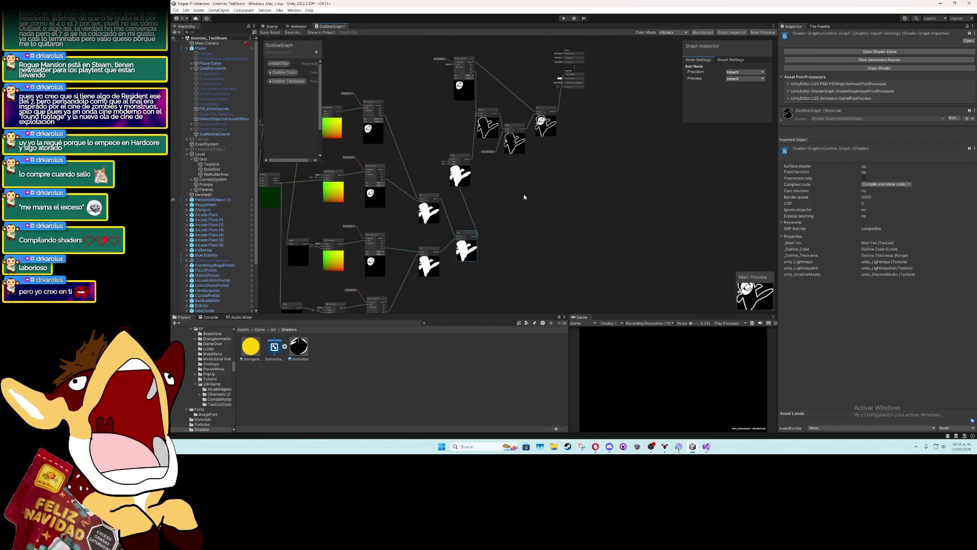
{"action": "scroll", "coordinate": [529, 214], "scroll_direction": "down", "scroll_amount": 2}
{"action": "mouse_move", "coordinate": [587, 219]}
{"action": "left_mouse_down"}
{"action": "mouse_move", "coordinate": [448, 97]}
{"action": "mouse_move", "coordinate": [390, 73]}
{"action": "mouse_move", "coordinate": [499, 131]}
{"action": "mouse_move", "coordinate": [479, 178]}
{"action": "left_mouse_up"}
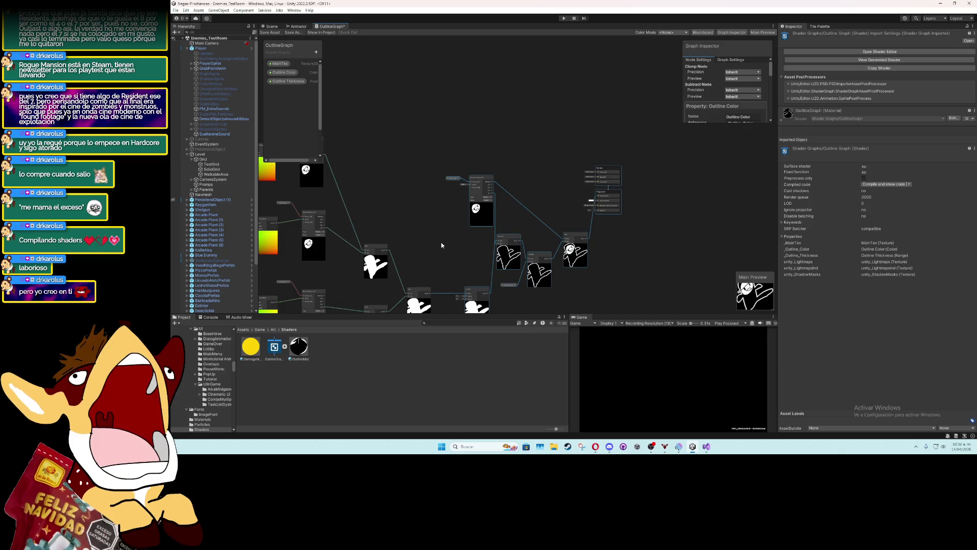
{"action": "left_click_drag", "start_coordinate": [443, 245], "coordinate": [484, 158]}
{"action": "scroll", "coordinate": [521, 216], "scroll_direction": "up", "scroll_amount": 10}
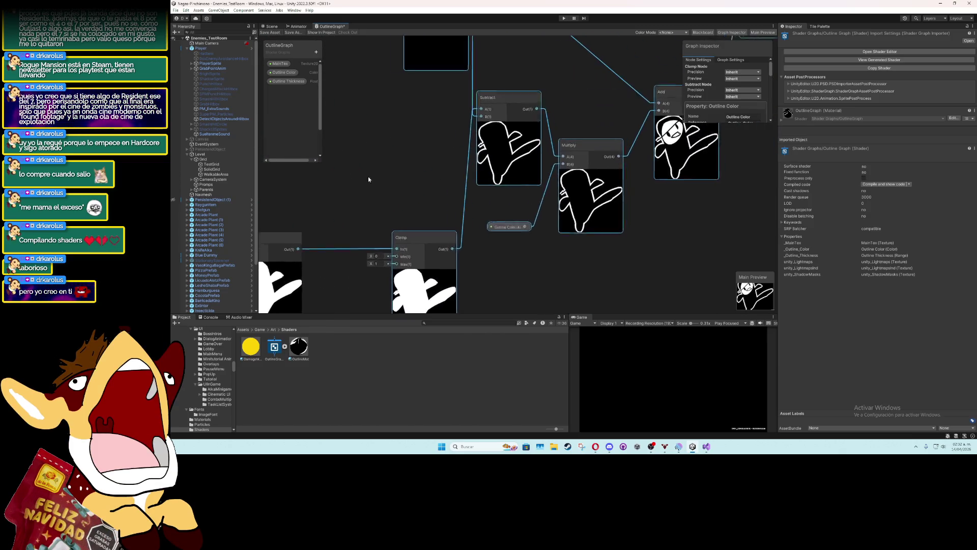
{"action": "left_click_drag", "start_coordinate": [521, 213], "coordinate": [460, 243]}
{"action": "mouse_move", "coordinate": [696, 224]}
{"action": "left_mouse_down"}
{"action": "mouse_move", "coordinate": [499, 240]}
{"action": "mouse_move", "coordinate": [514, 255]}
{"action": "left_mouse_up"}
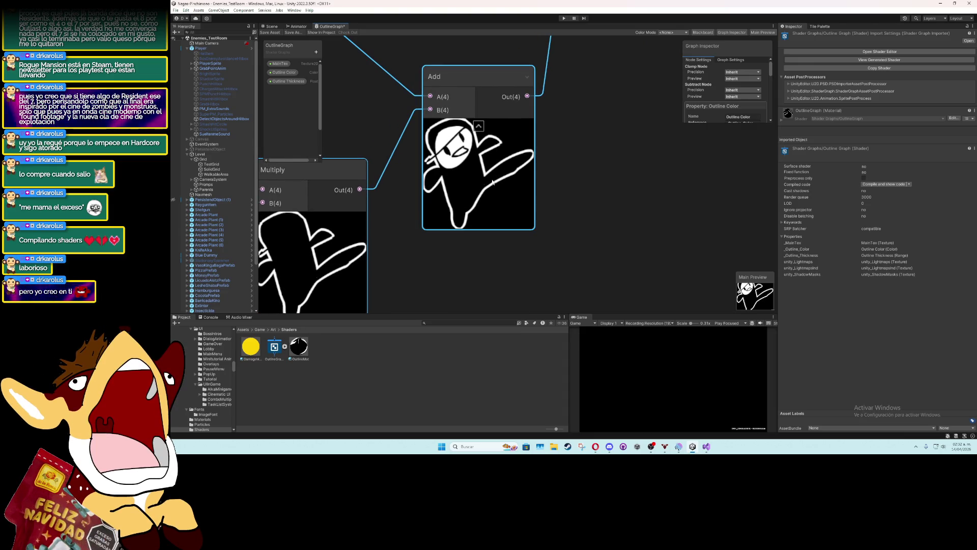
{"action": "left_click", "coordinate": [554, 163]}
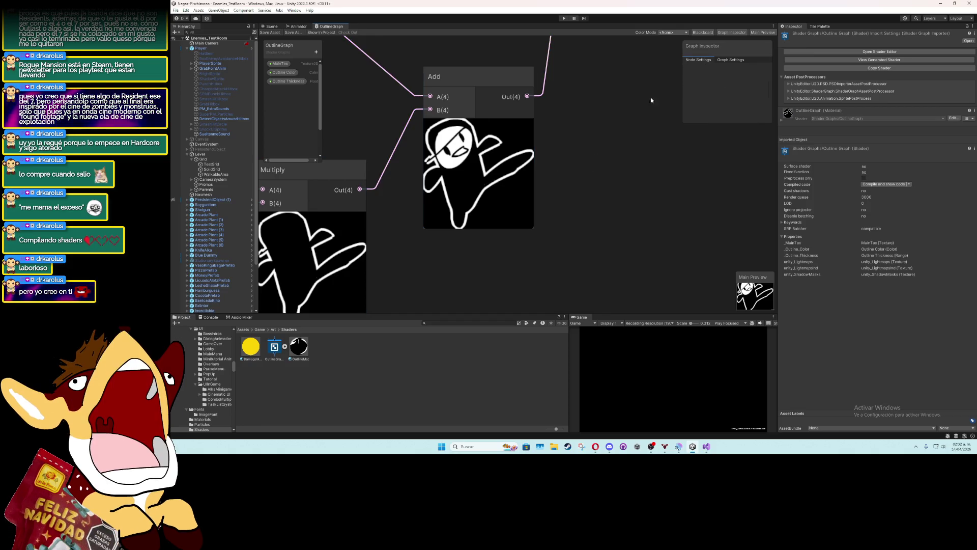
{"action": "left_click_drag", "start_coordinate": [549, 181], "coordinate": [657, 203]}
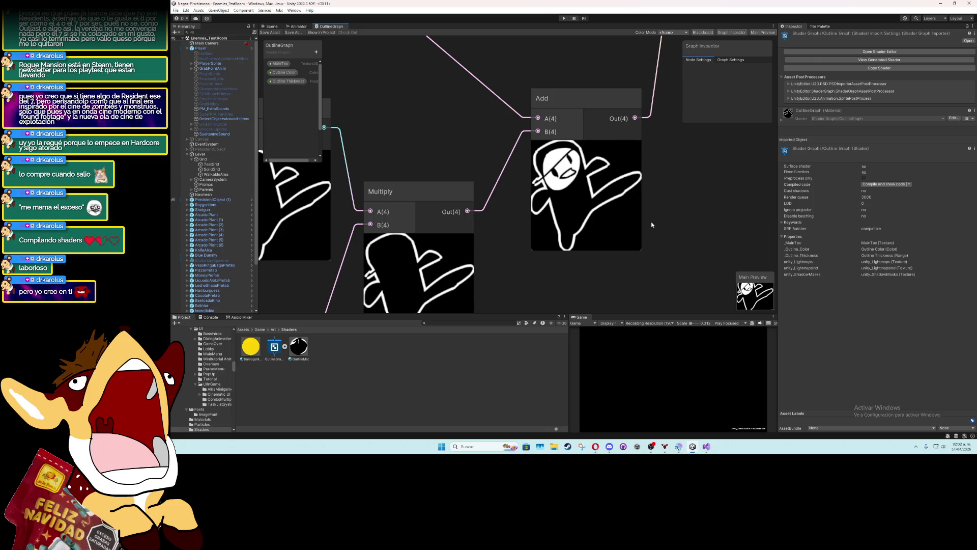
{"action": "left_click_drag", "start_coordinate": [652, 224], "coordinate": [609, 238]}
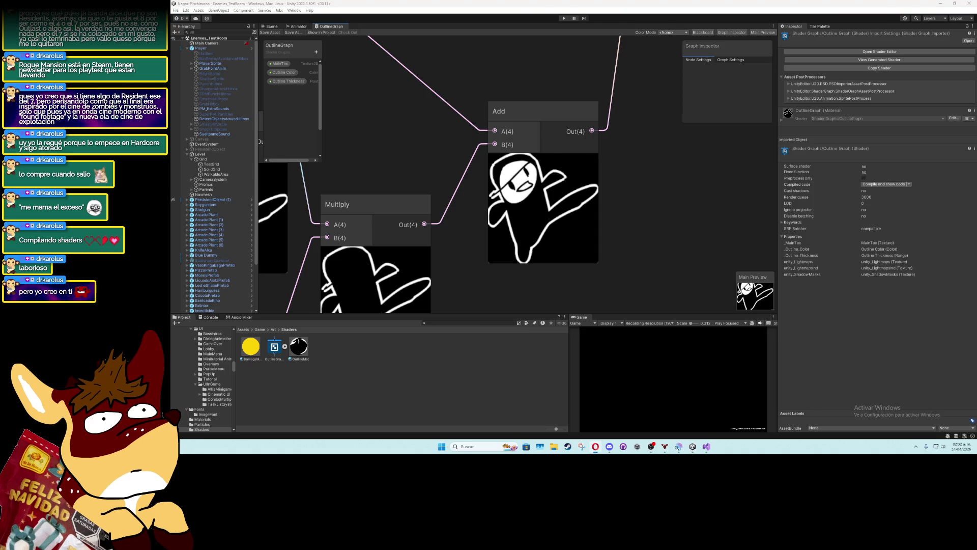
{"action": "scroll", "coordinate": [559, 205], "scroll_direction": "down", "scroll_amount": 8}
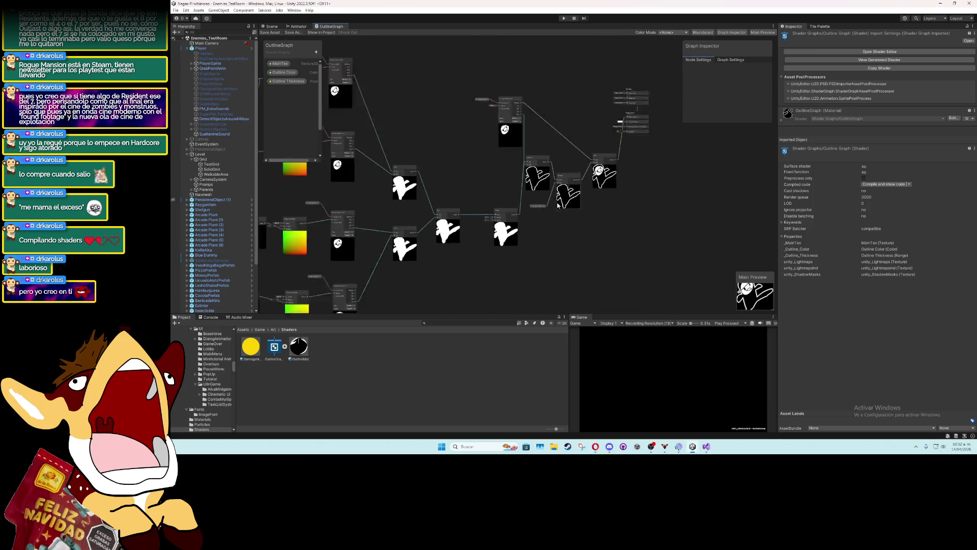
{"action": "key", "text": "a"}
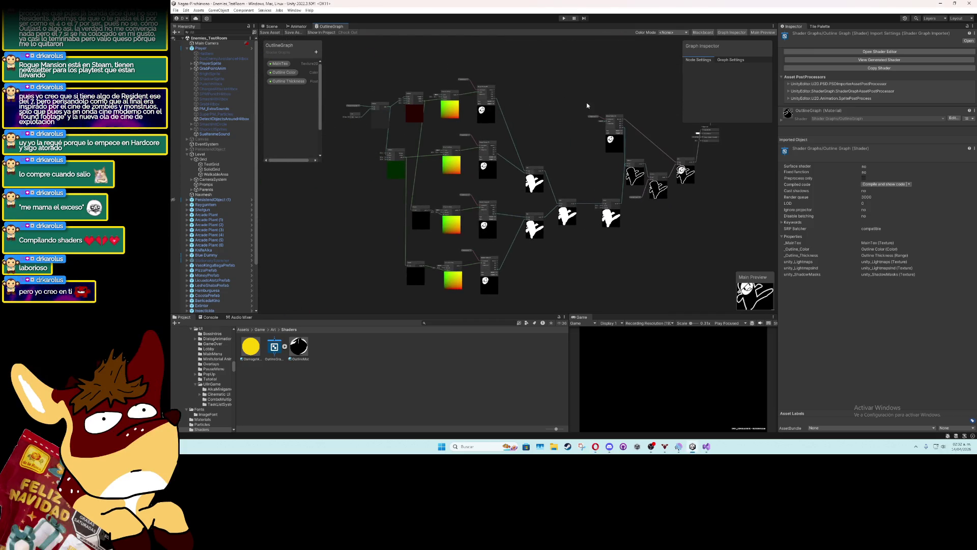
{"action": "left_click", "coordinate": [590, 118]}
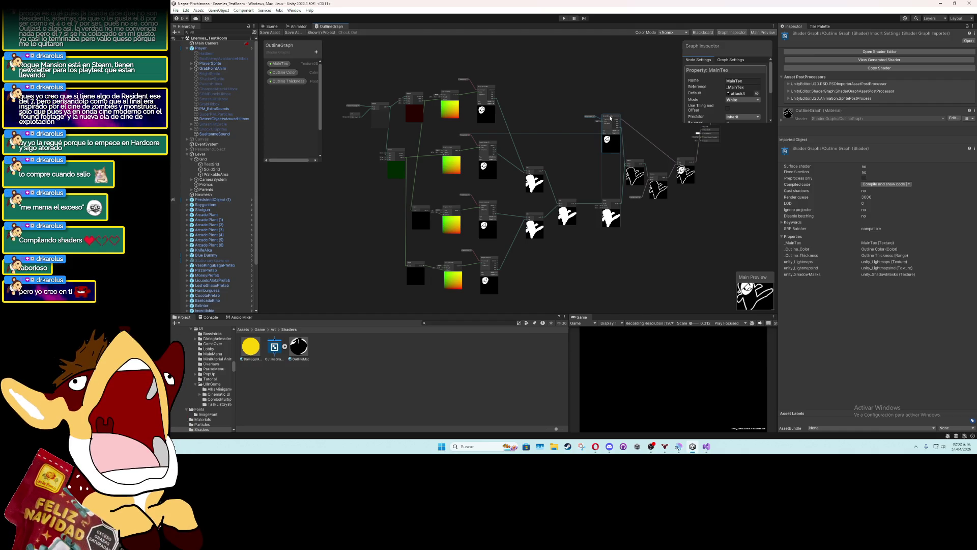
{"action": "left_click_drag", "start_coordinate": [654, 257], "coordinate": [619, 257]}
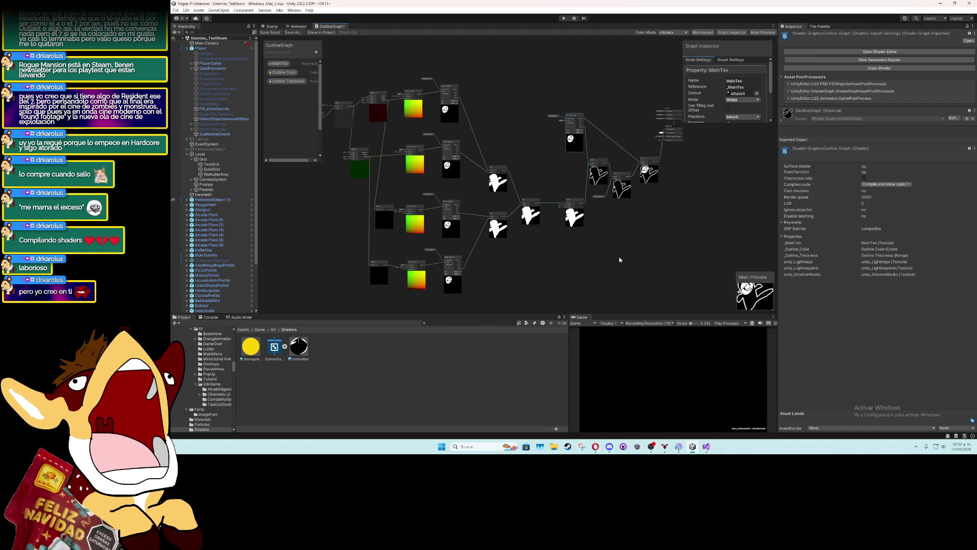
{"action": "left_click", "coordinate": [619, 256]}
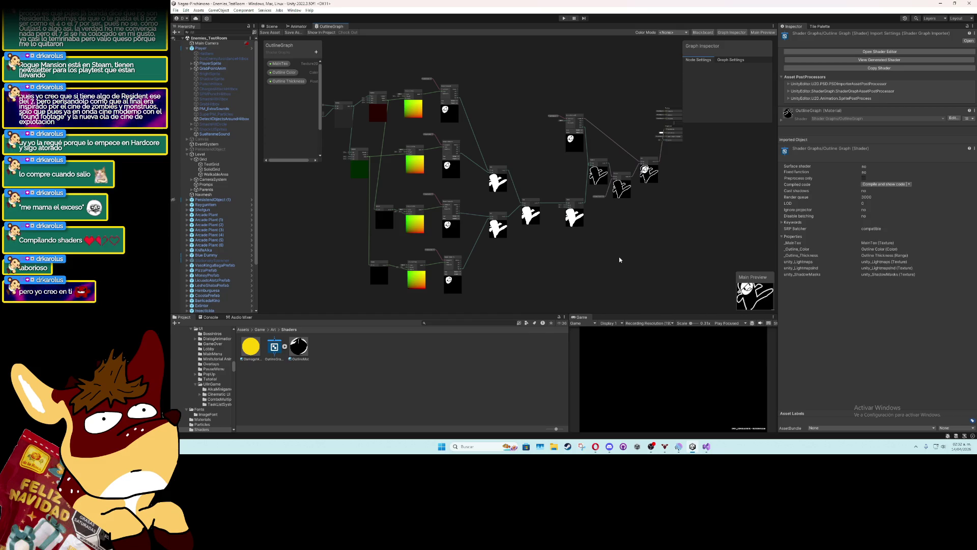
{"action": "scroll", "coordinate": [620, 260], "scroll_direction": "up", "scroll_amount": 5}
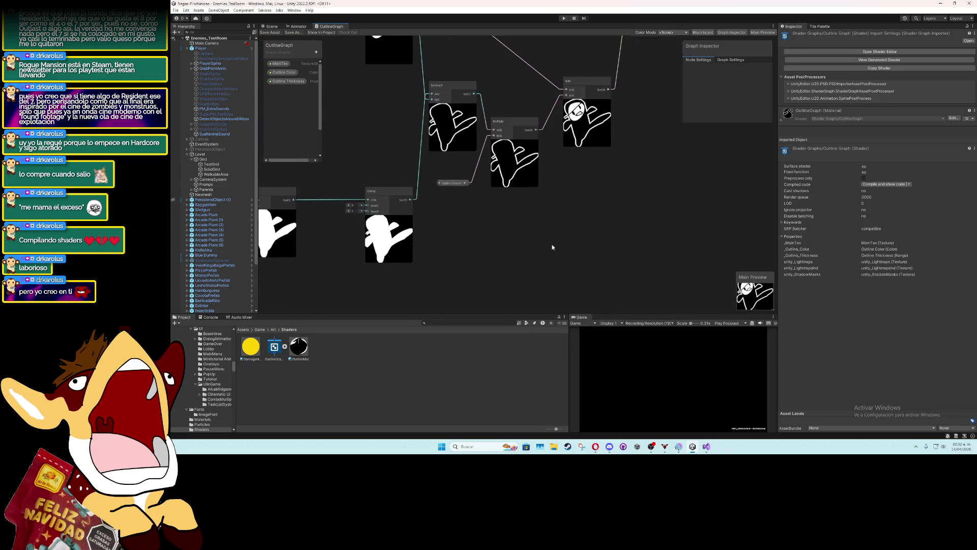
{"action": "scroll", "coordinate": [588, 239], "scroll_direction": "down", "scroll_amount": 2}
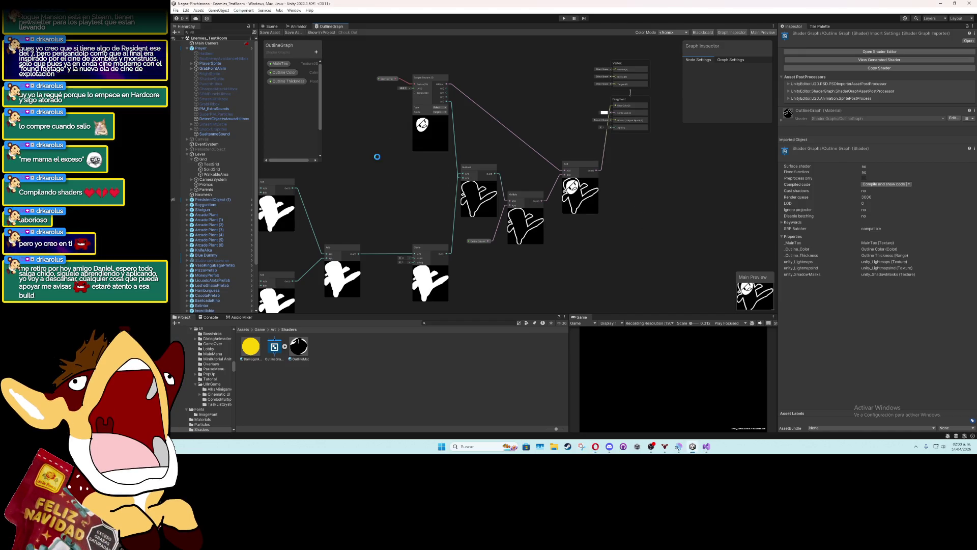
{"action": "left_click", "coordinate": [295, 27]}
Switch to the Scene view, select PlayerSprite, zoom in, and show OutlineMat's properties
{"action": "left_click", "coordinate": [270, 27]}
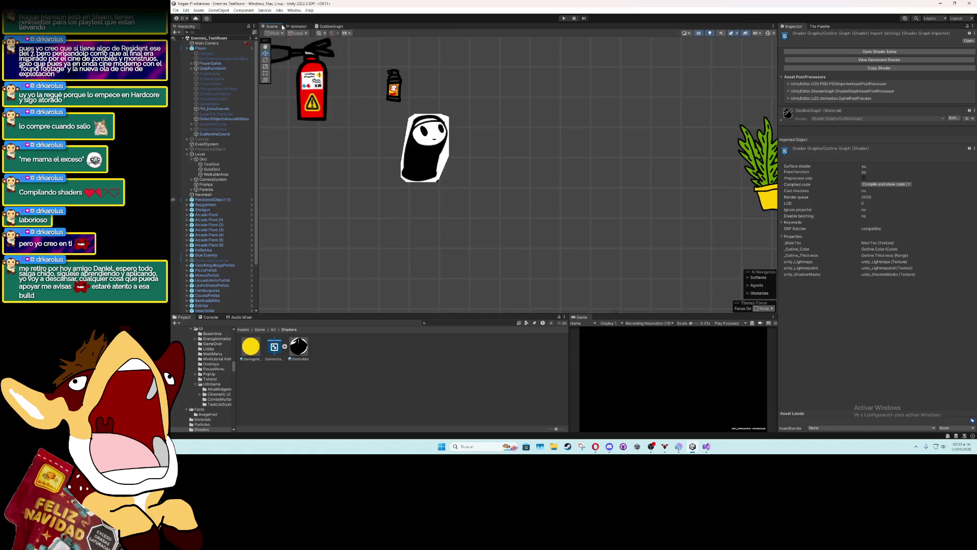
{"action": "left_click", "coordinate": [439, 160]}
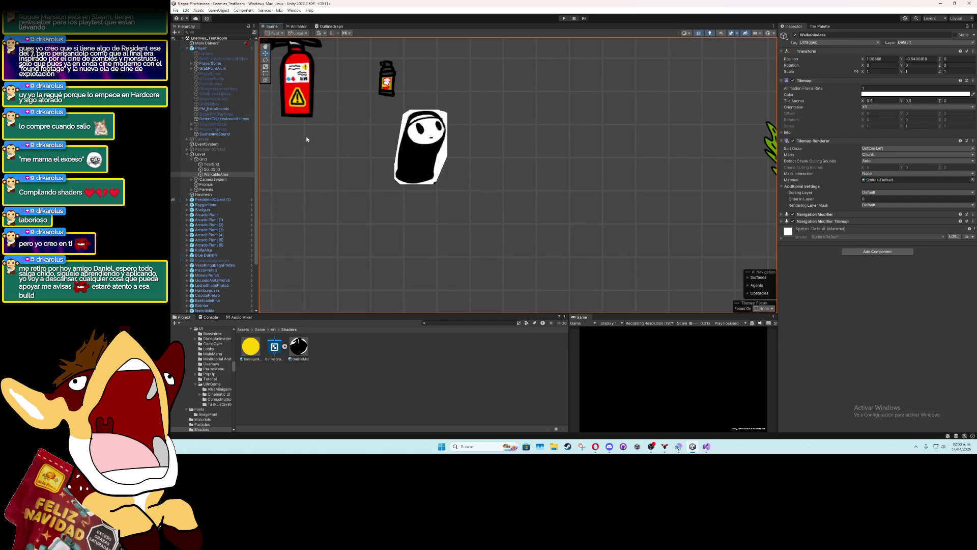
{"action": "left_click", "coordinate": [421, 153]}
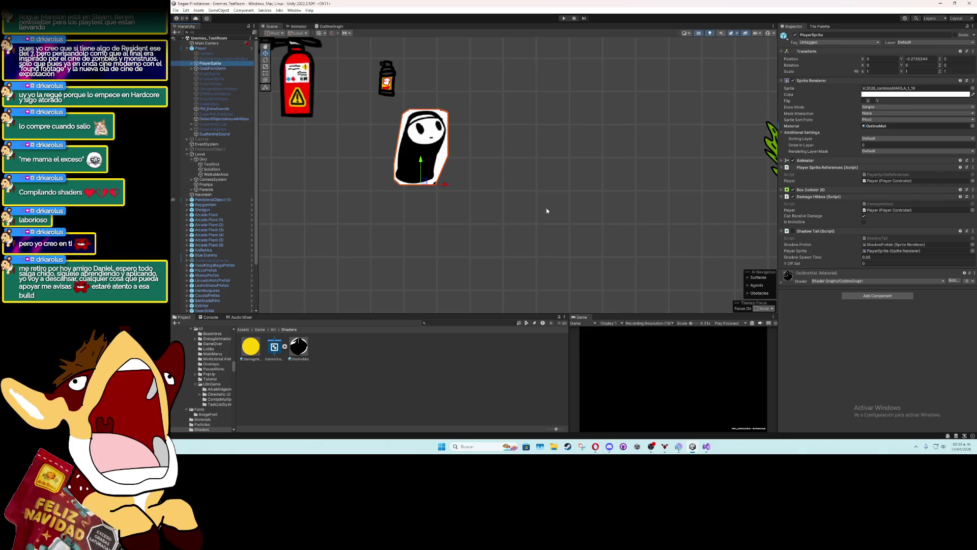
{"action": "scroll", "coordinate": [522, 184], "scroll_direction": "up", "scroll_amount": 2}
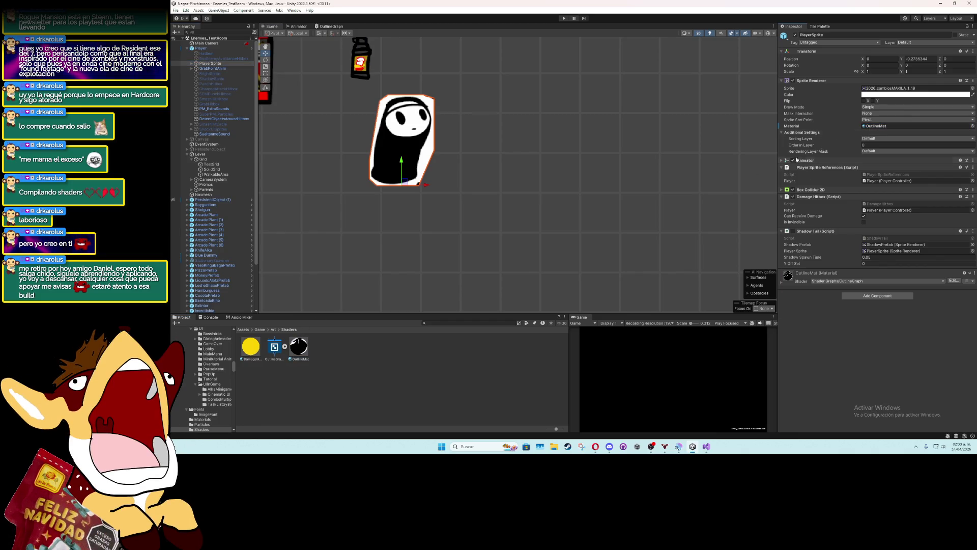
{"action": "left_click", "coordinate": [888, 58]}
{"action": "left_click", "coordinate": [302, 346]}
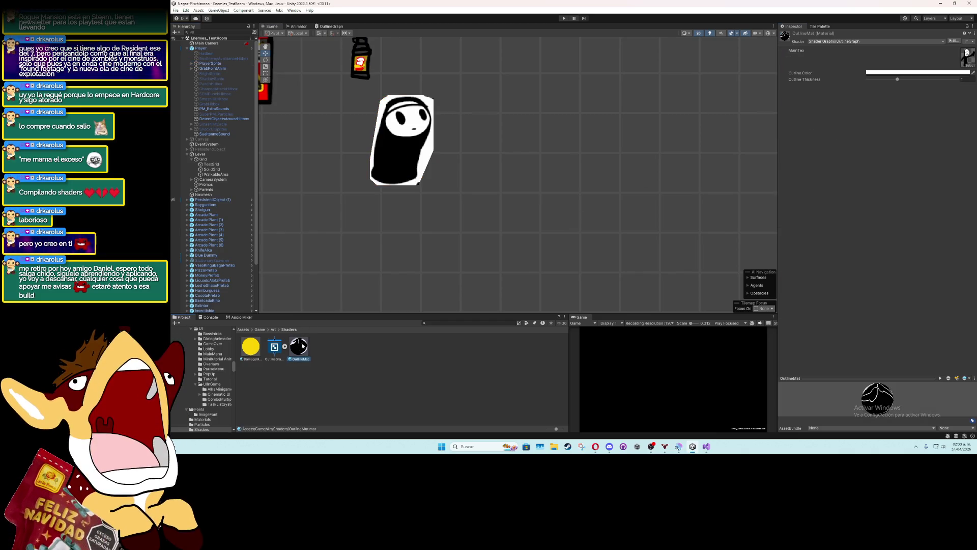
Set OutlineMat's MainTex to None and lower Outline Thickness for a thinner outline
{"action": "left_click", "coordinate": [966, 66]}
{"action": "scroll", "coordinate": [458, 153], "scroll_direction": "up", "scroll_amount": 10}
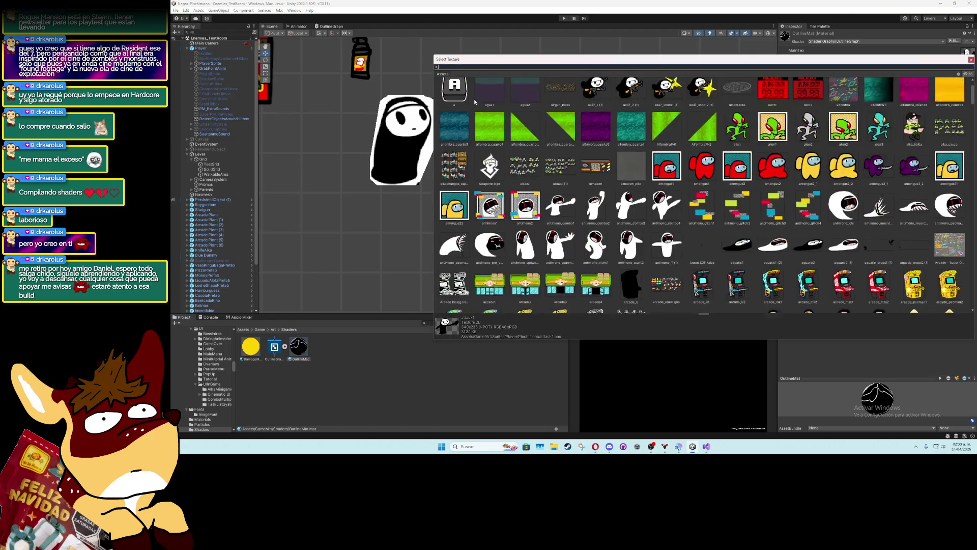
{"action": "left_click", "coordinate": [458, 95]}
{"action": "double_click", "coordinate": [458, 95]}
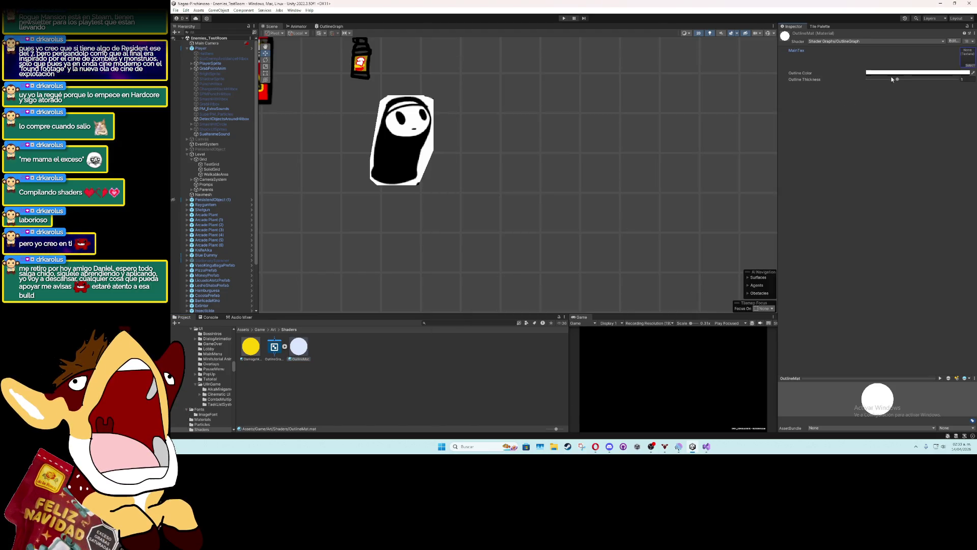
{"action": "left_click_drag", "start_coordinate": [893, 80], "coordinate": [871, 79]}
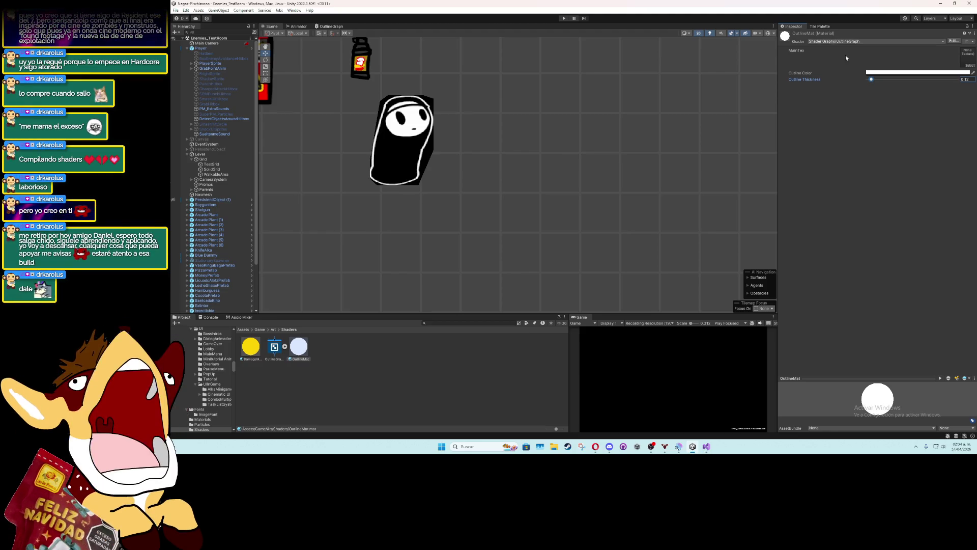
Keep MainTex empty, reselect PlayerSprite and show OutlineMat's properties again
{"action": "left_click", "coordinate": [970, 65]}
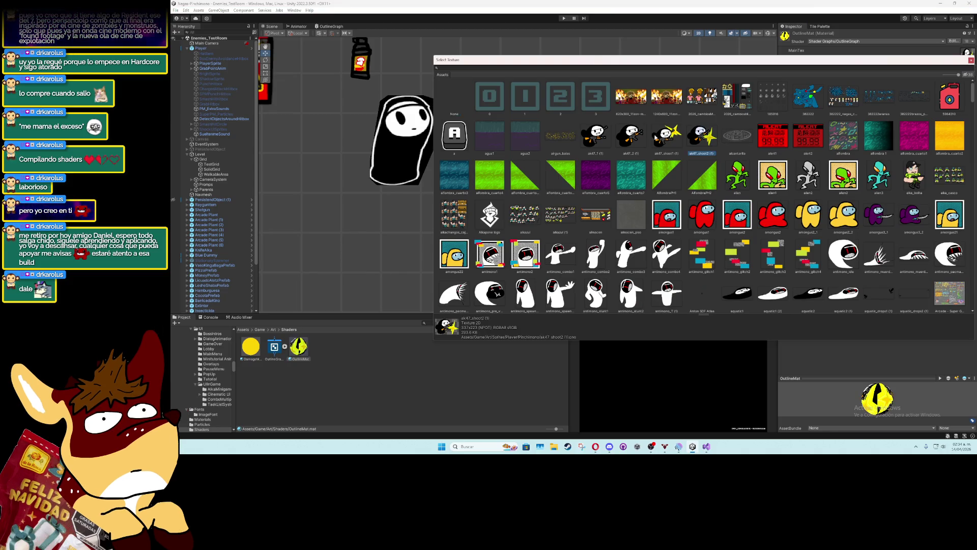
{"action": "key", "text": "Escape"}
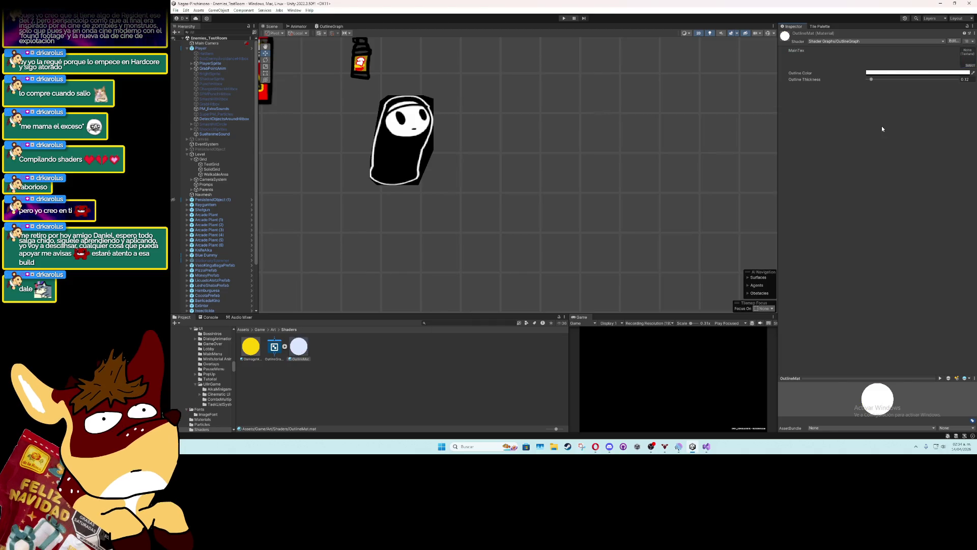
{"action": "scroll", "coordinate": [430, 149], "scroll_direction": "up", "scroll_amount": 1}
{"action": "left_click", "coordinate": [430, 148]}
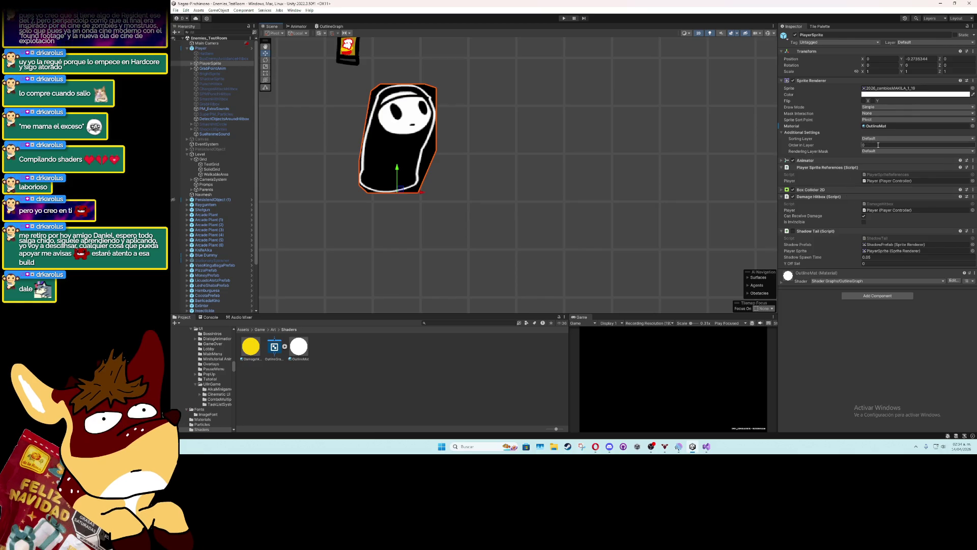
{"action": "left_click", "coordinate": [300, 348]}
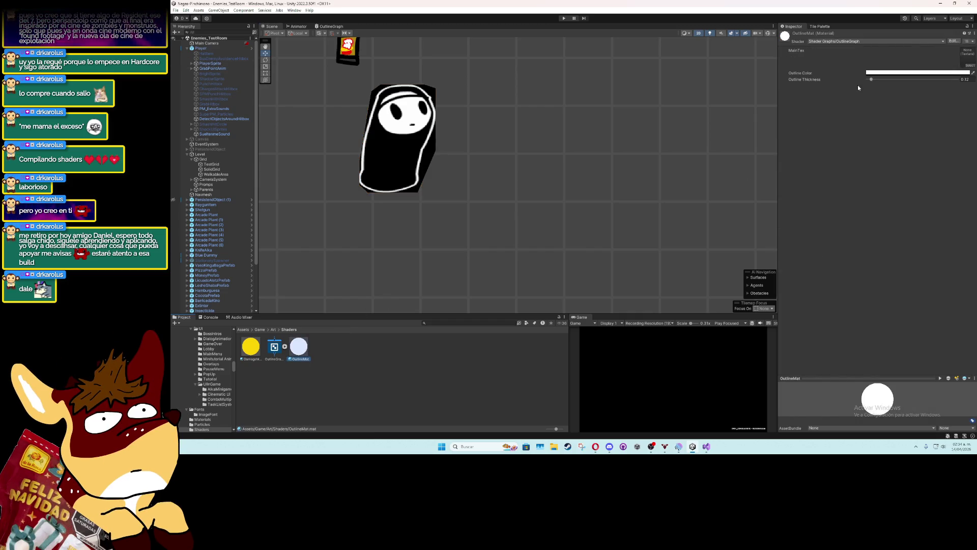
Pan and zoom the Scene view, then reopen the OutlineGraph asset in Shader Graph
{"action": "key", "text": "Left"}
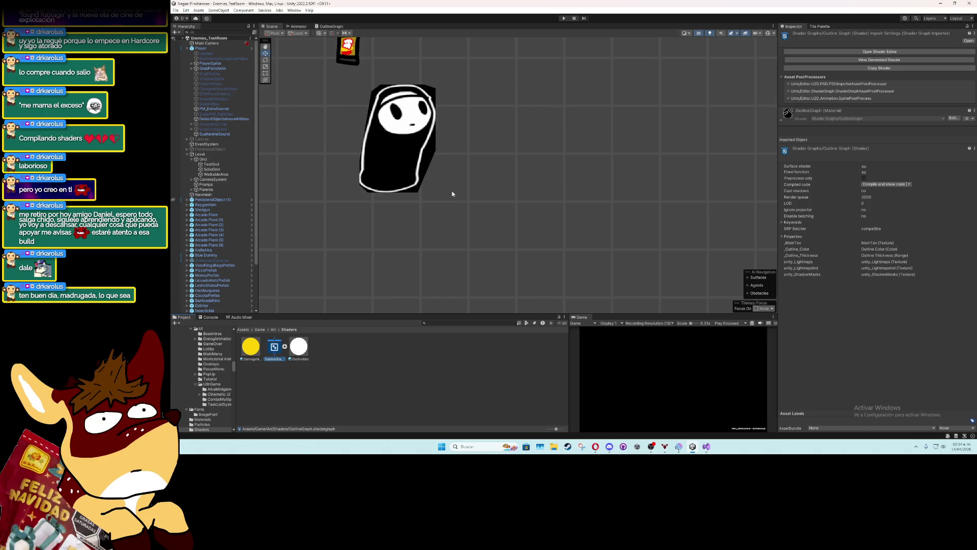
{"action": "mouse_move", "coordinate": [375, 218]}
{"action": "left_mouse_down"}
{"action": "mouse_move", "coordinate": [377, 209]}
{"action": "mouse_move", "coordinate": [458, 252]}
{"action": "mouse_move", "coordinate": [458, 232]}
{"action": "left_mouse_up"}
{"action": "scroll", "coordinate": [694, 139], "scroll_direction": "up", "scroll_amount": 3}
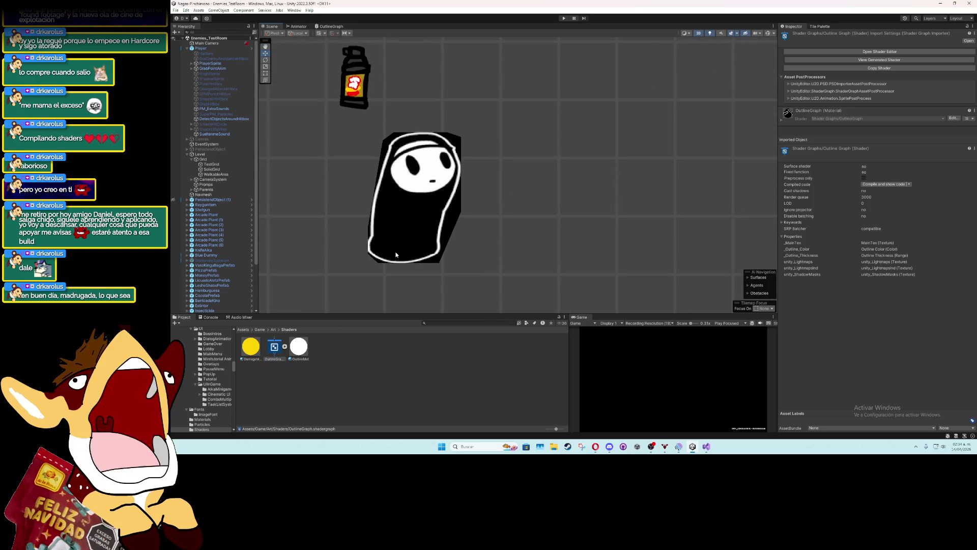
{"action": "left_click", "coordinate": [299, 351]}
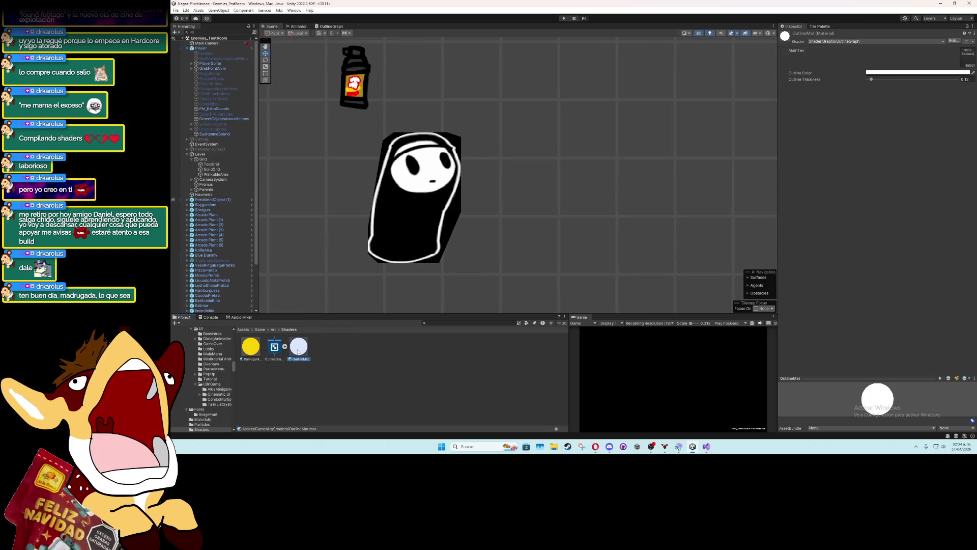
{"action": "double_click", "coordinate": [274, 347]}
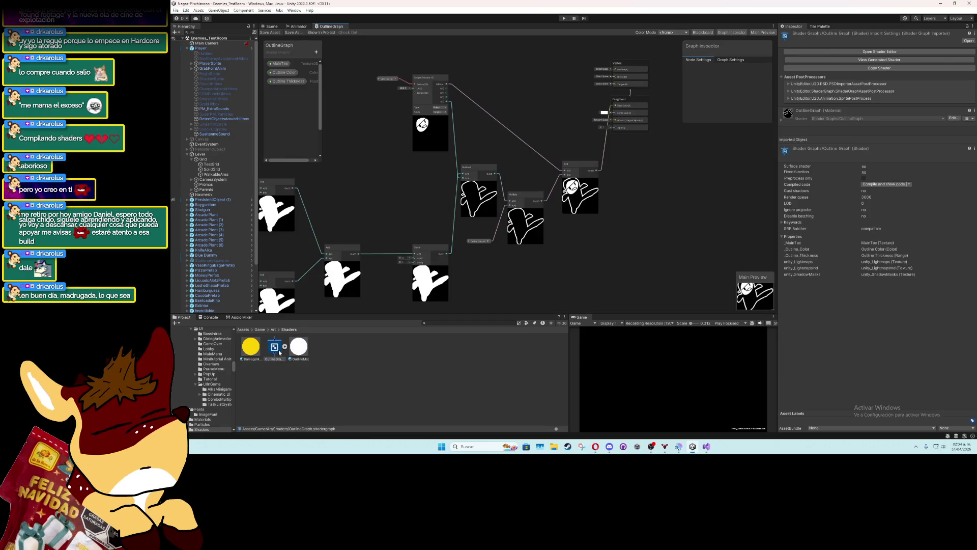